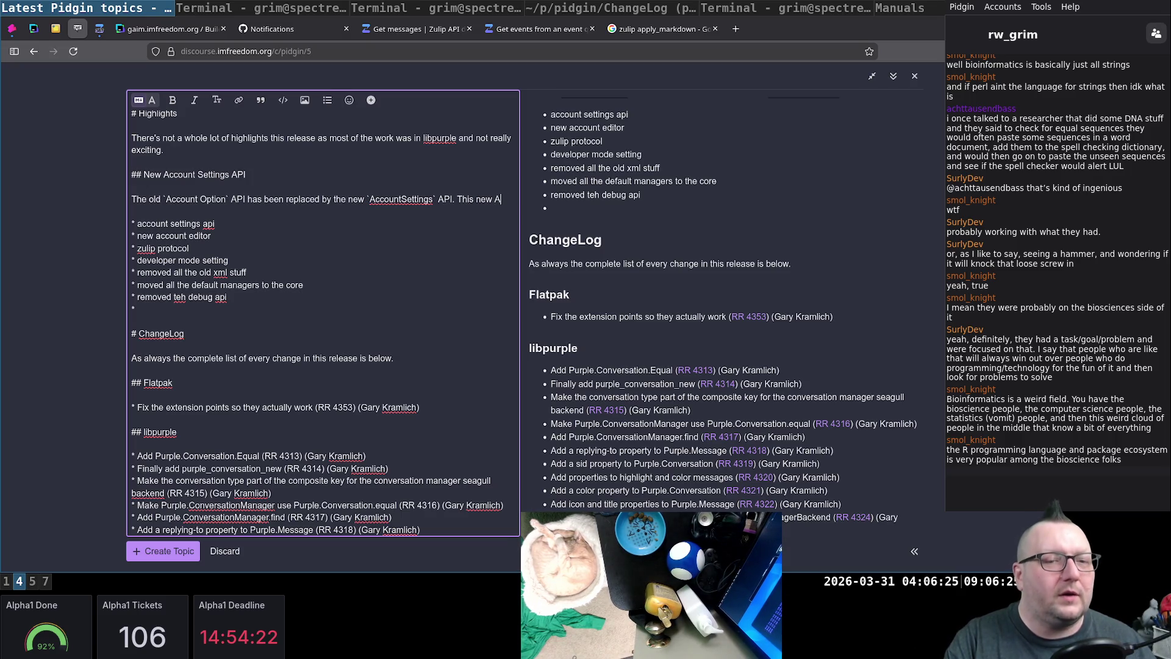
text(PI is fully )
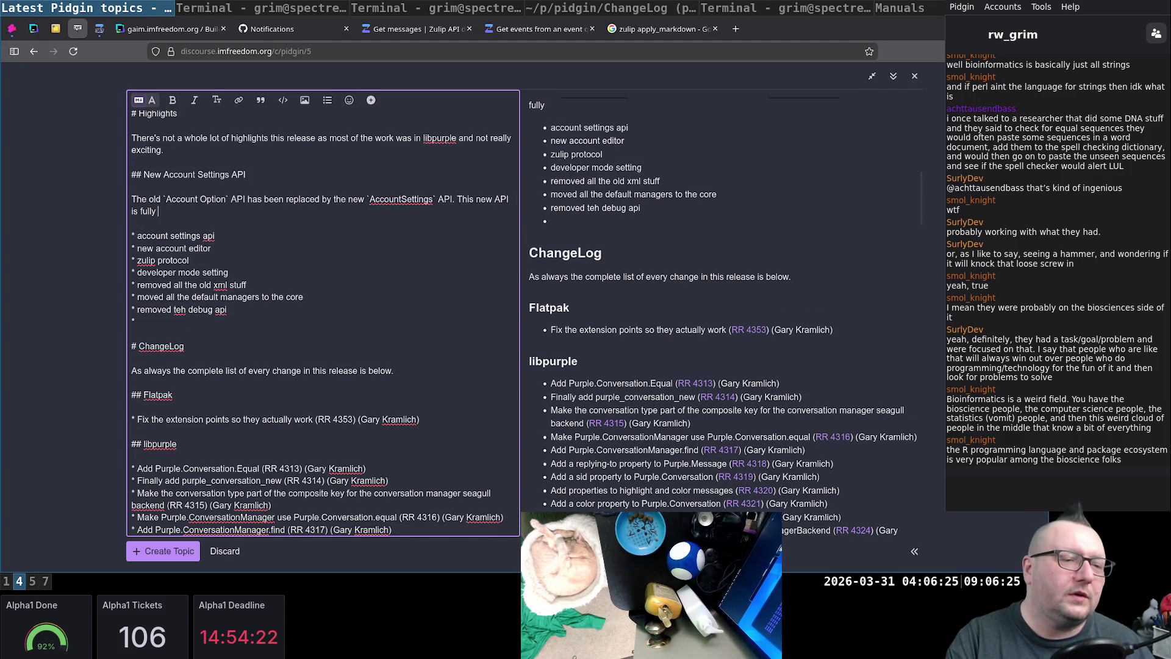
text(binday )
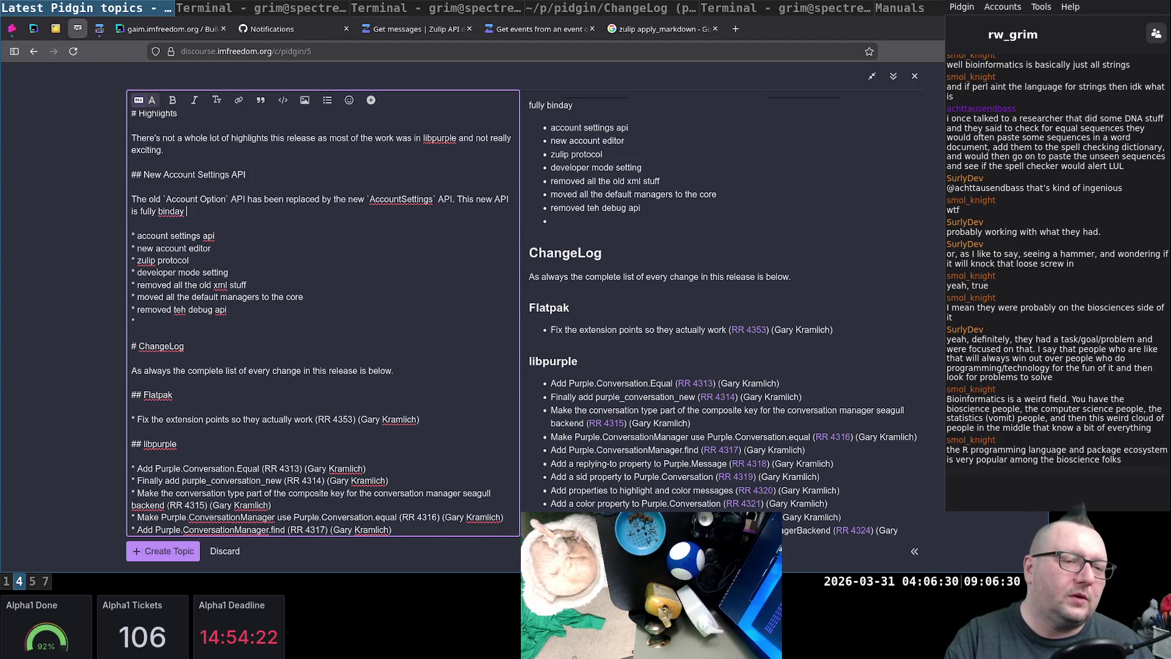
Write that the API is fully bindable, helping write protocol plugins in Python or Lua
key(BackSpace)
key(BackSpace)
text(ble which hel)
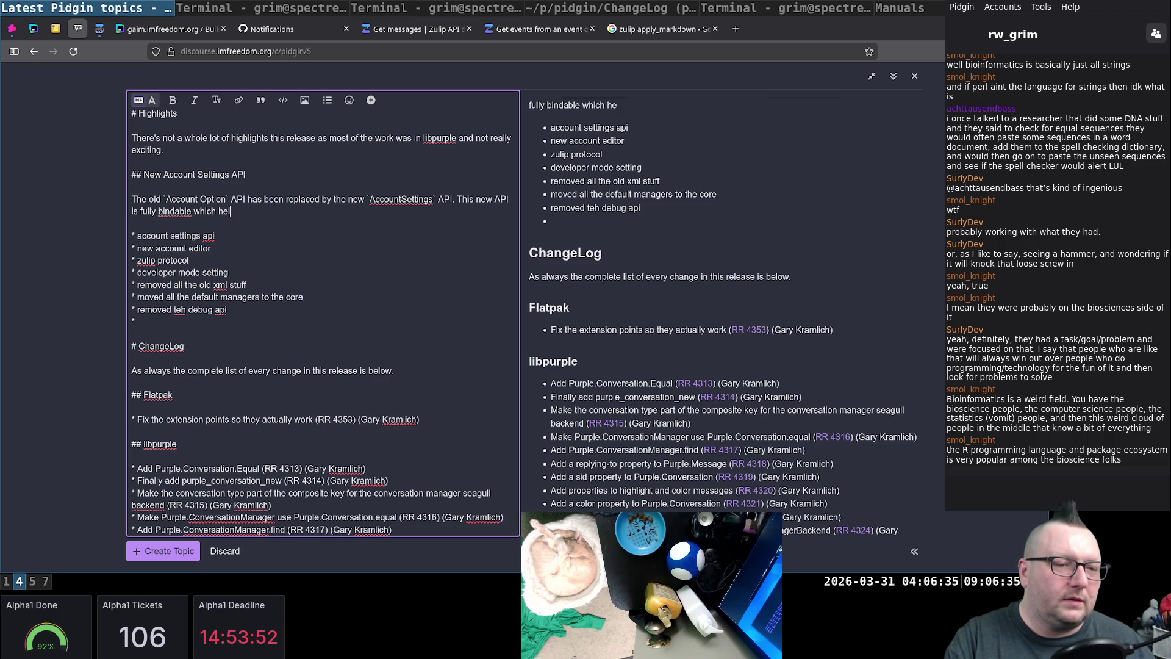
key(BackSpace)
key(BackSpace)
key(BackSpace)
text(us)
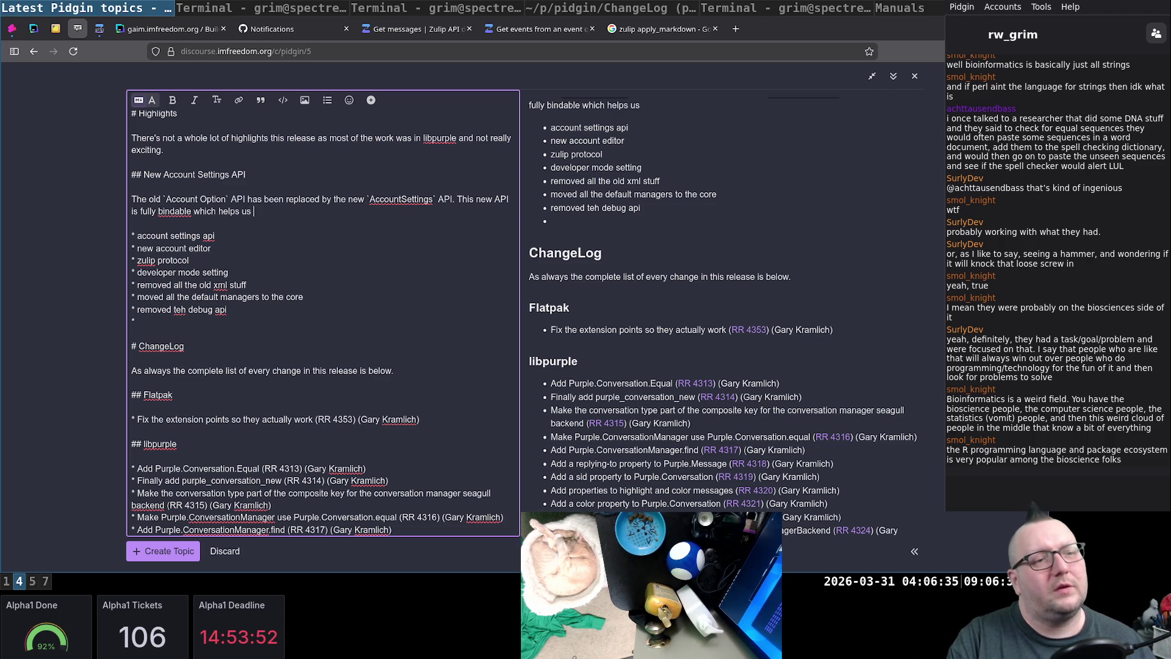
text( towards r)
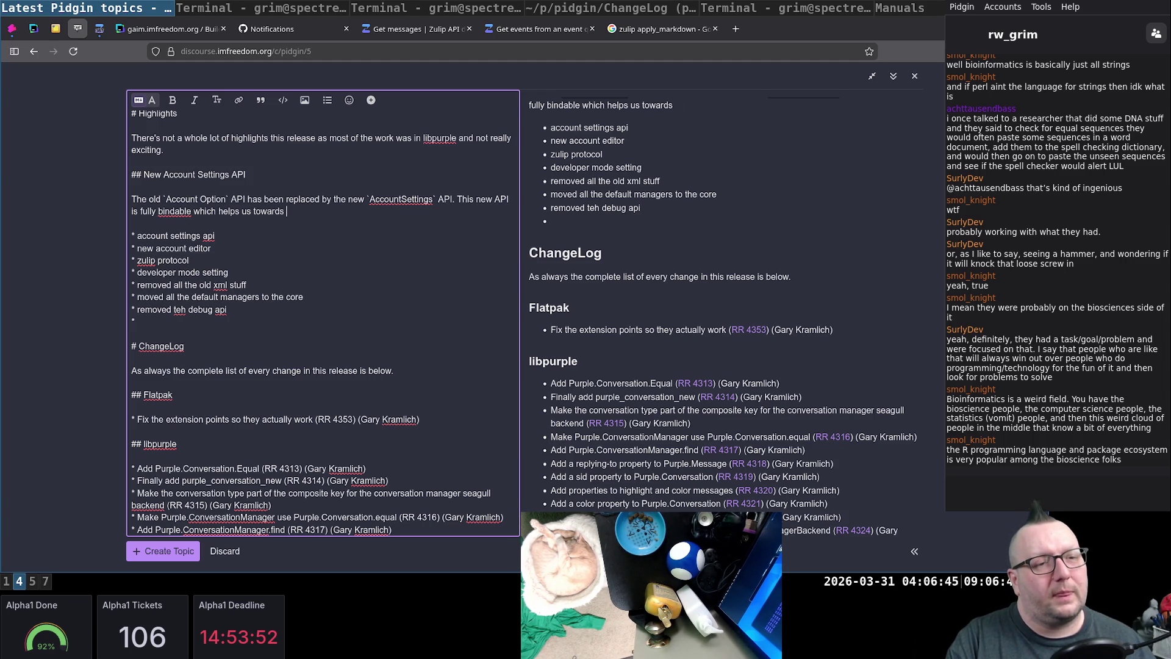
text(o)
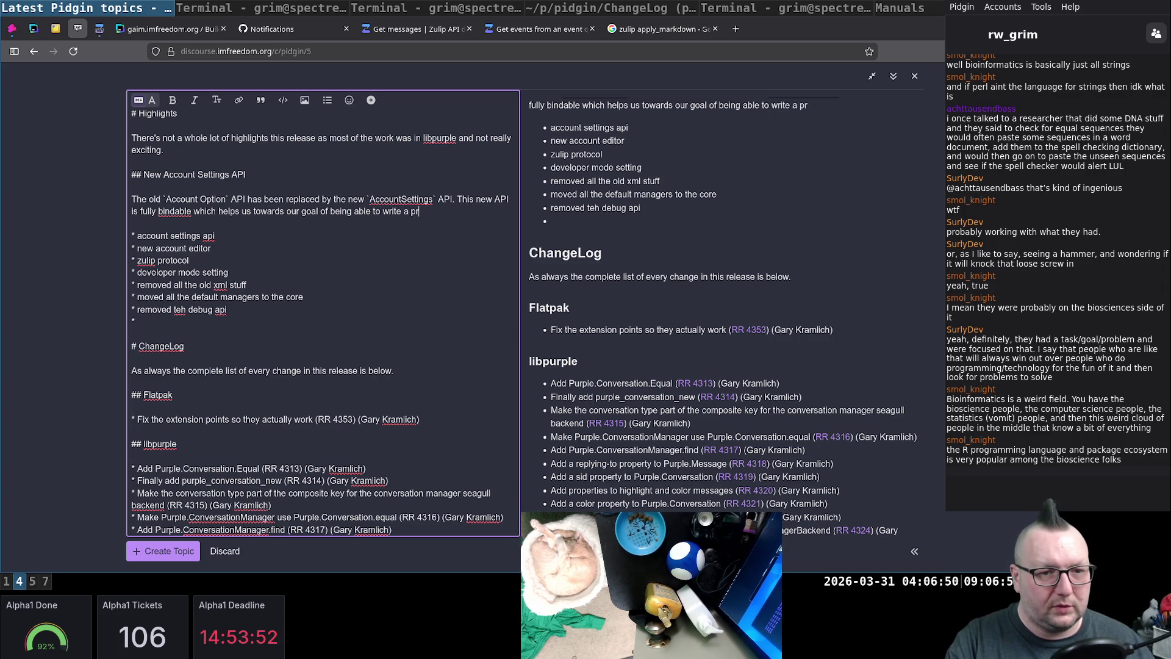
text(gin in s)
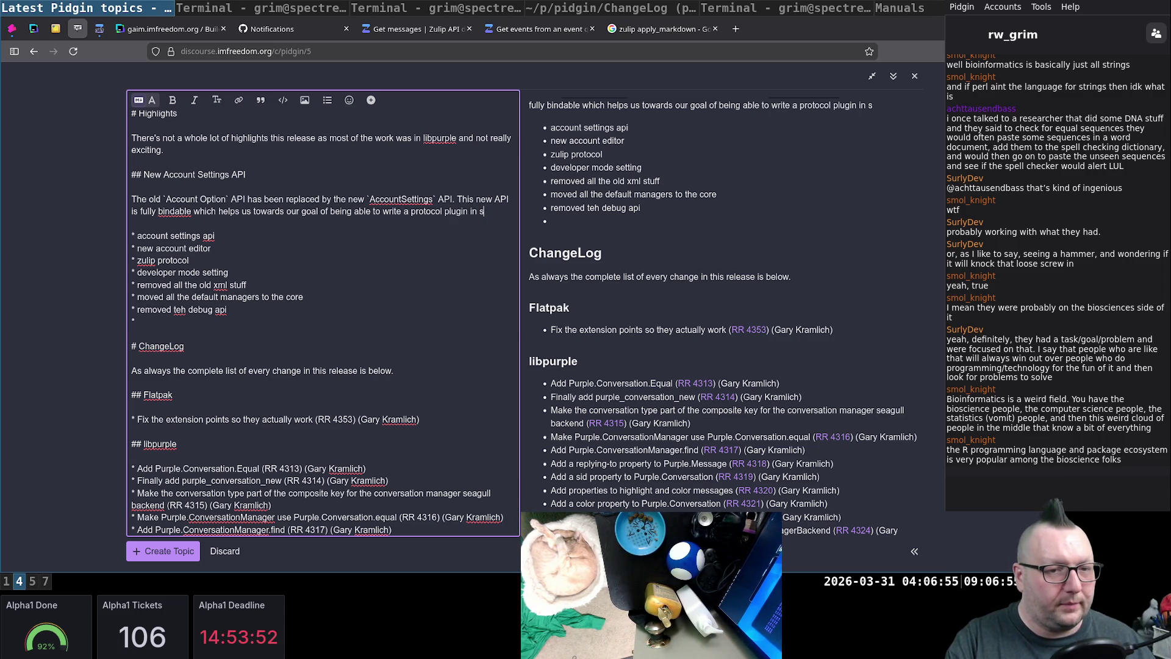
key(BackSpace)
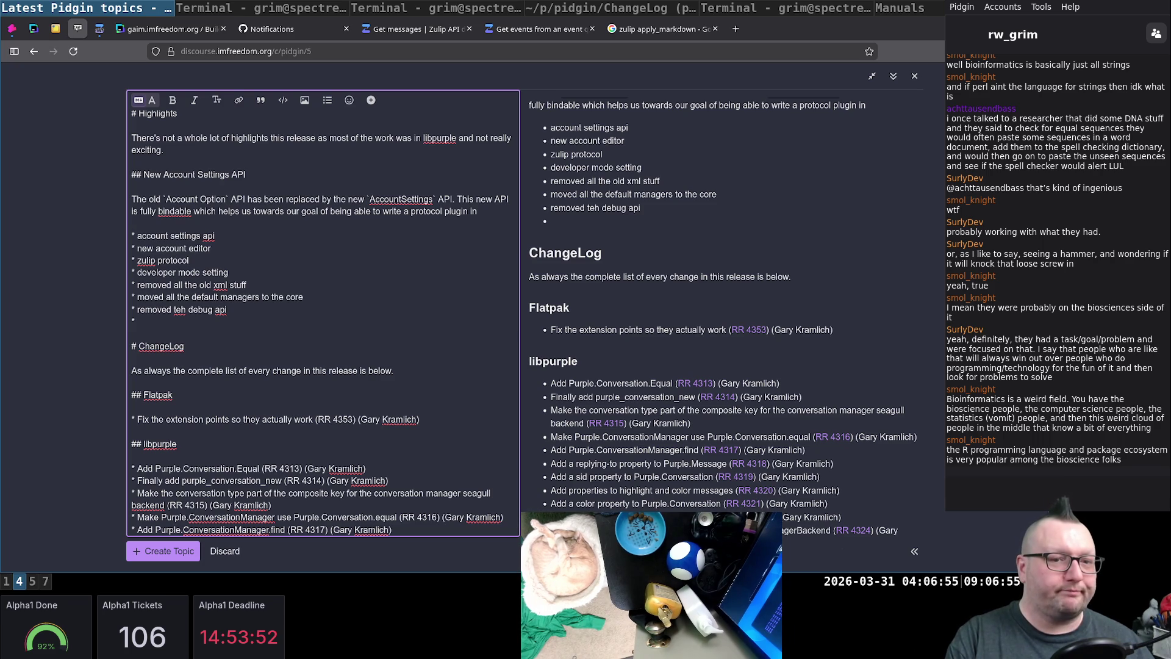
text(bin)
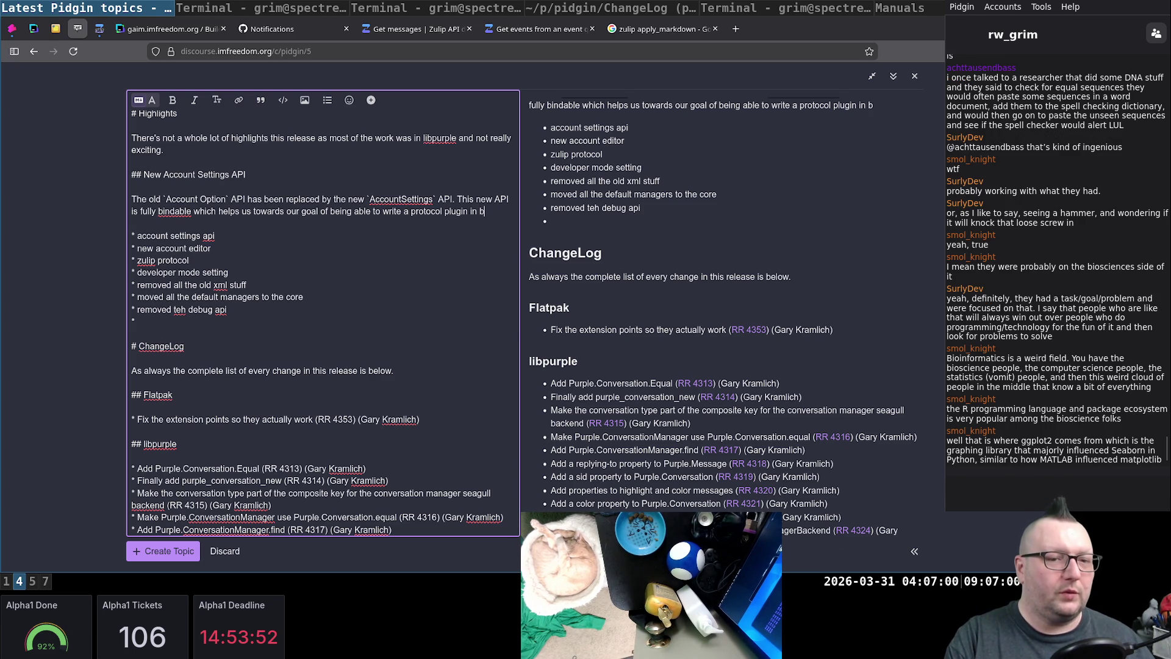
text( language liK)
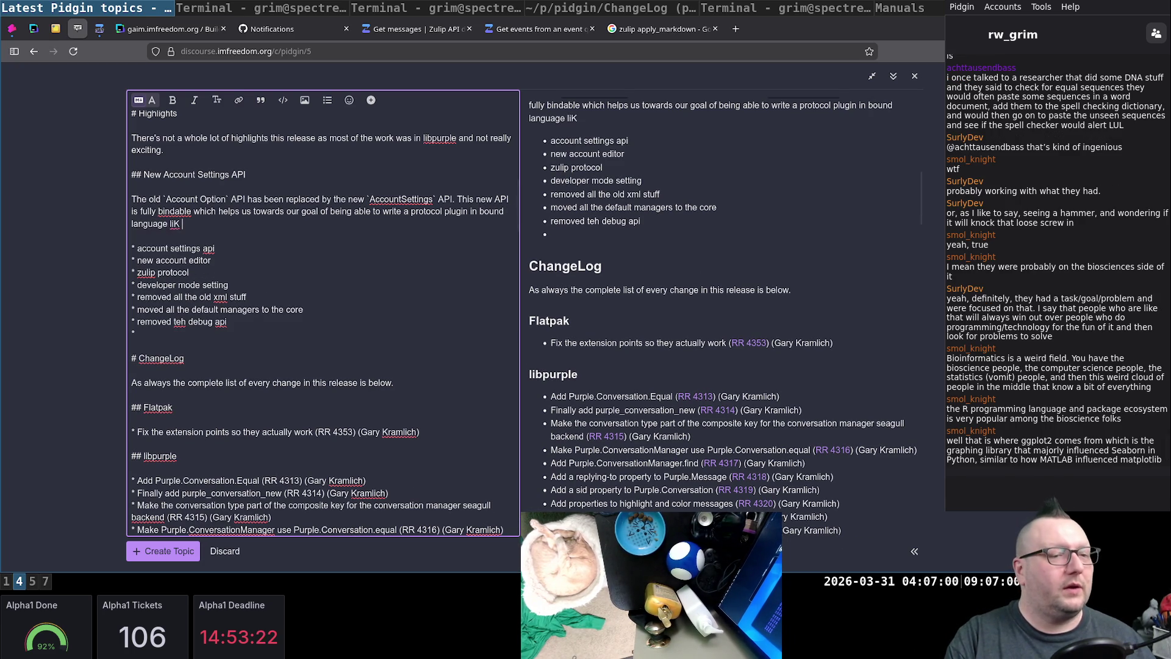
text(ke Python)
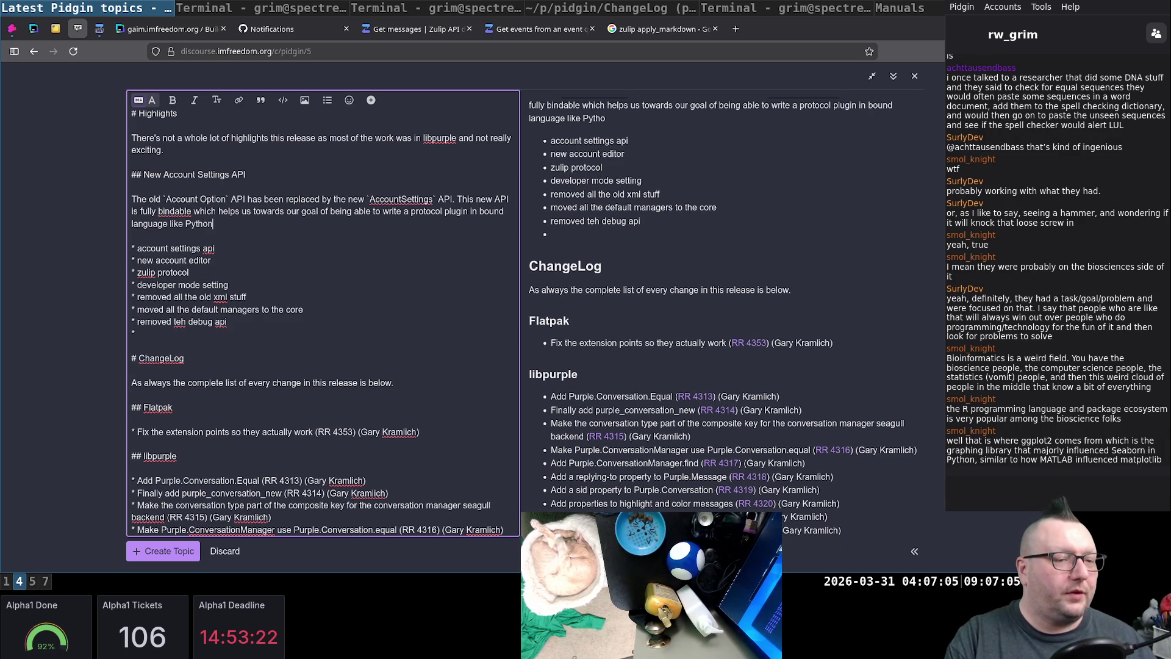
text( or Lua.)
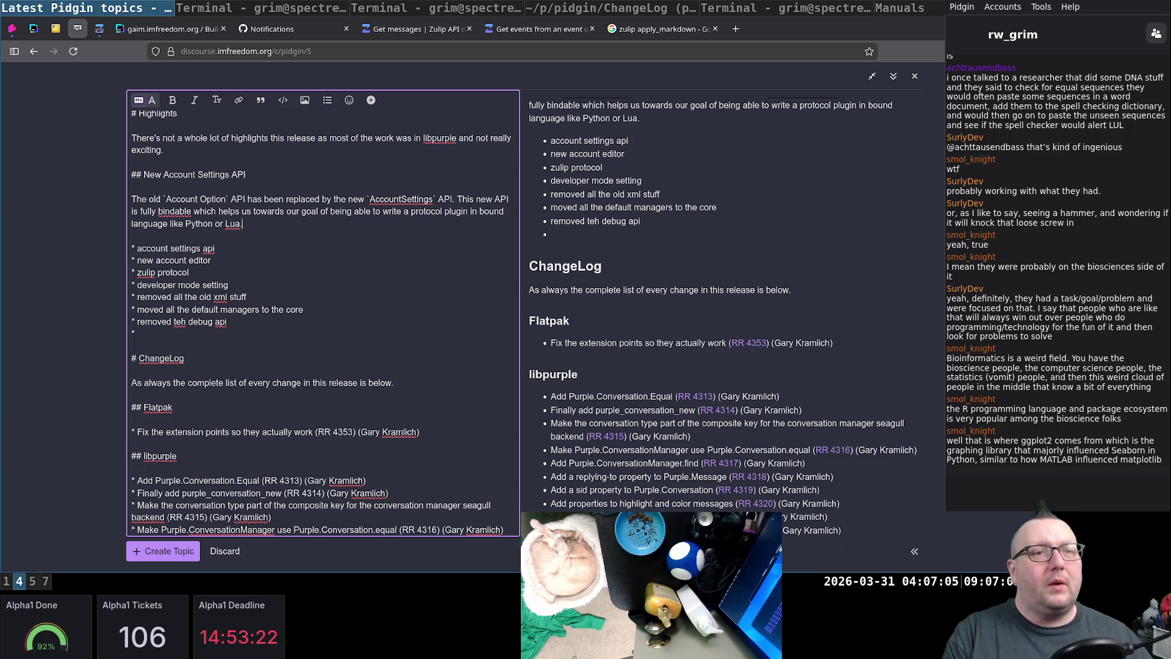
key(alt+Tab)
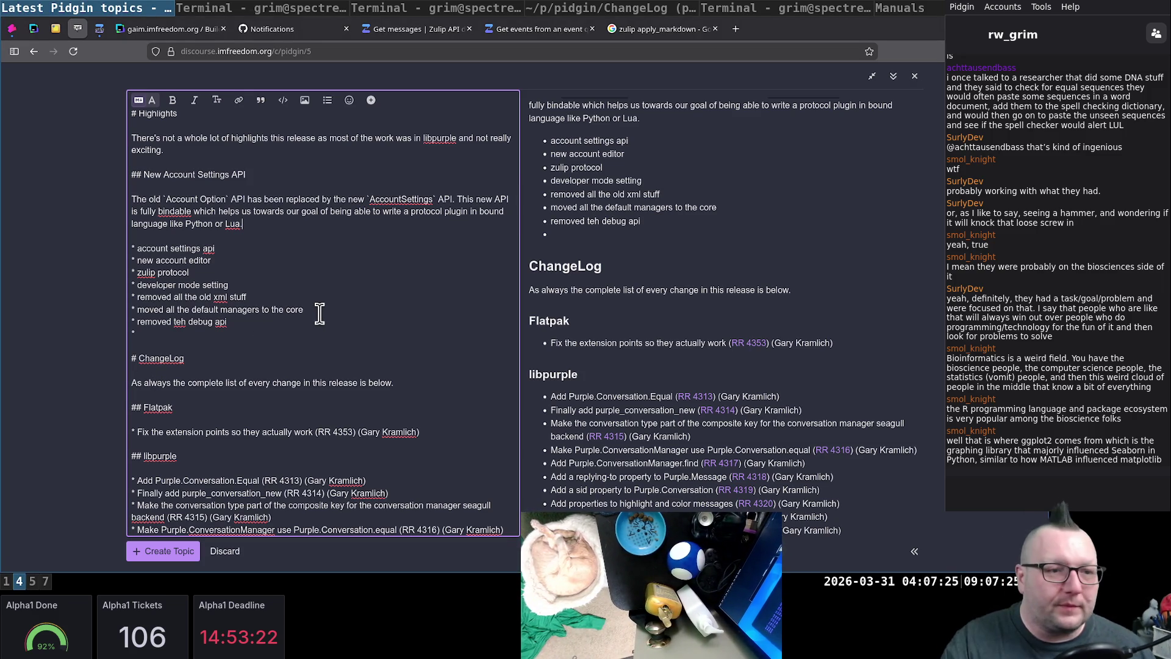
click(291, 247)
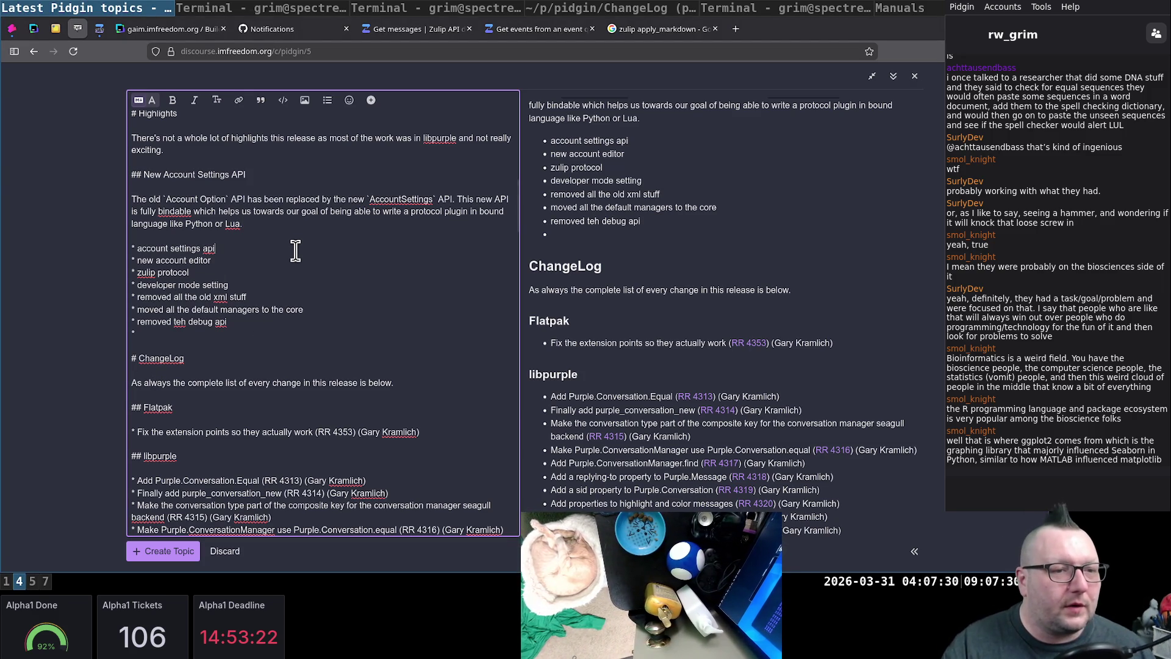
Add a '## New Account Editor' heading with description, screenshot and weight-ordering note
key(Return)
key(Return)
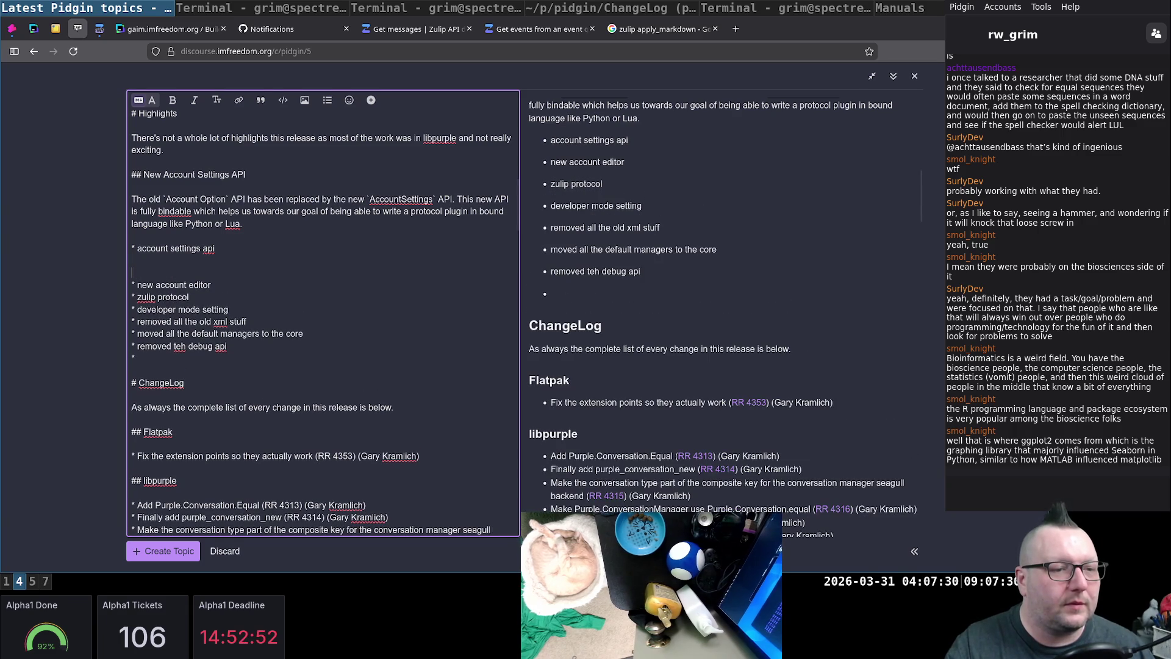
text(## New Acc)
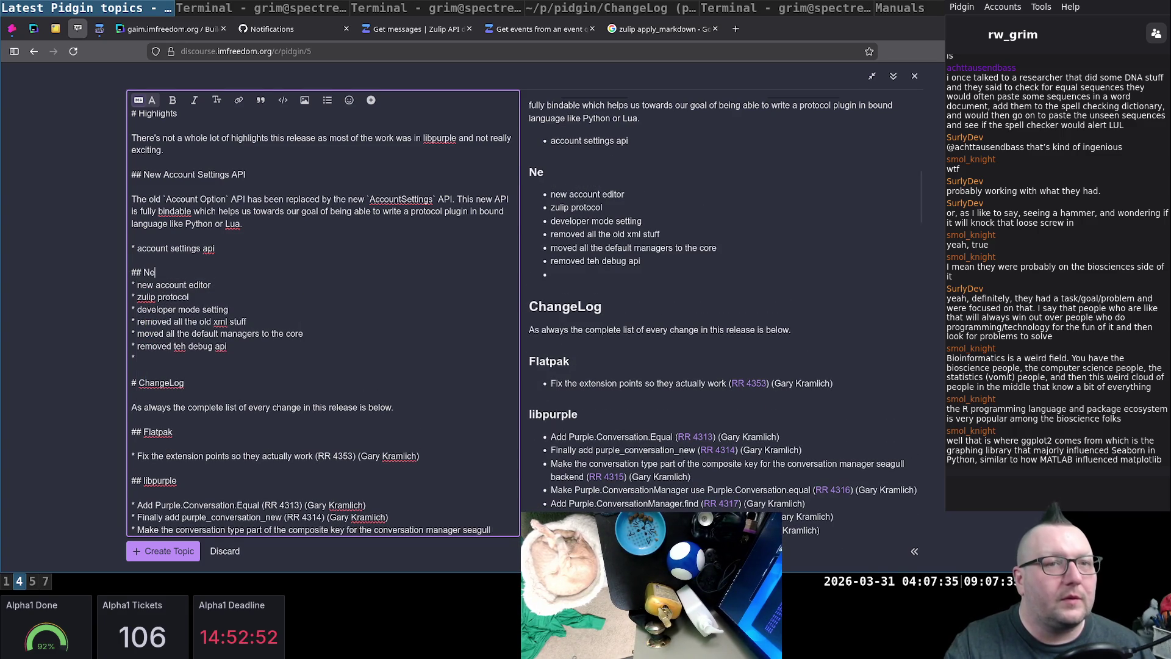
text(ount Edi)
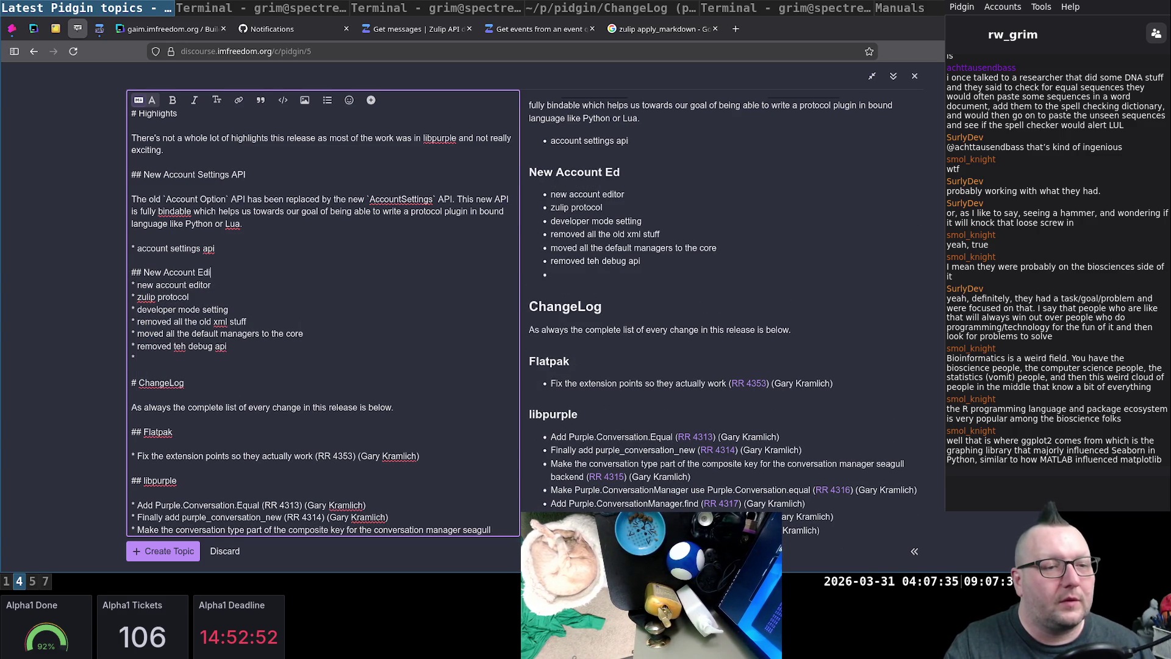
text(tor)
key(Return)
key(Return)
text(Wi)
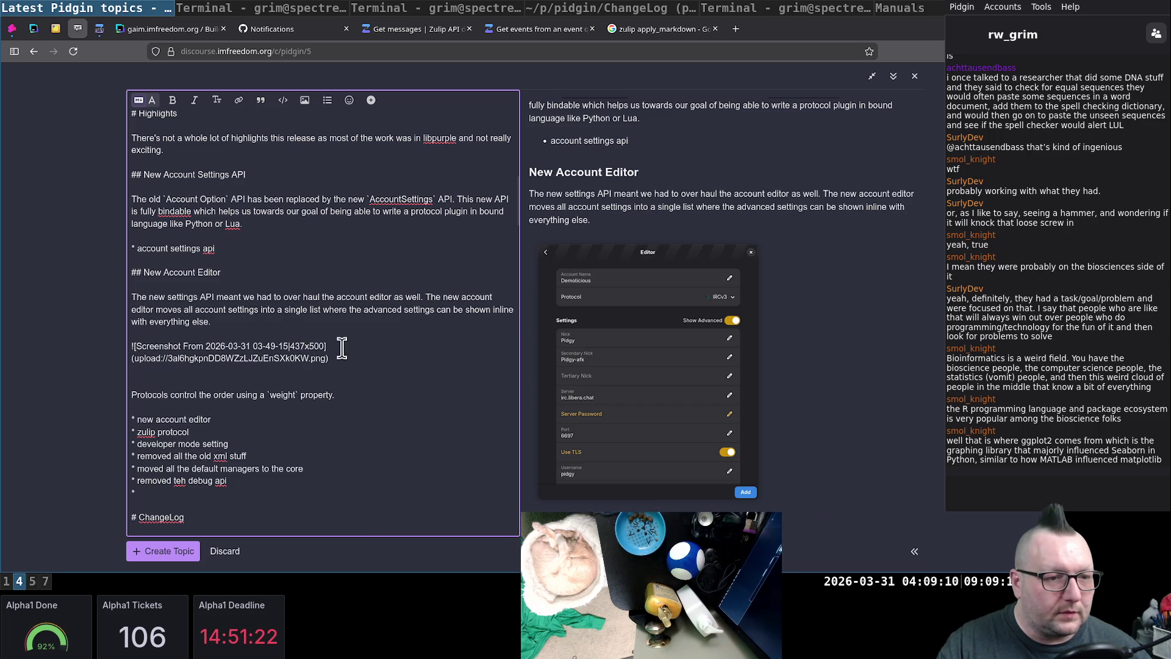
Replace the screenshot's alt text with 'New Account Editor with Advanced Options Shown'
click(226, 346)
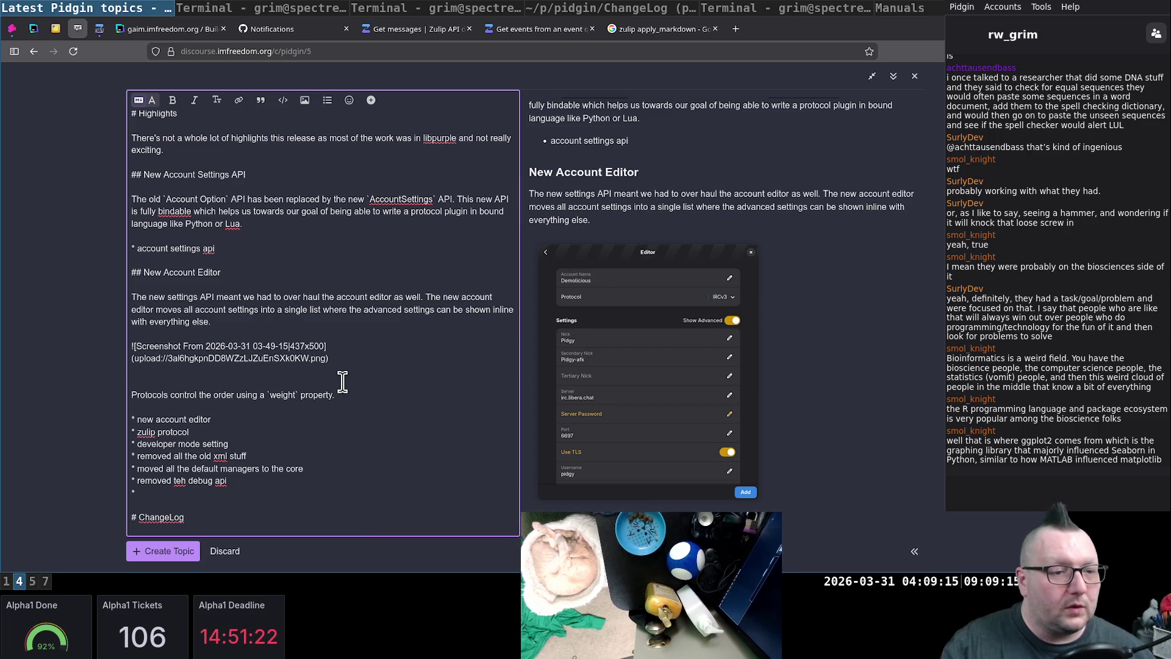
key(ctrl+shift+Right)
key(ctrl+shift+Right)
key(ctrl+shift+Right)
key(ctrl+shift+Right)
key(ctrl+shift+Right)
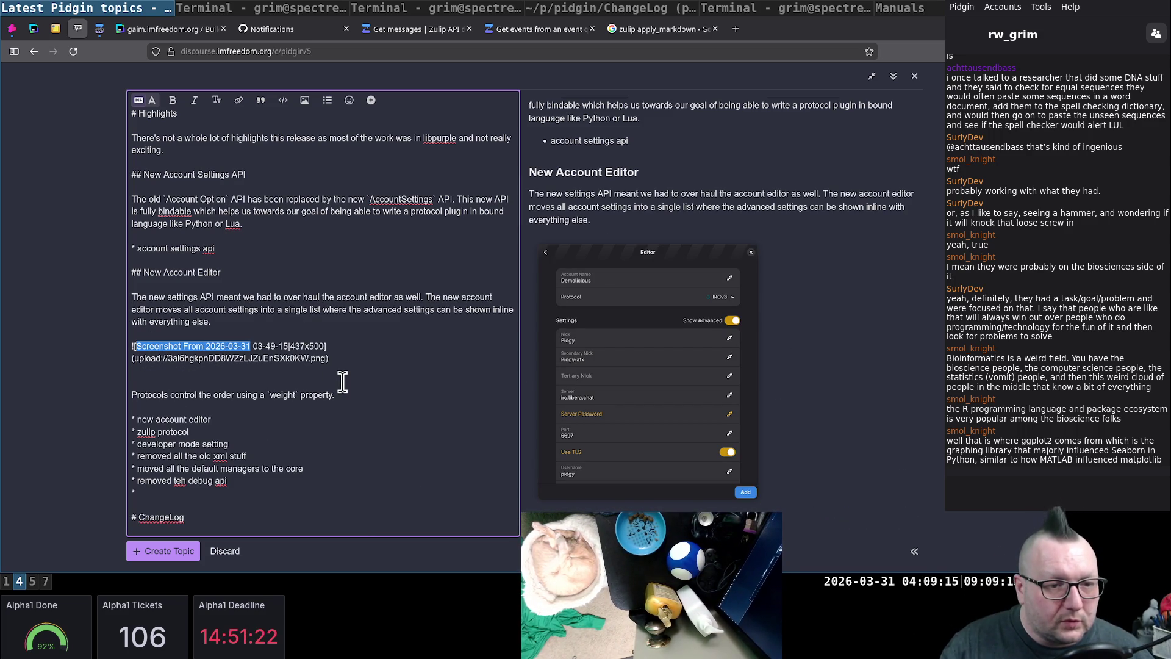
text(New Account e)
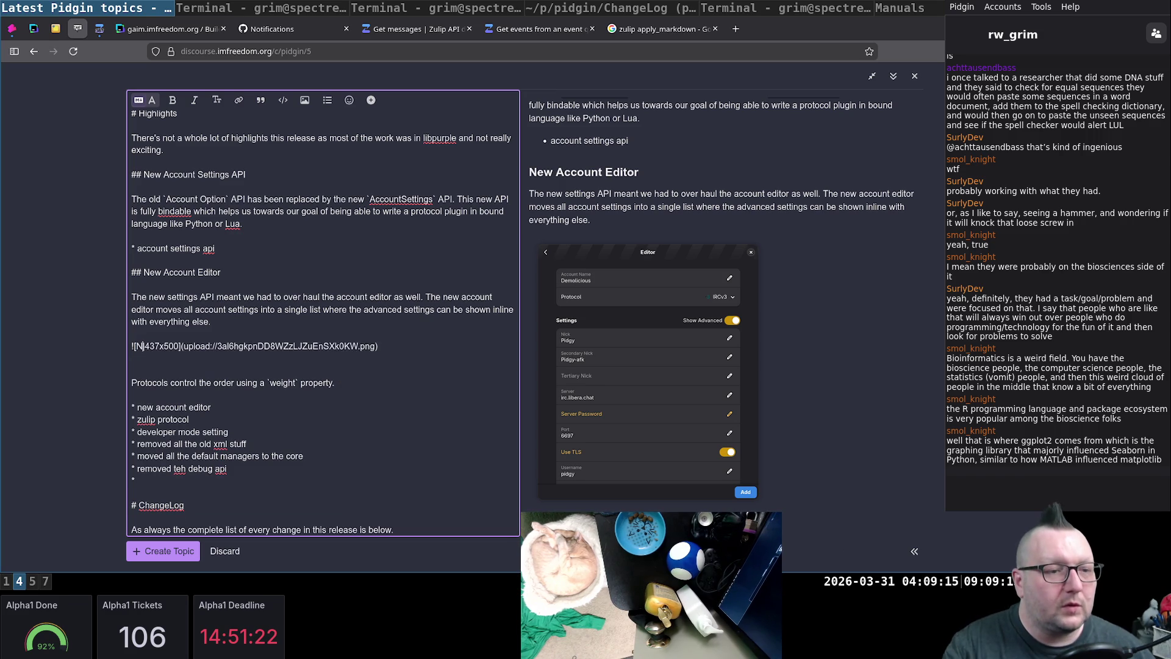
key(BackSpace)
text(E)
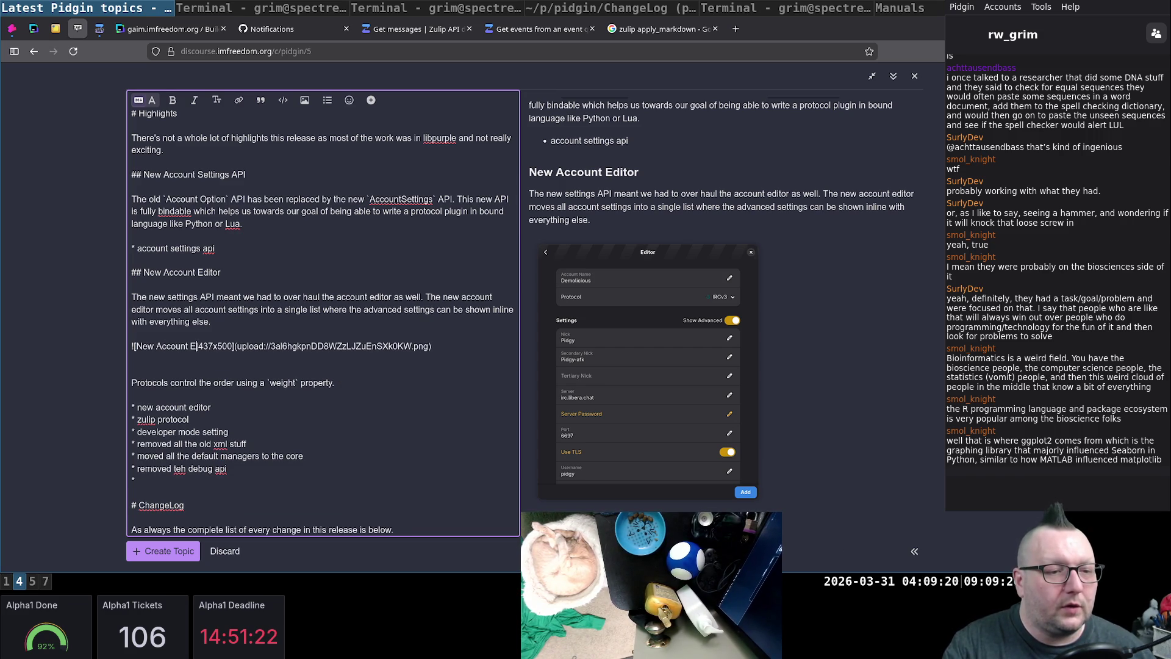
text(ditor with )
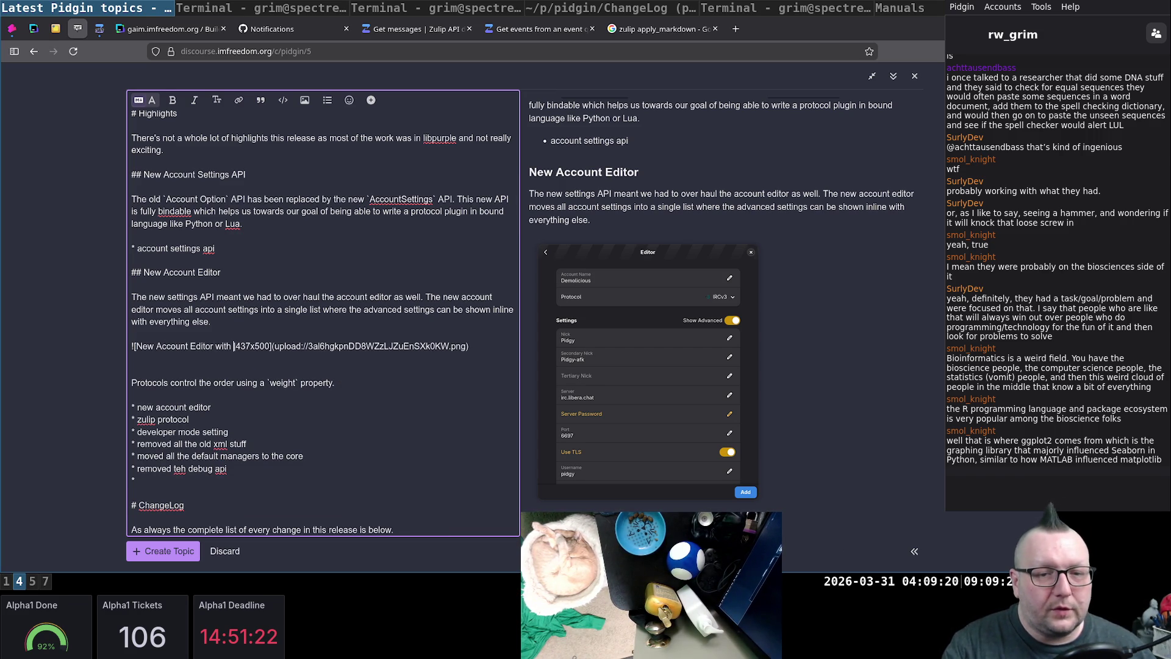
text(Advanced Opti)
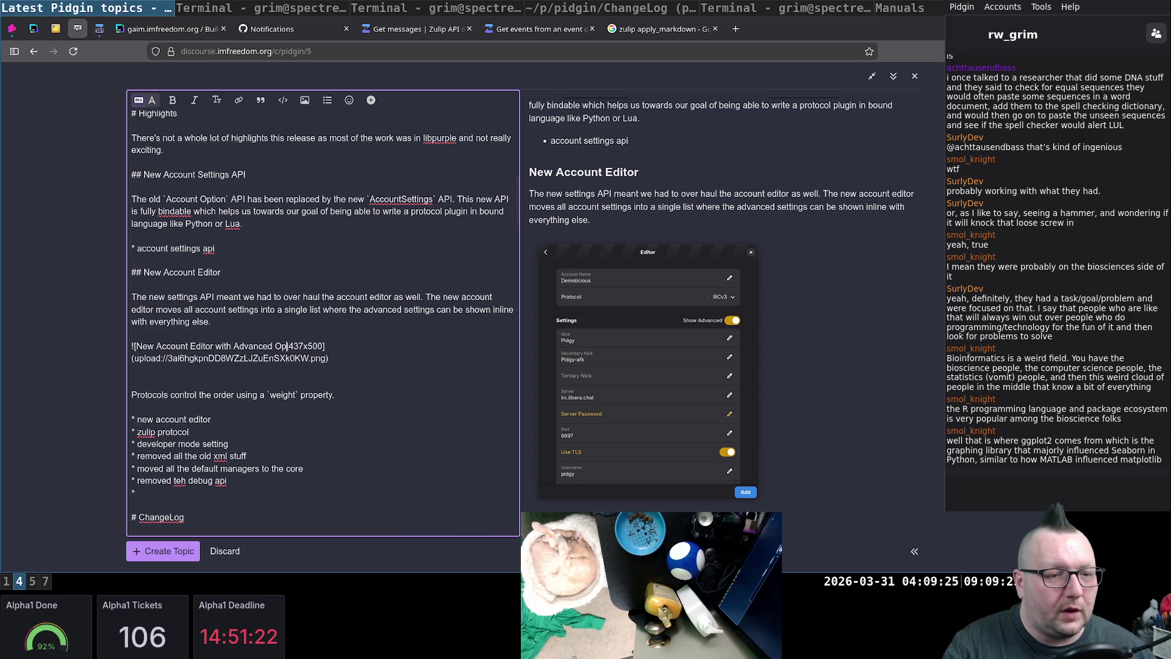
text(ons Shown)
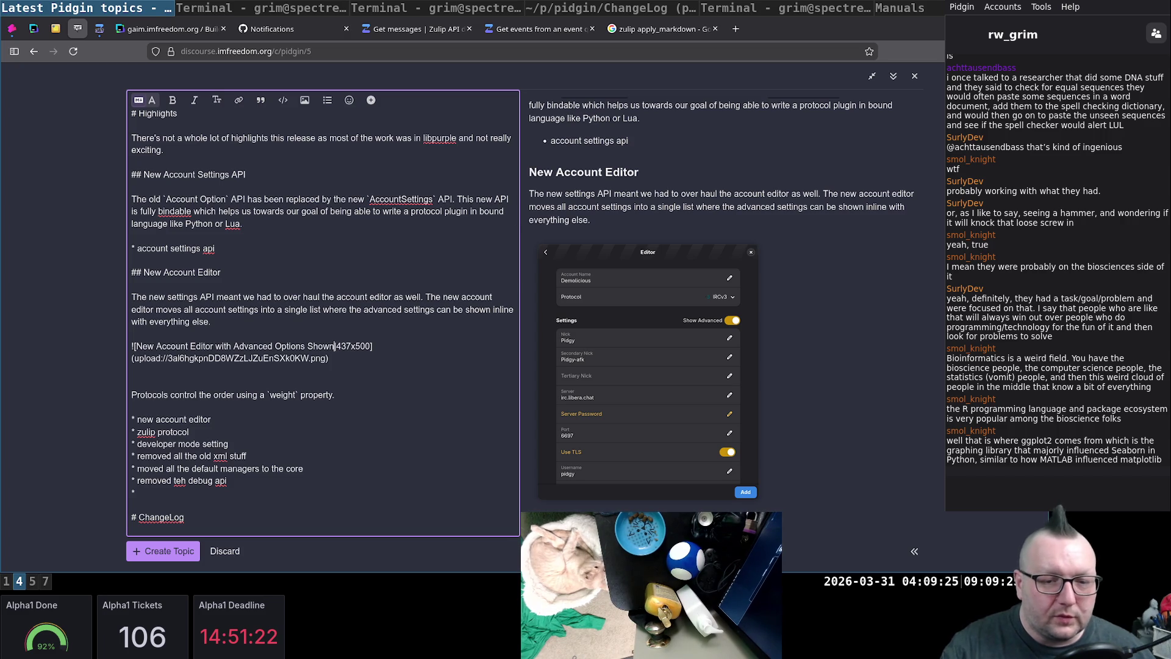
scroll(303, 341, down, 2)
Write 'Protocols control the order using a `weight` property and can implement a' below the image
click(283, 314)
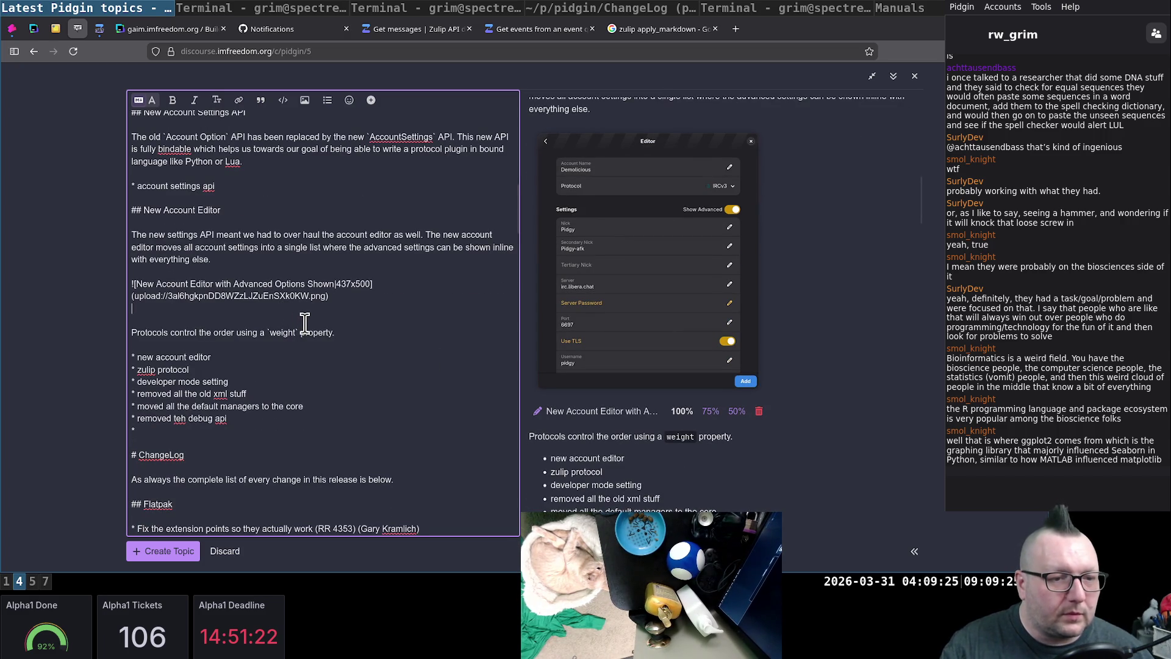
key(Delete)
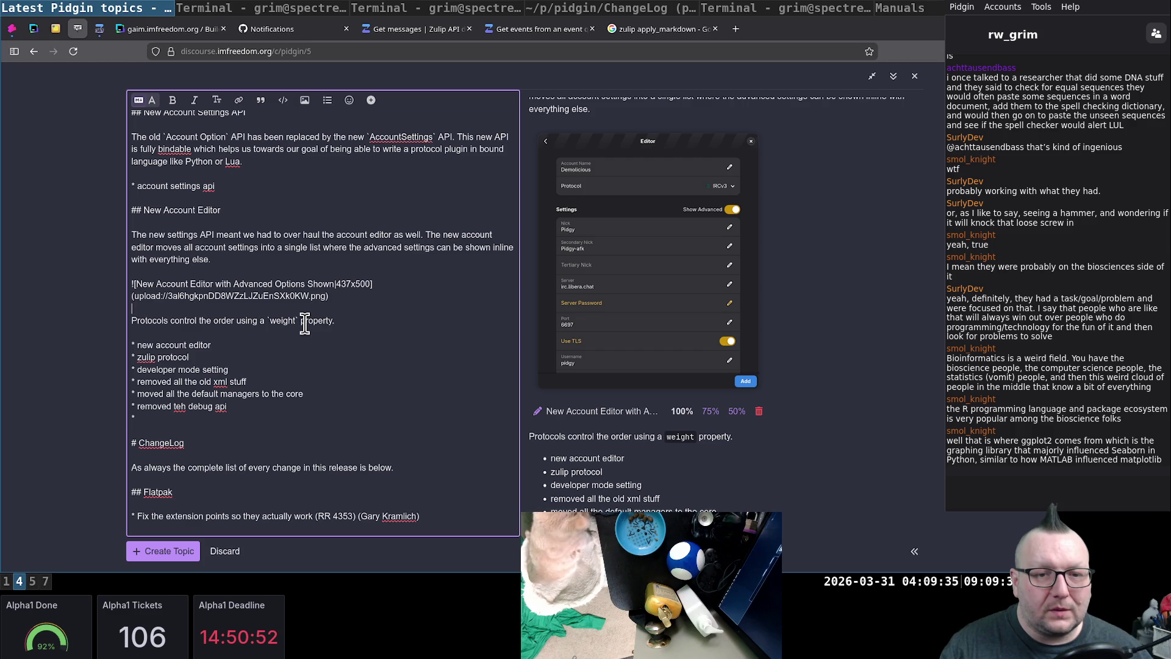
key(Down)
key(End)
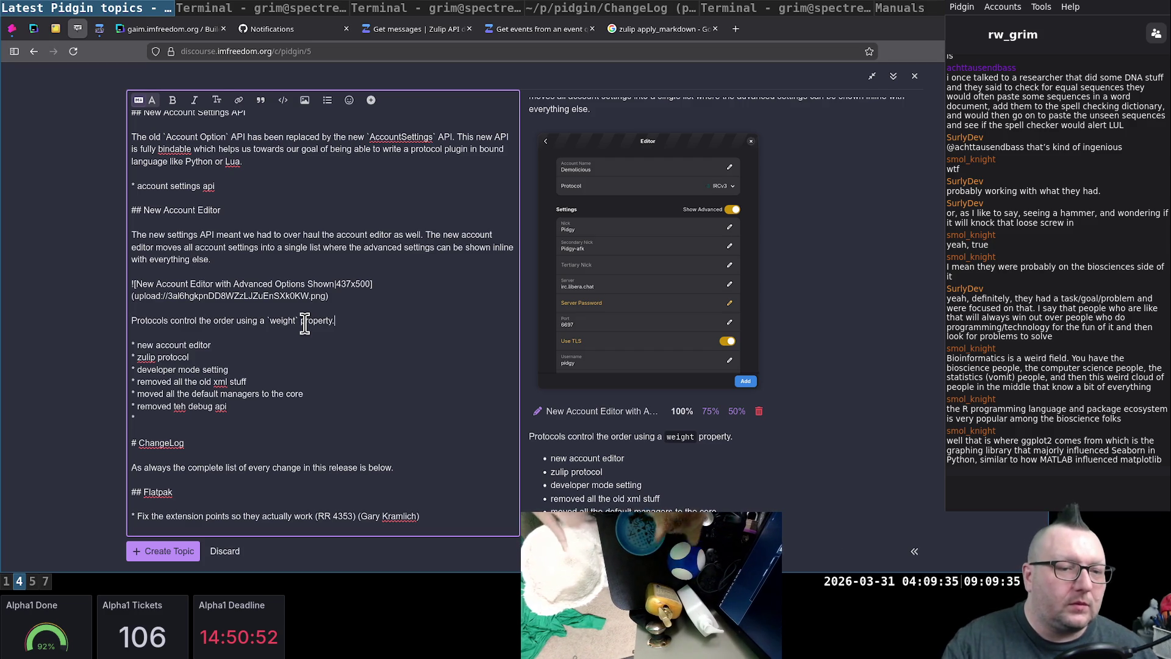
key(BackSpace)
text(and )
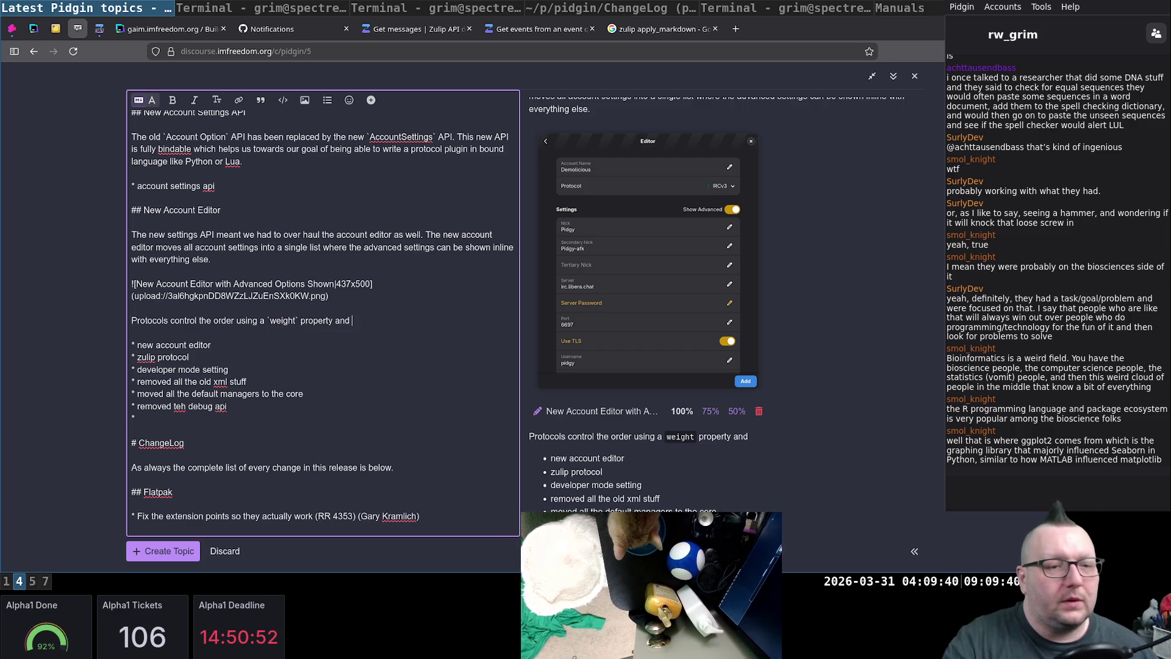
text(canb)
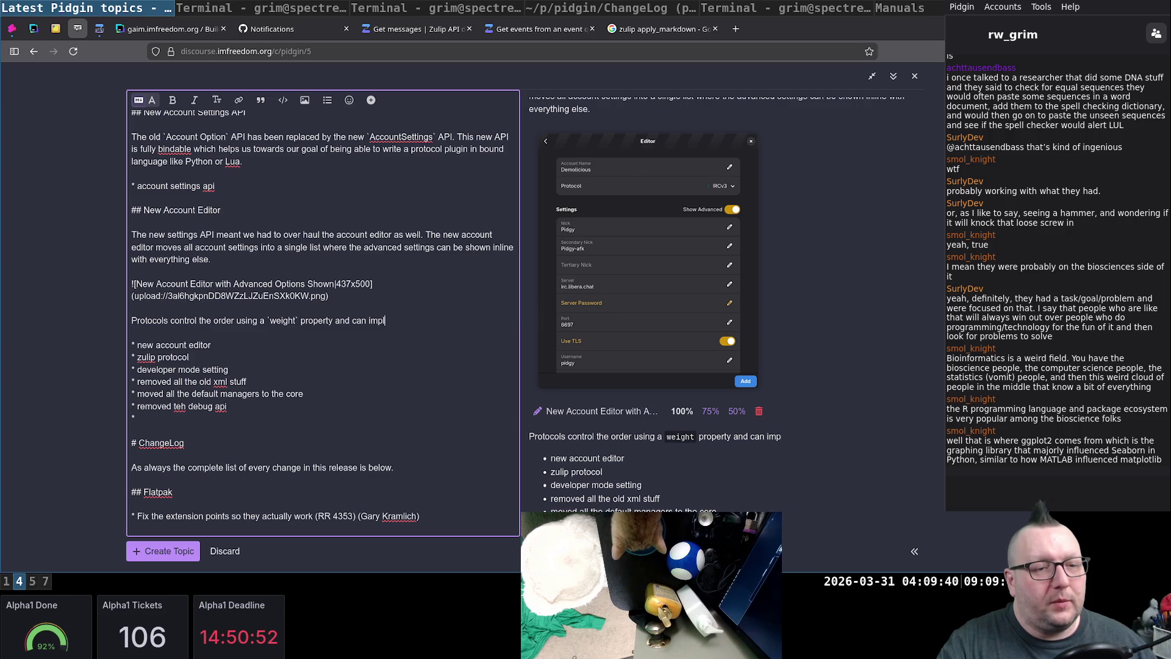
text(lena)
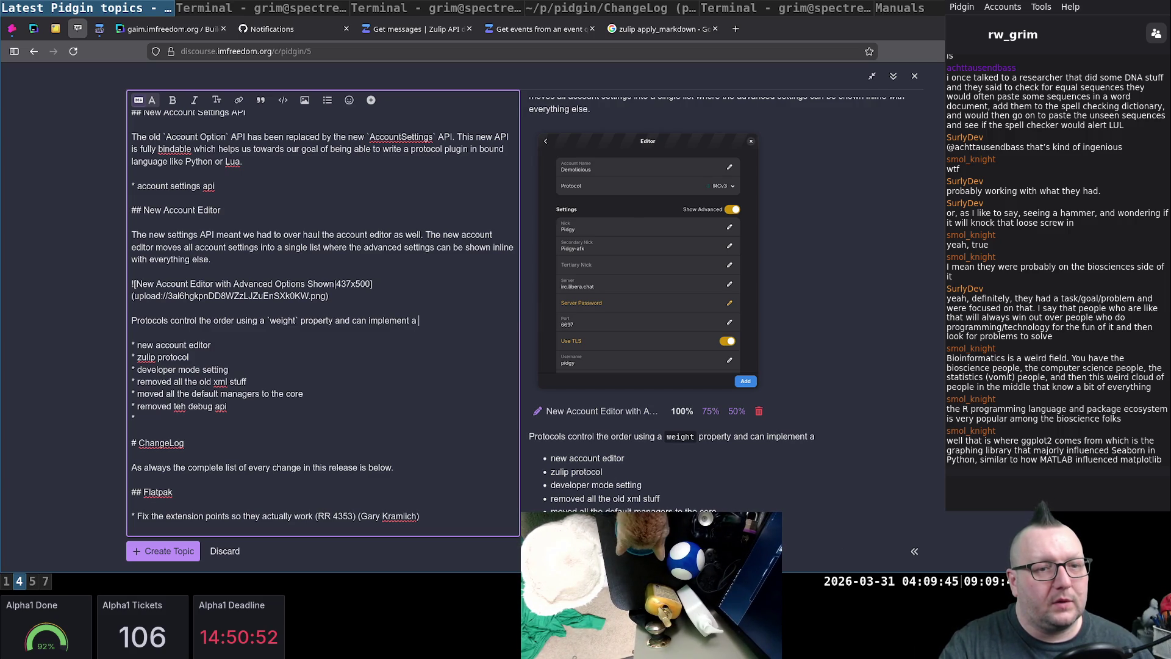
Look up Purple.Protocol's virtual methods on docs.imfreedom.org/purple3 via the get_id page
key(ctrl+t)
text(do)
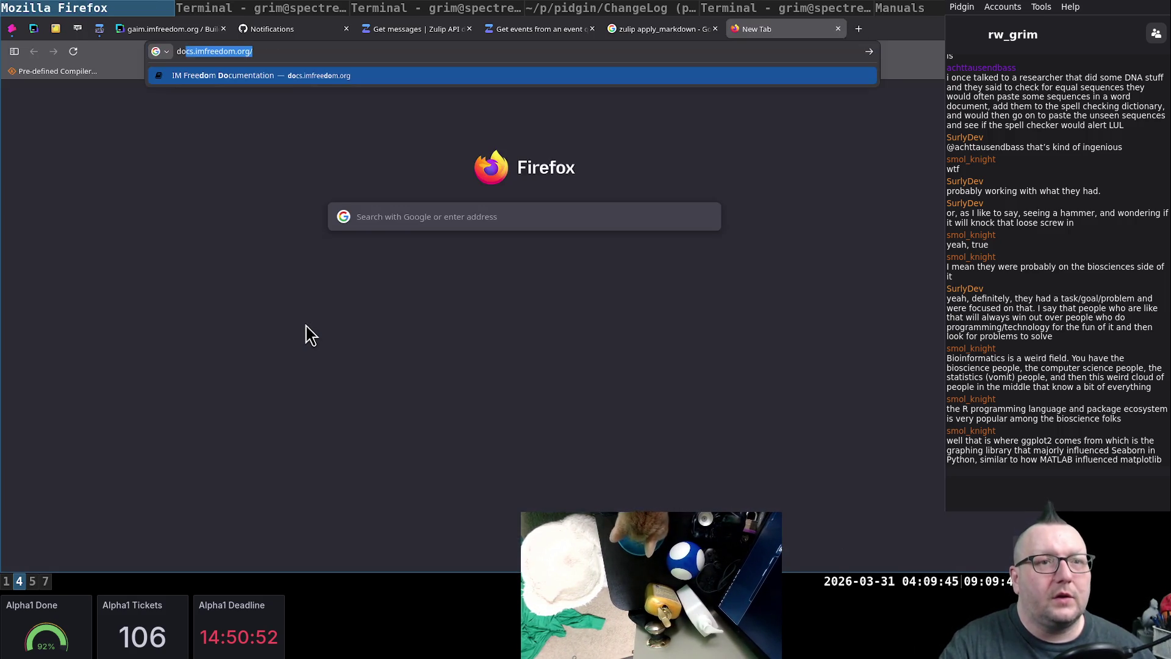
text(cs.imfreedom.org/pur)
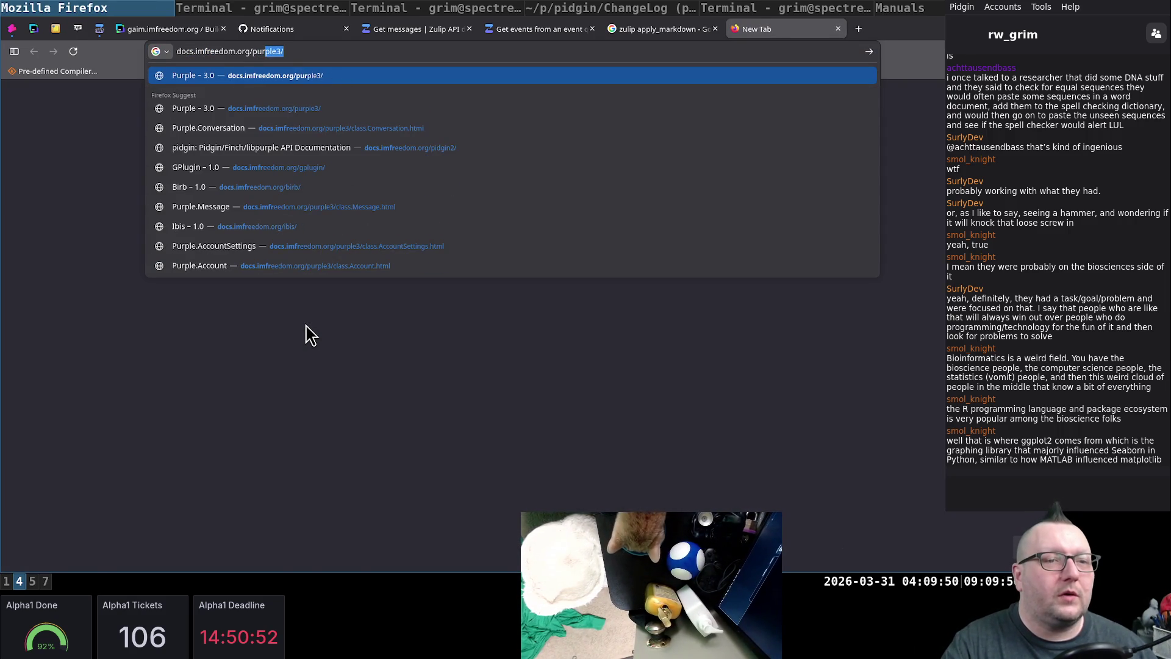
key(Return)
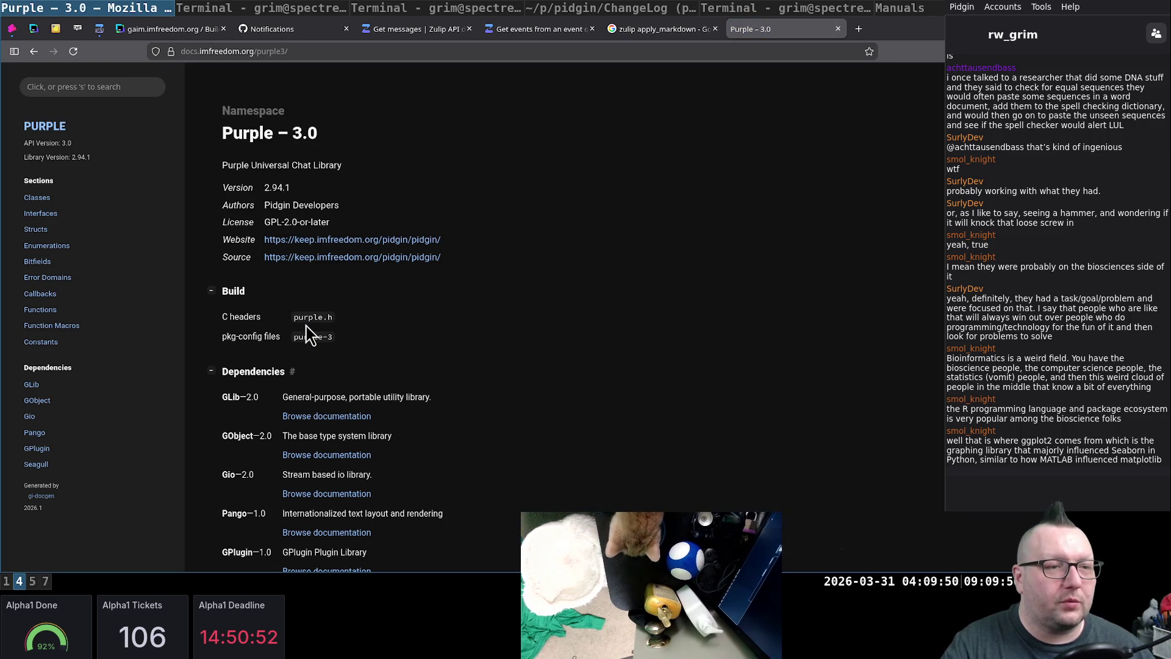
text(protocol)
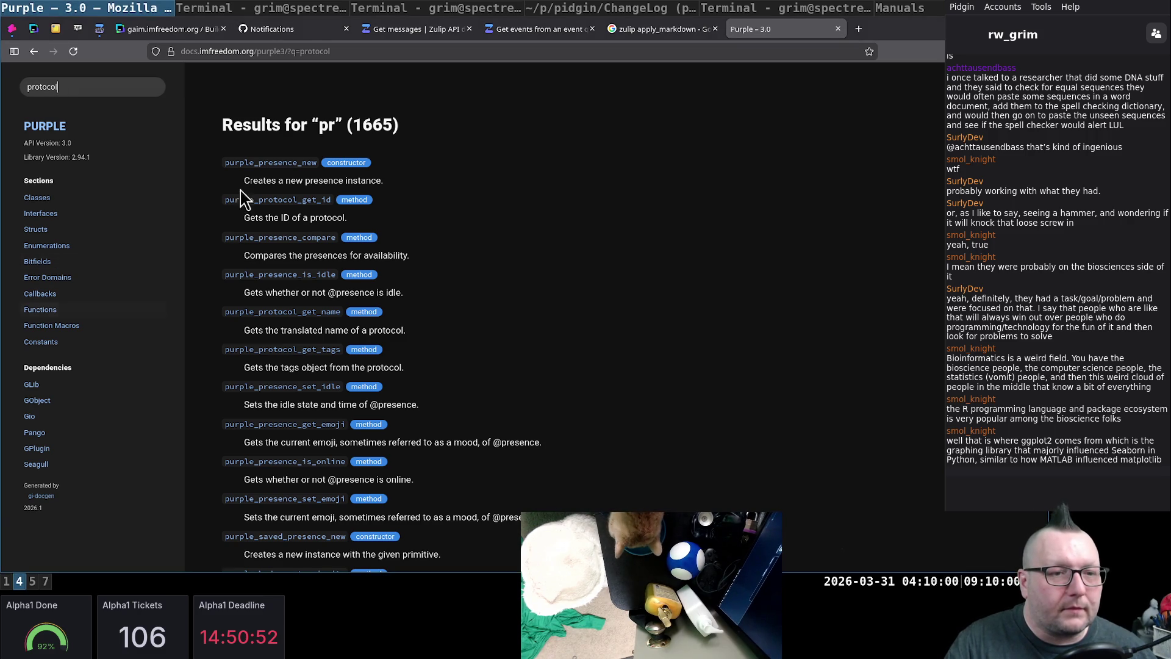
click(289, 212)
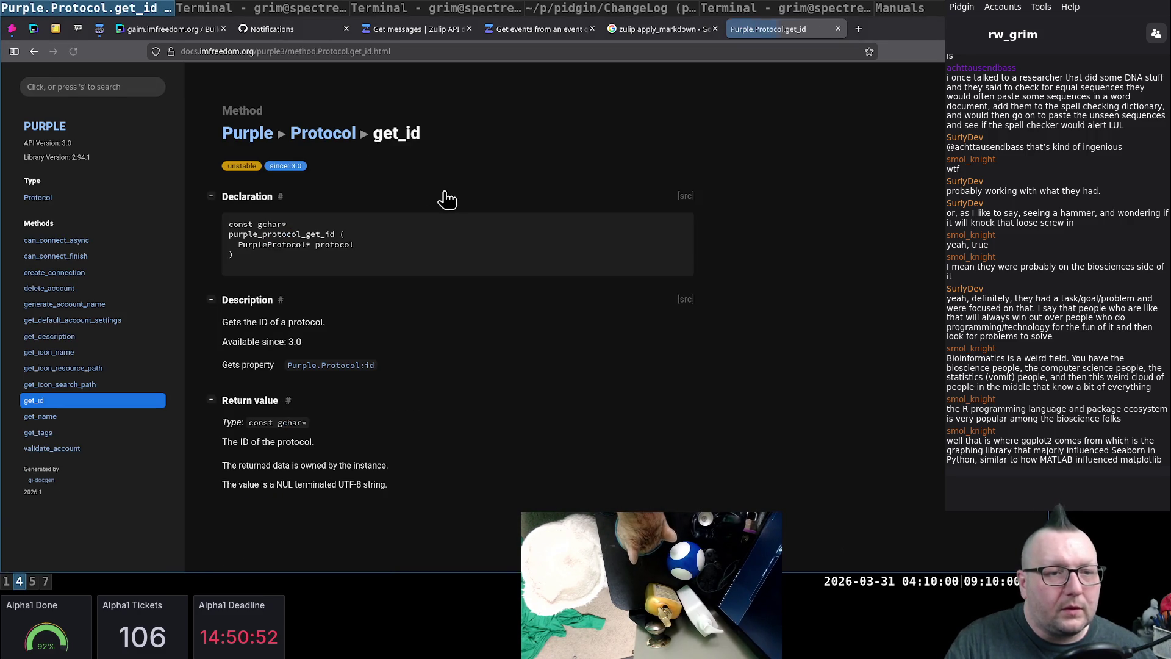
click(312, 136)
click(782, 155)
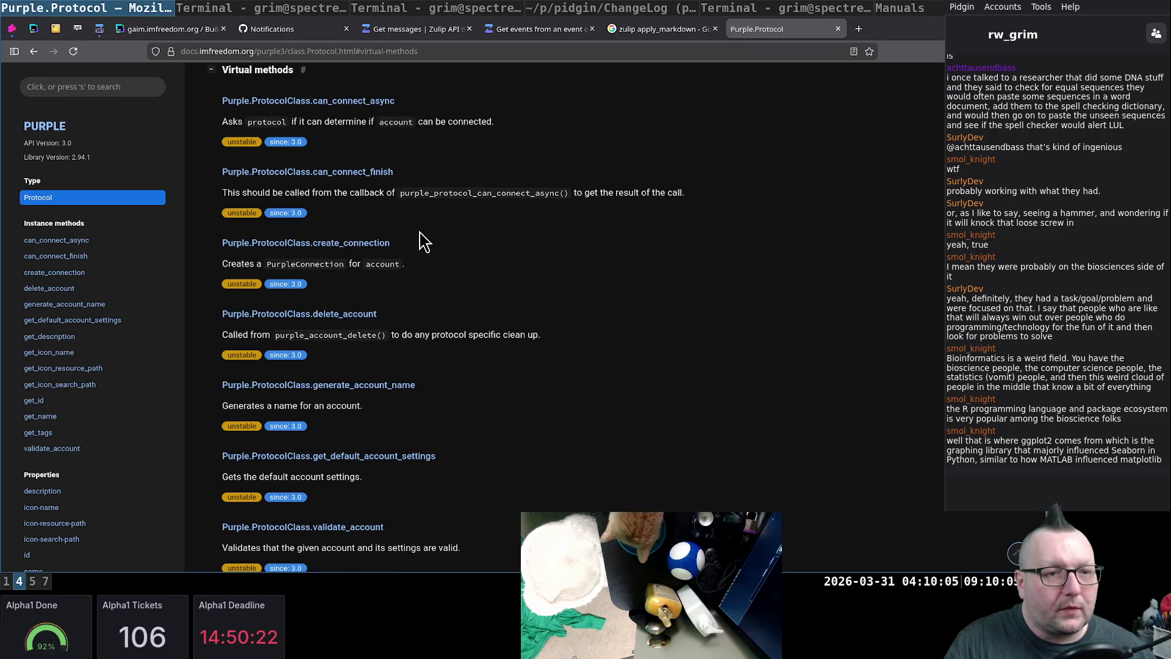
scroll(417, 316, down, 1)
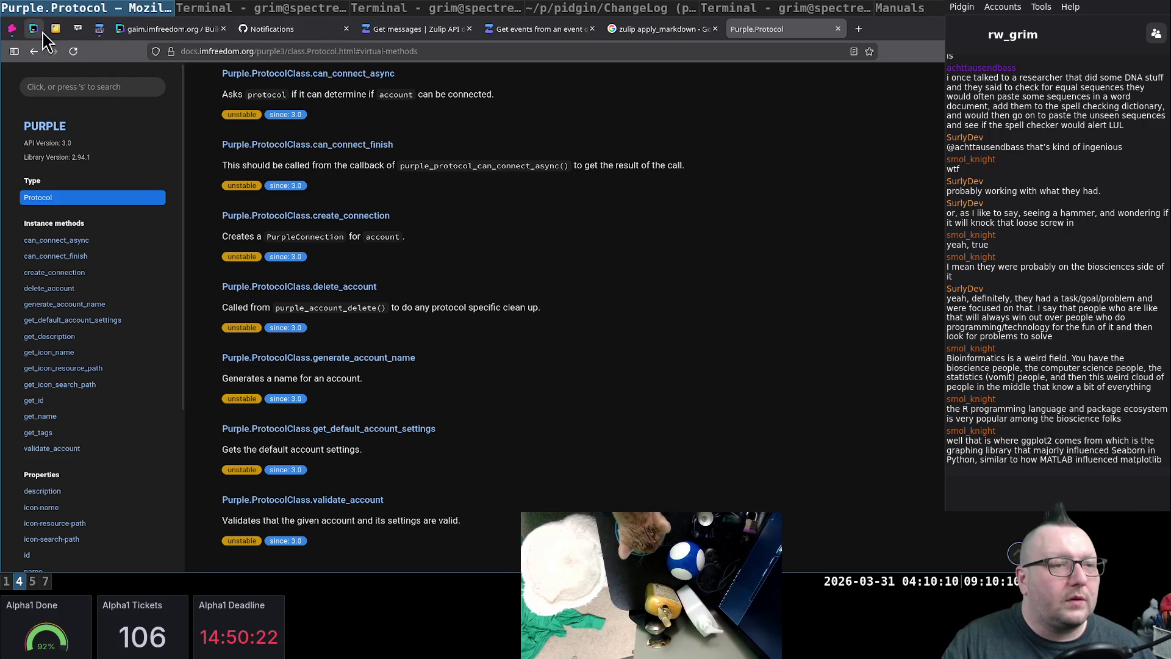
Finish the sentence with `Purple.Protocol.validate_account` ensuring settings are usable
click(78, 29)
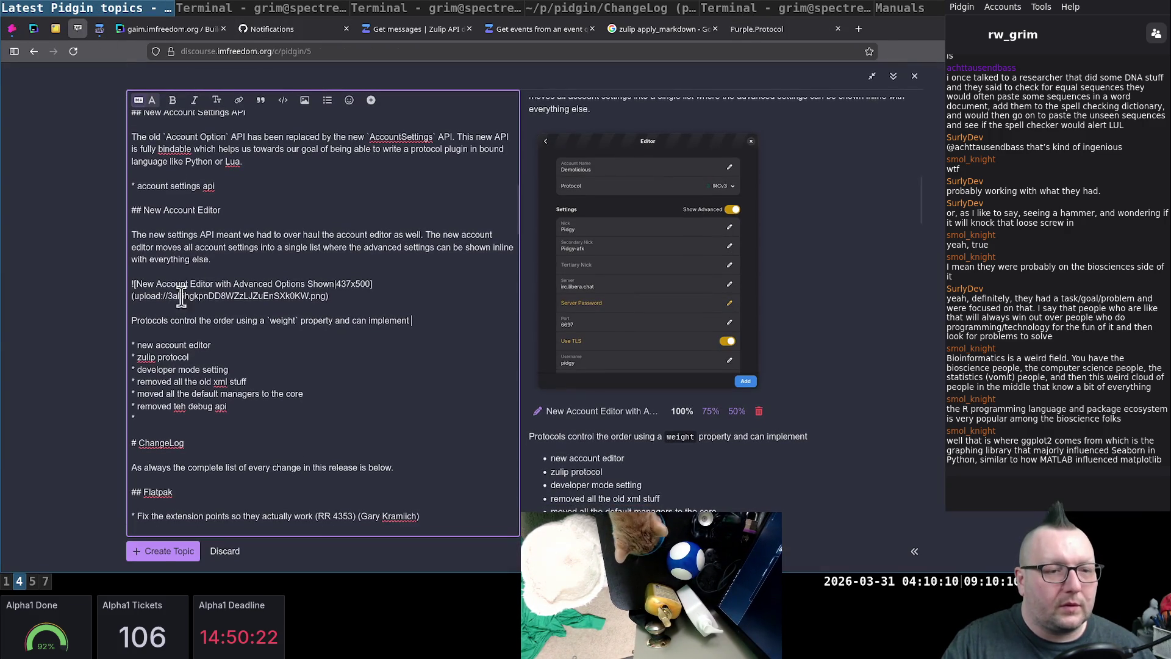
text(`)
text(ir[)
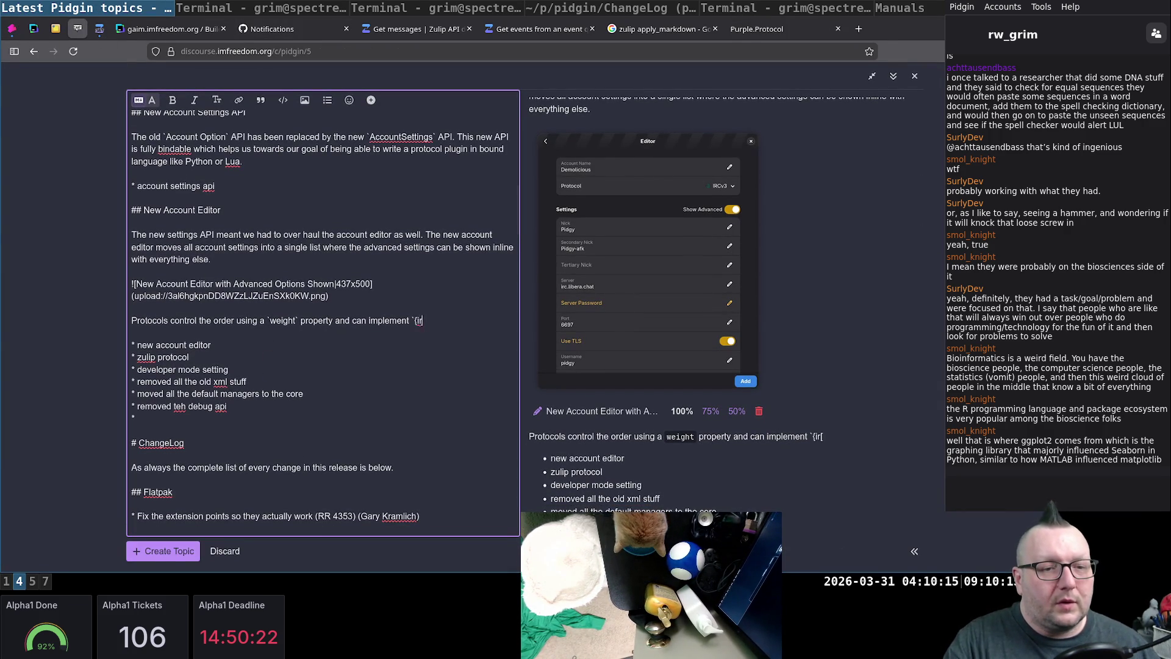
text(Purple.Proto)
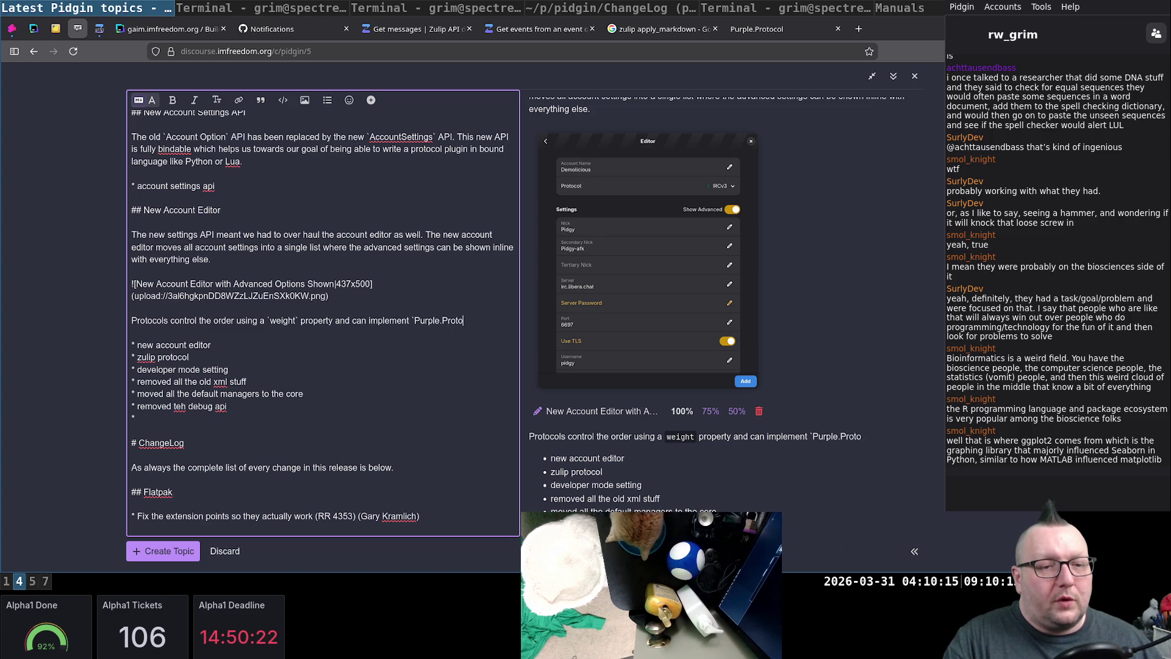
text(col.va)
text(lidate)
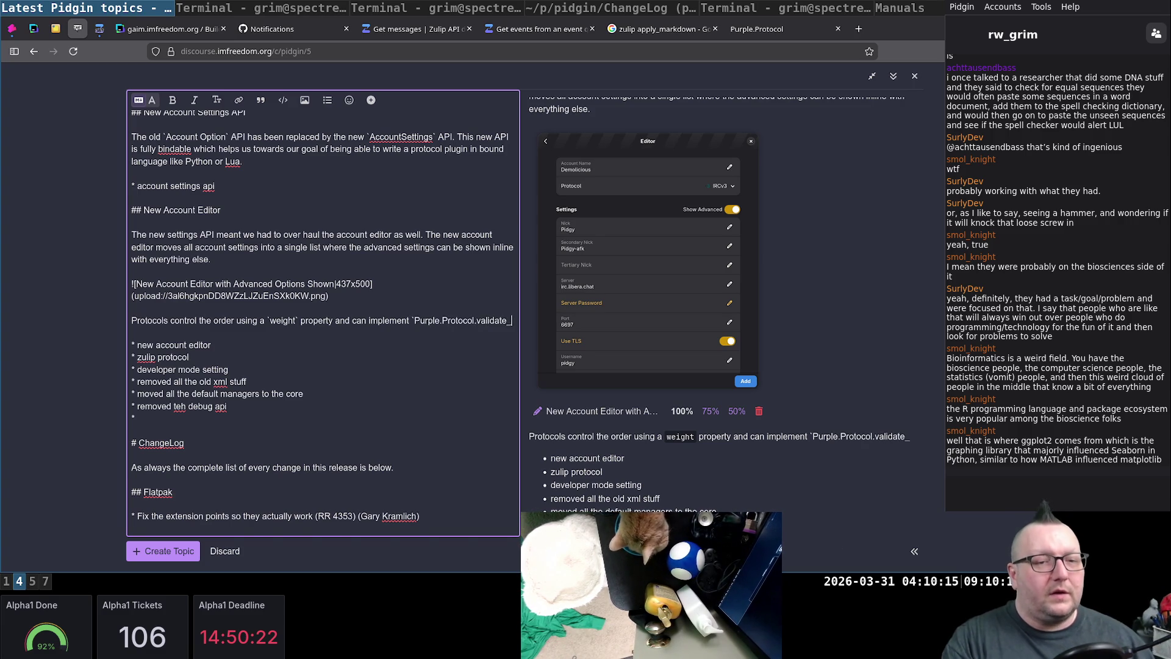
text(_account`)
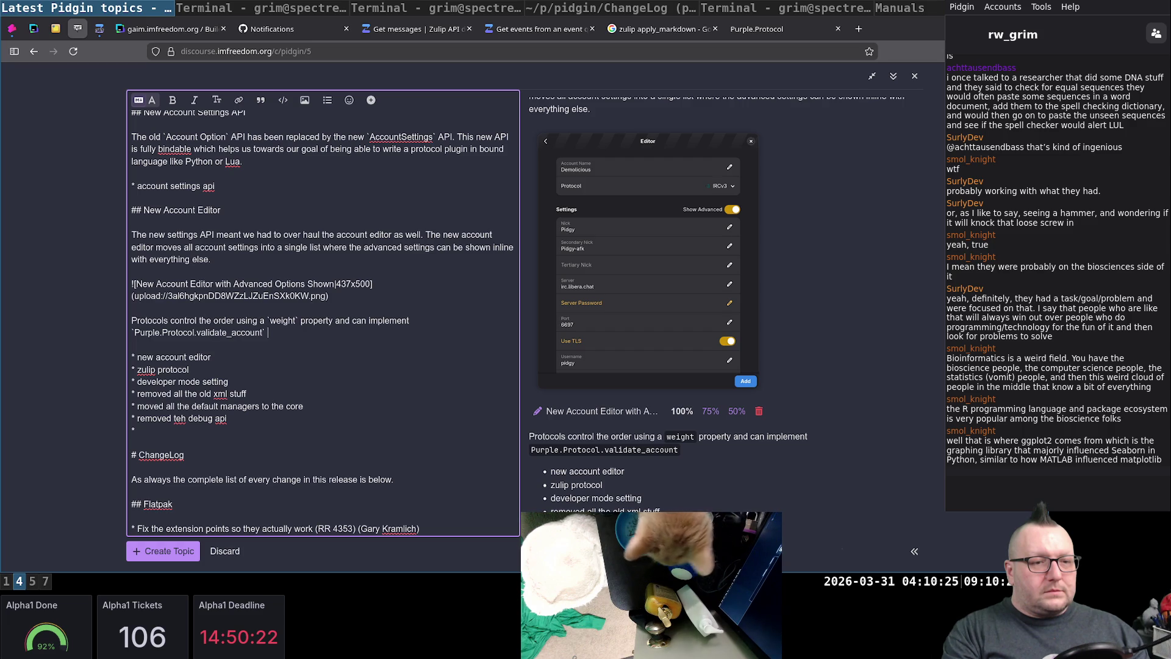
text(to m)
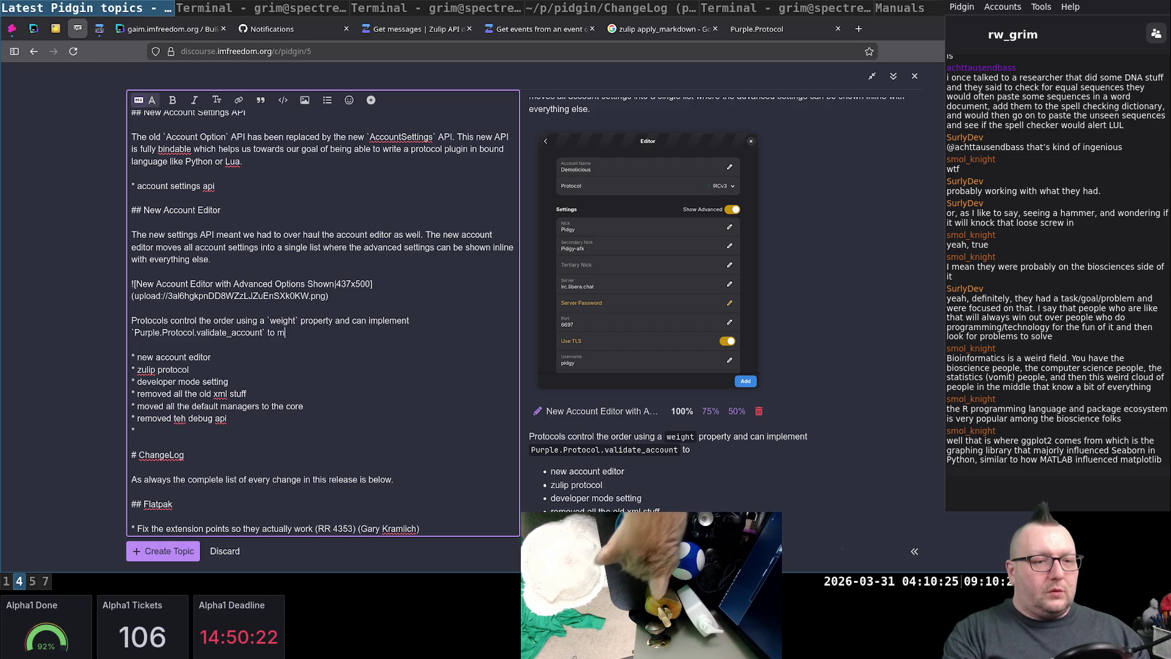
text(ake sure the settings )
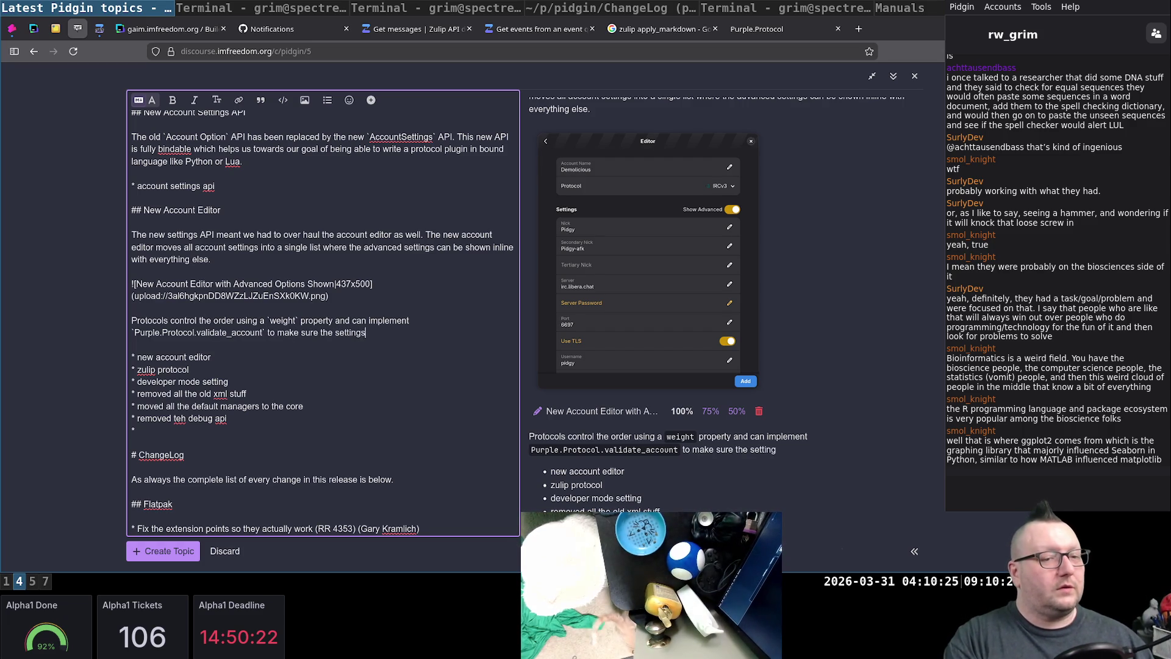
text(are)
key(BackSpace)
key(BackSpace)
key(BackSpace)
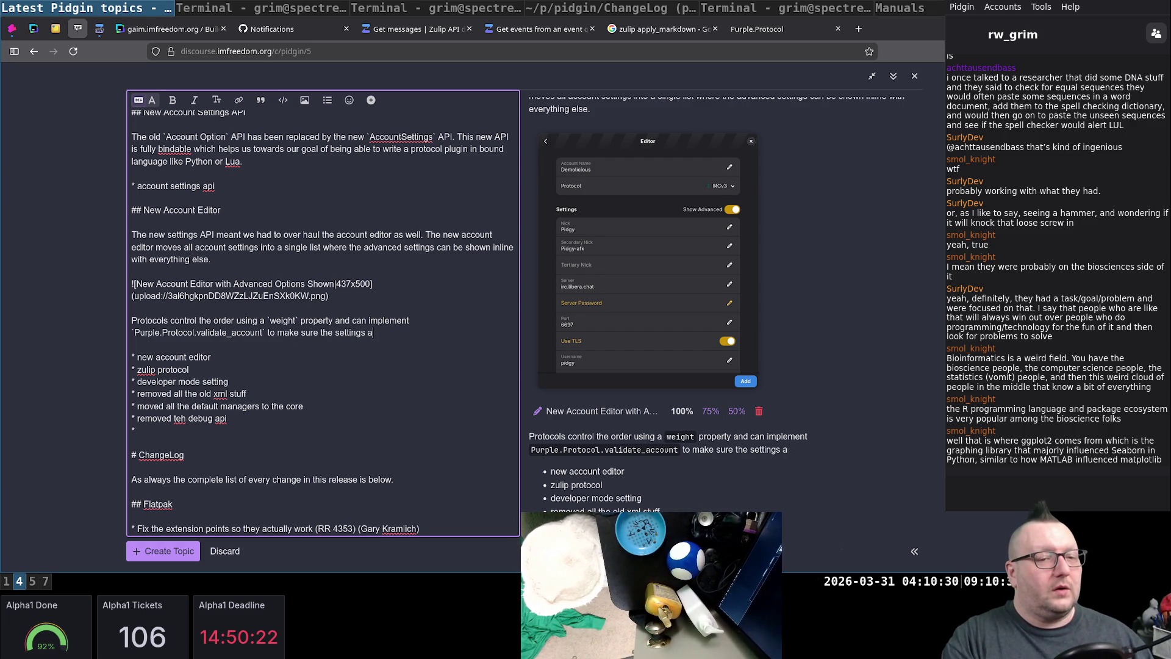
text(ppear to be usa)
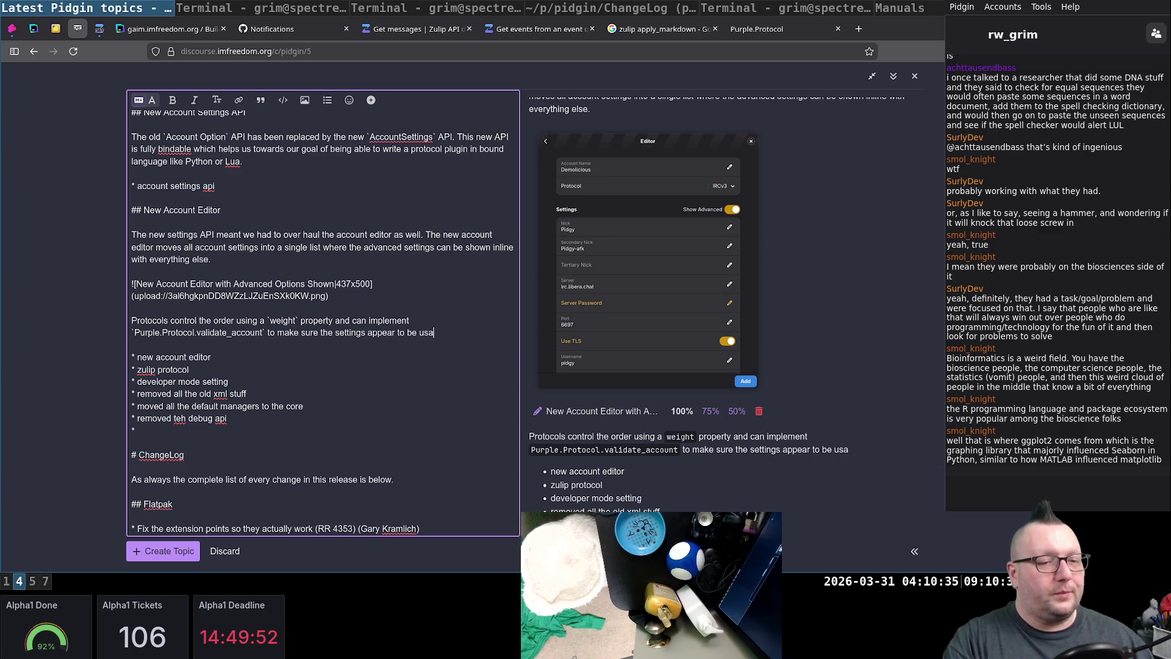
key(BackSpace)
text(eable.)
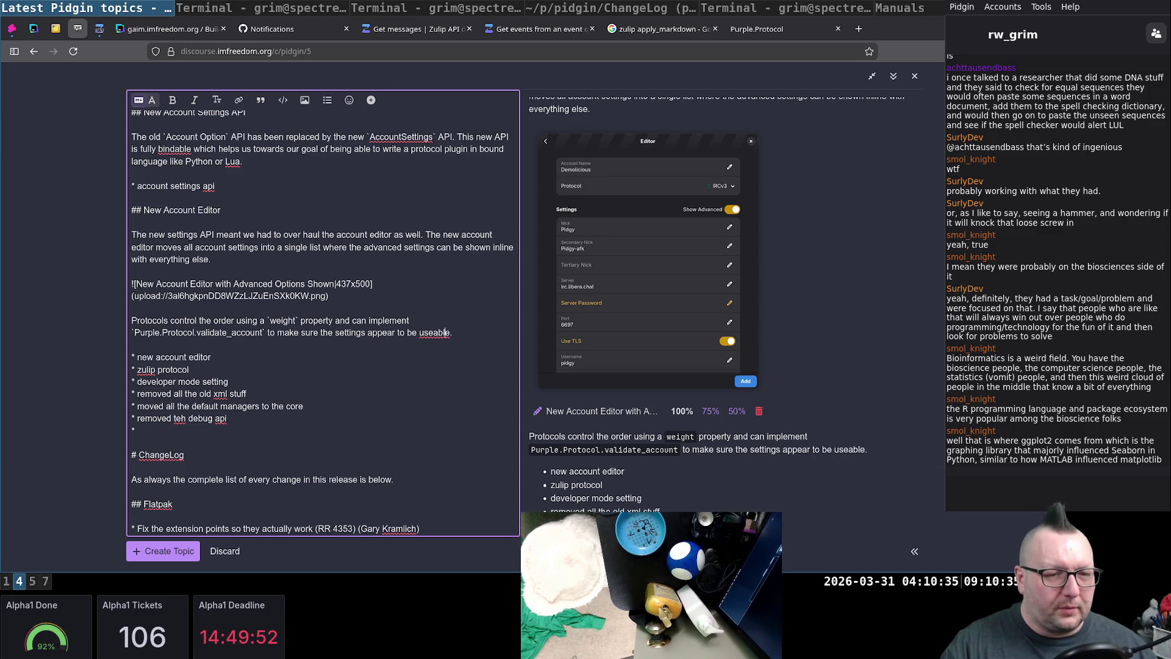
click(433, 332)
key(BackSpace)
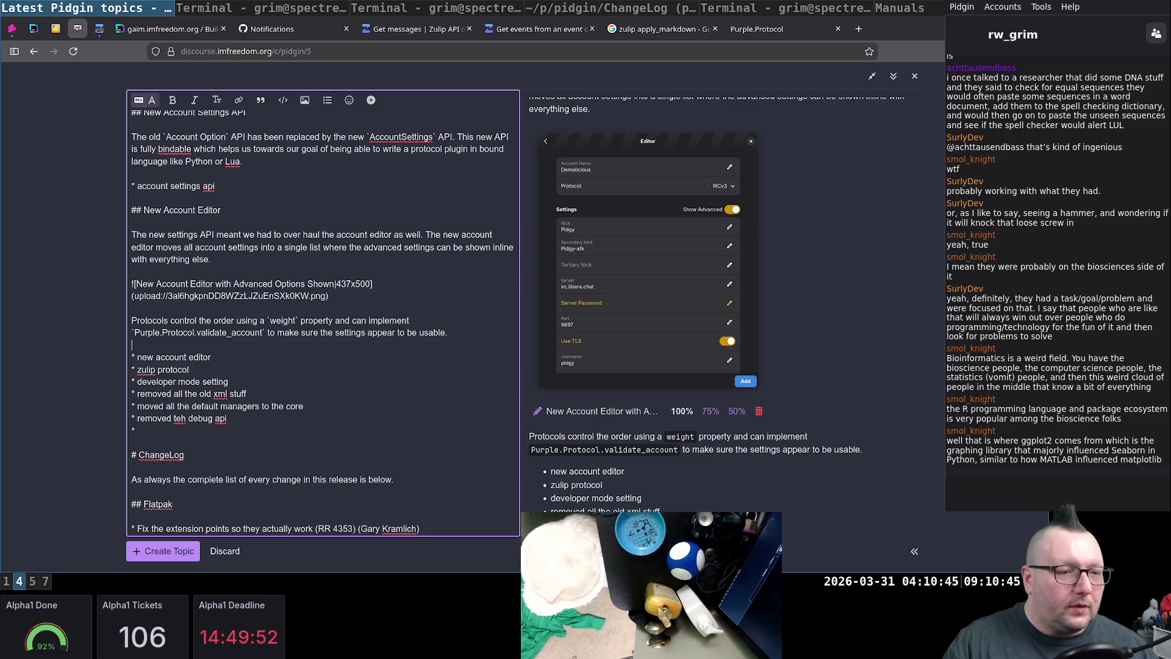
Delete the '* new account editor' bullet line
key(shift+End)
key(BackSpace)
key(BackSpace)
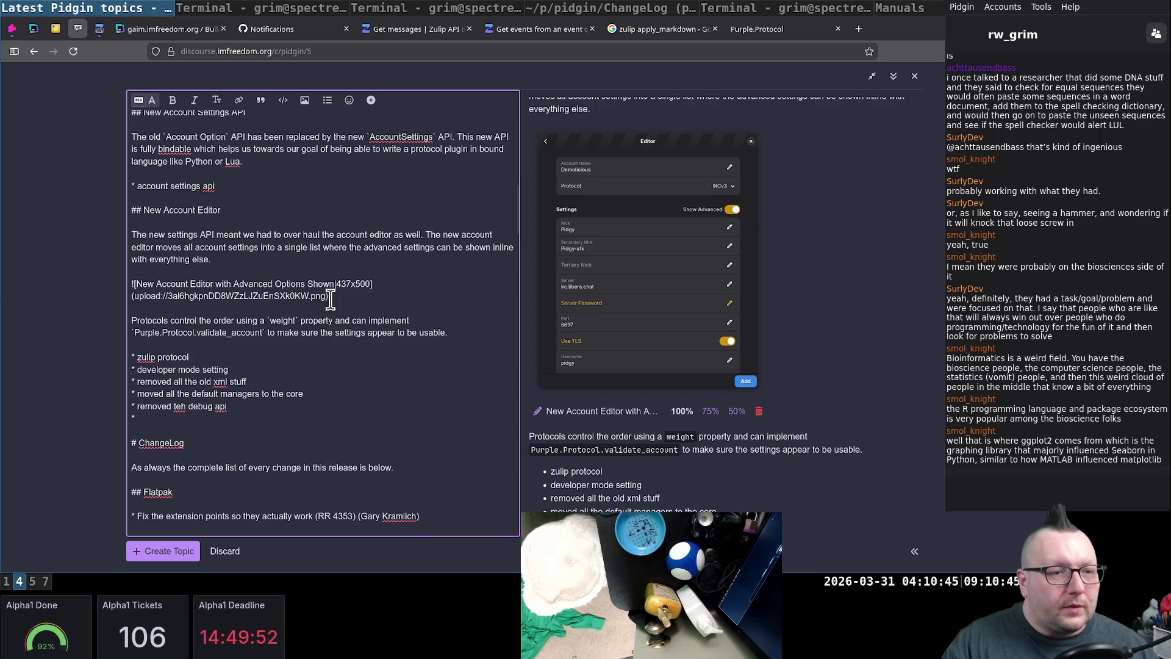
scroll(831, 340, down, 2)
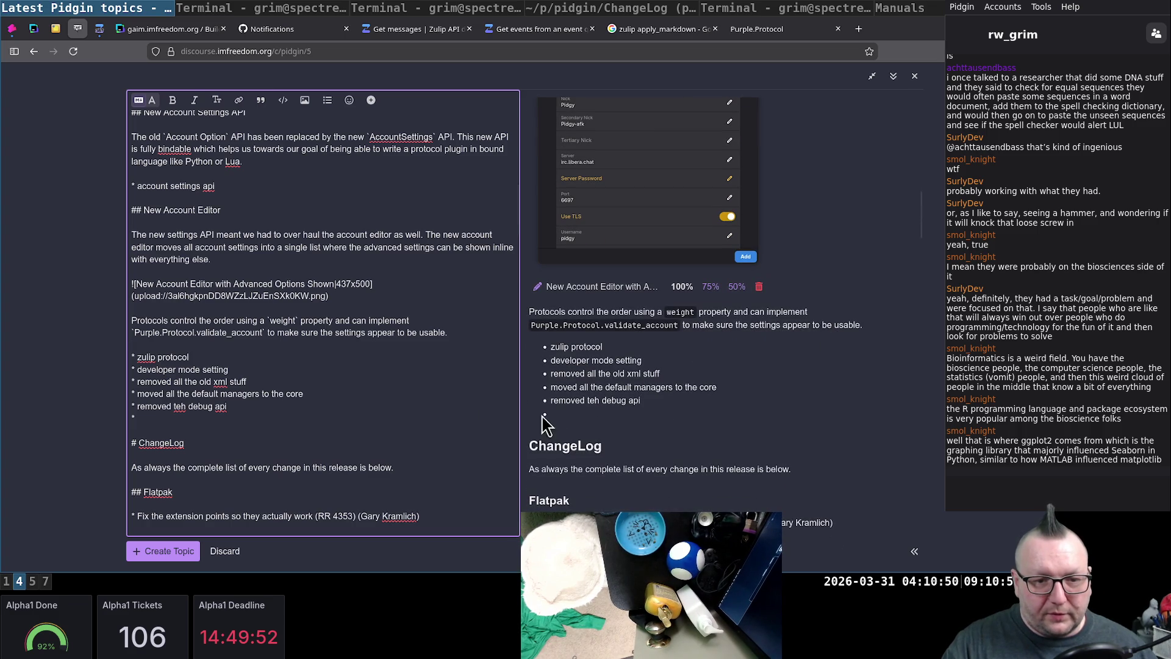
scroll(792, 411, up, 3)
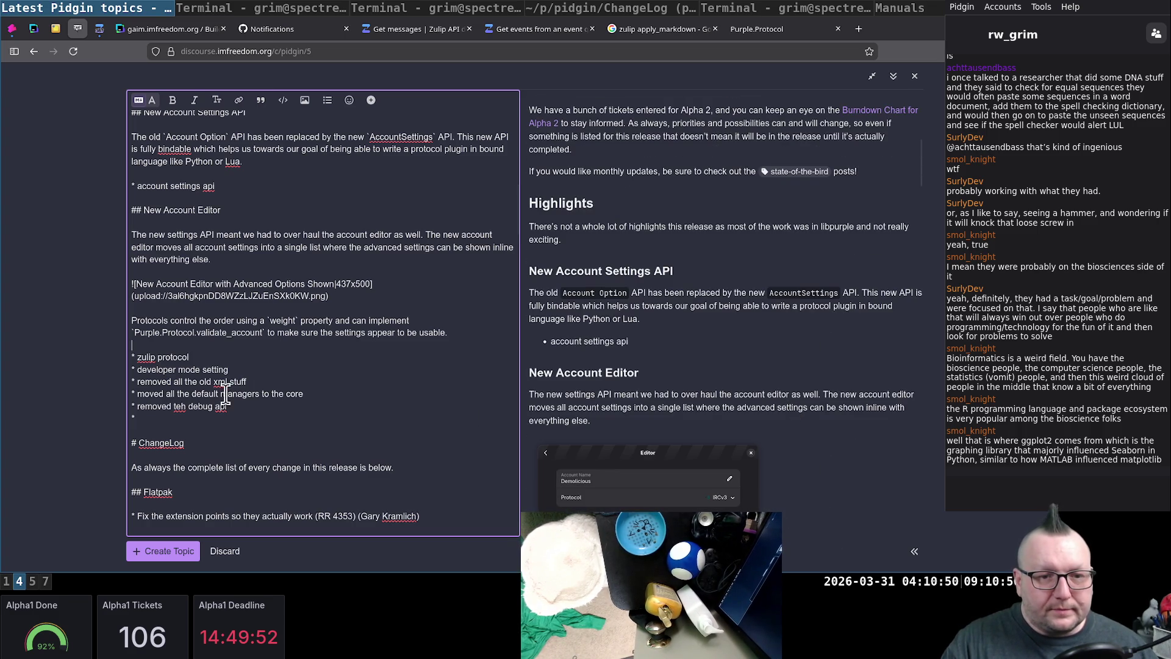
scroll(279, 352, down, 1)
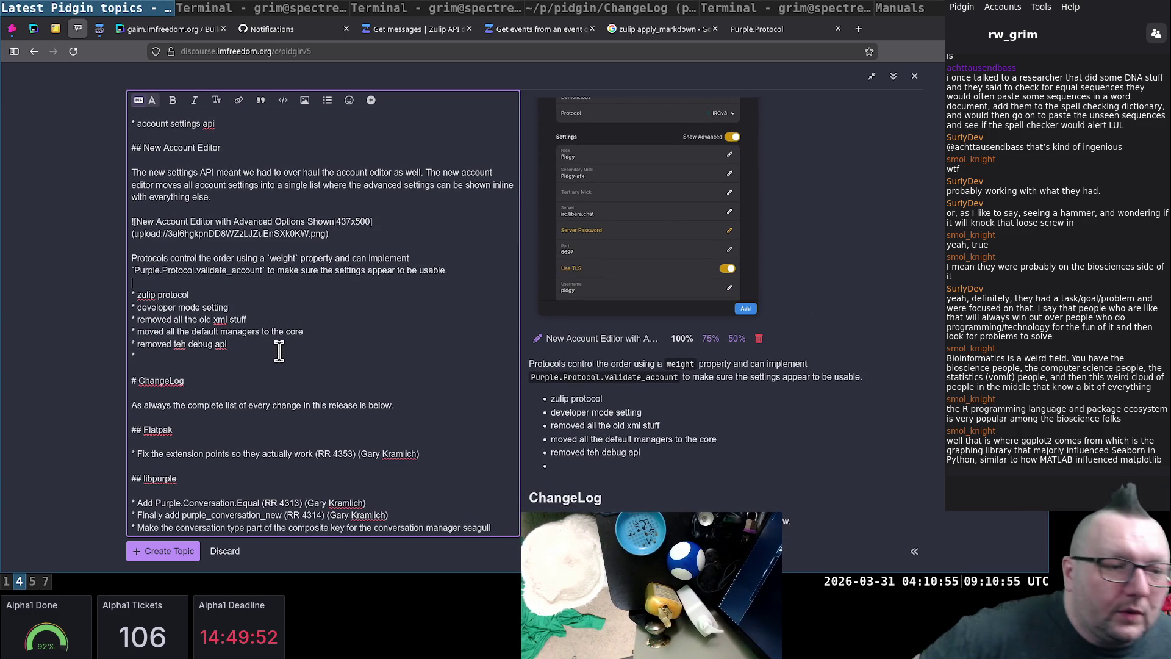
Retitle the section 'Zulip Protocol', start 'We decided in' and drop the 'I was hoping' sentence
key(Return)
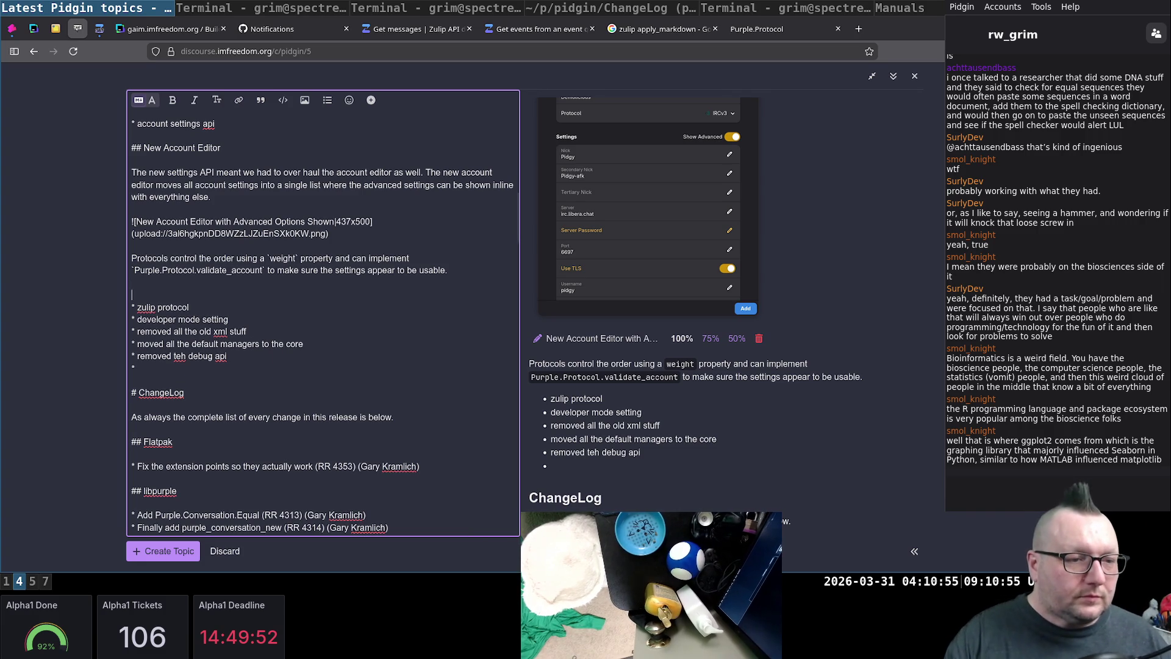
text(## Zulip)
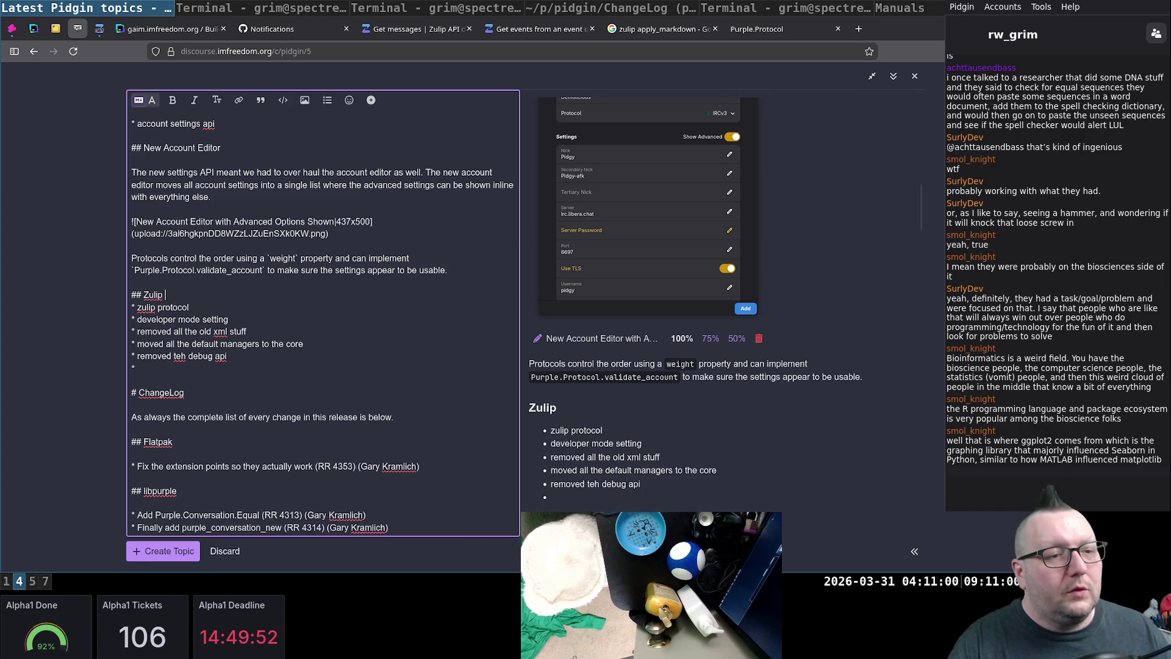
text( Protocol)
key(Return)
key(Return)
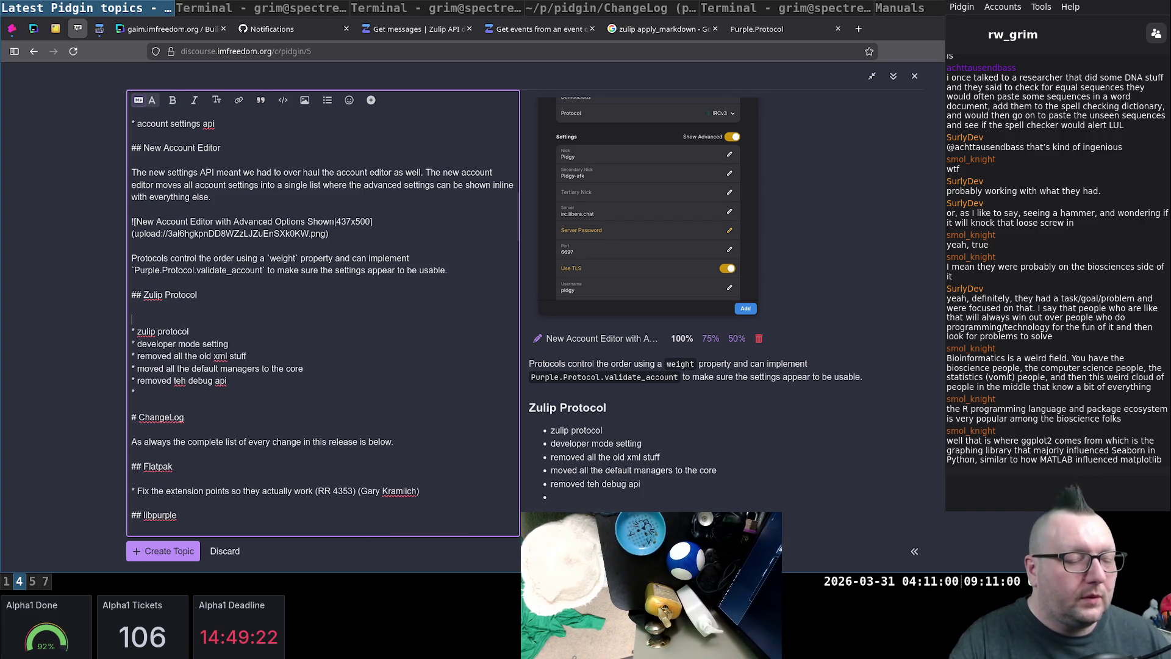
text(I was hopi)
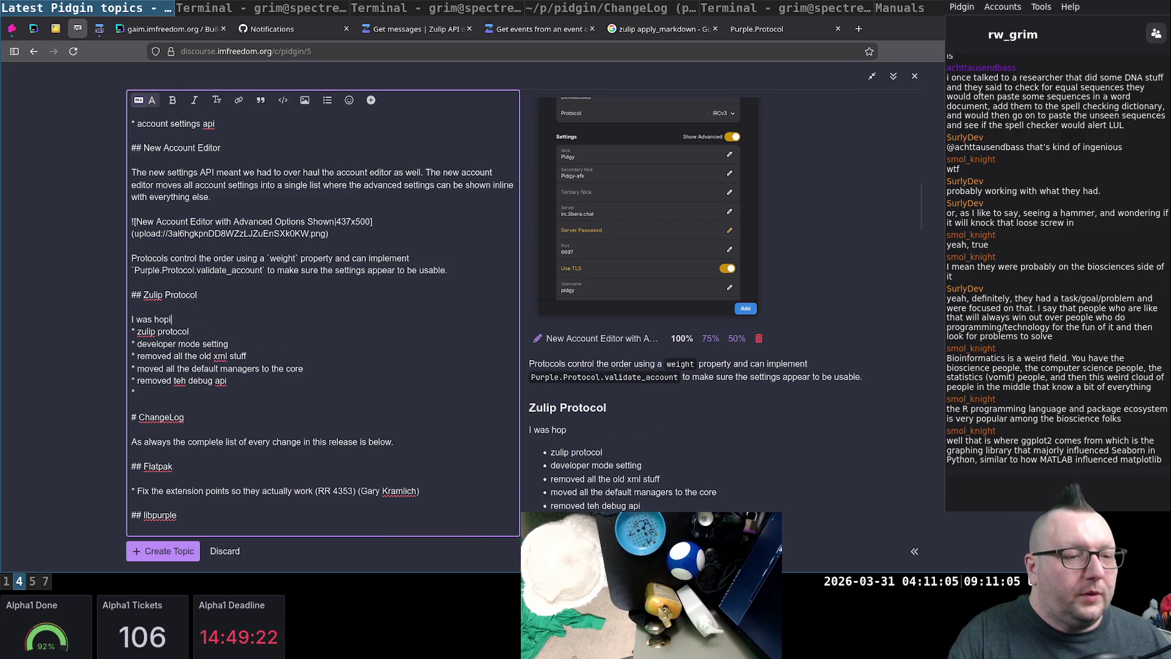
text(ng we would at)
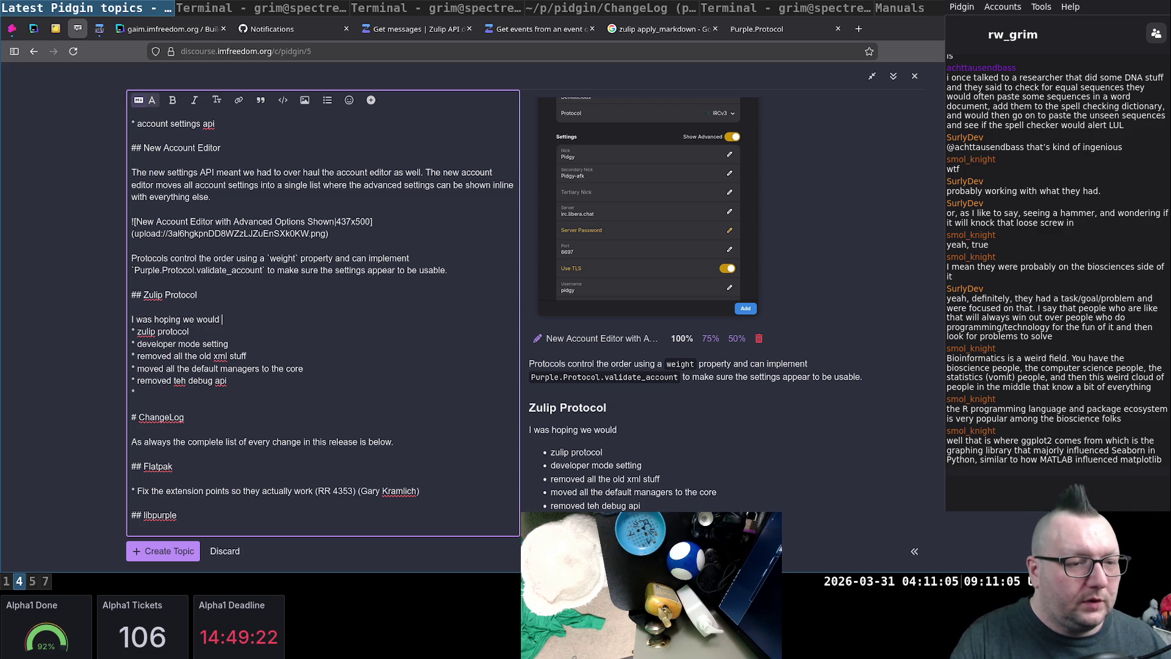
key(shift+Home)
key(BackSpace)
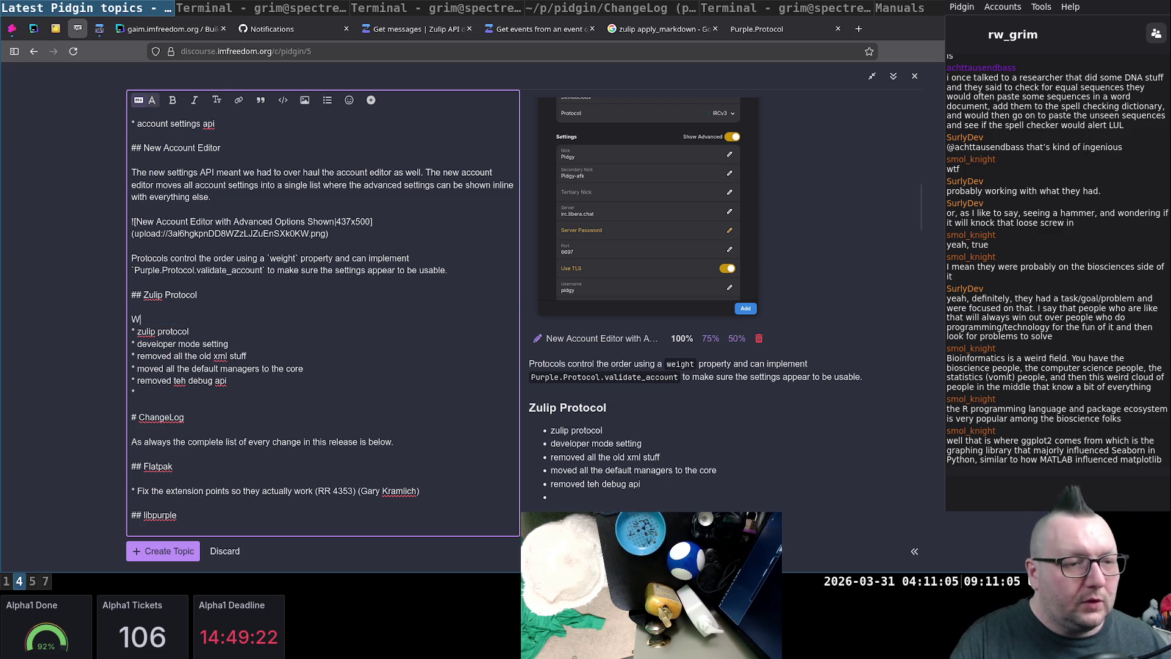
text(e decided in)
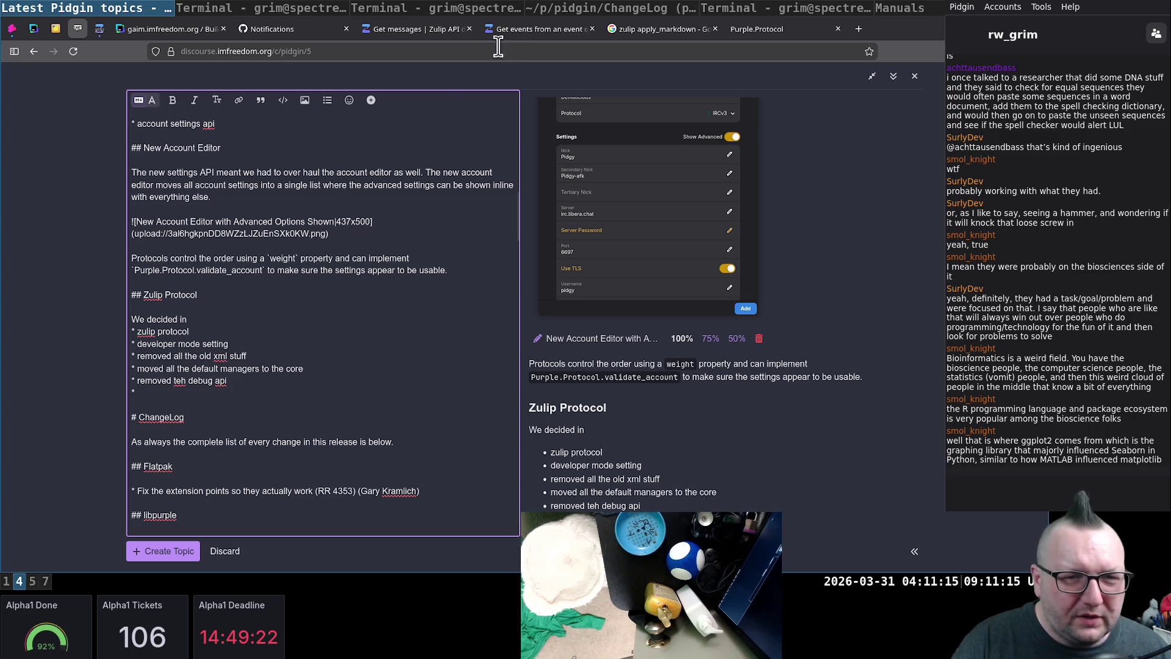
Open the 'Protocols to support' topic from the Libpurple category on discourse.imfreedom.org, then return to the draft
key(ctrl+t)
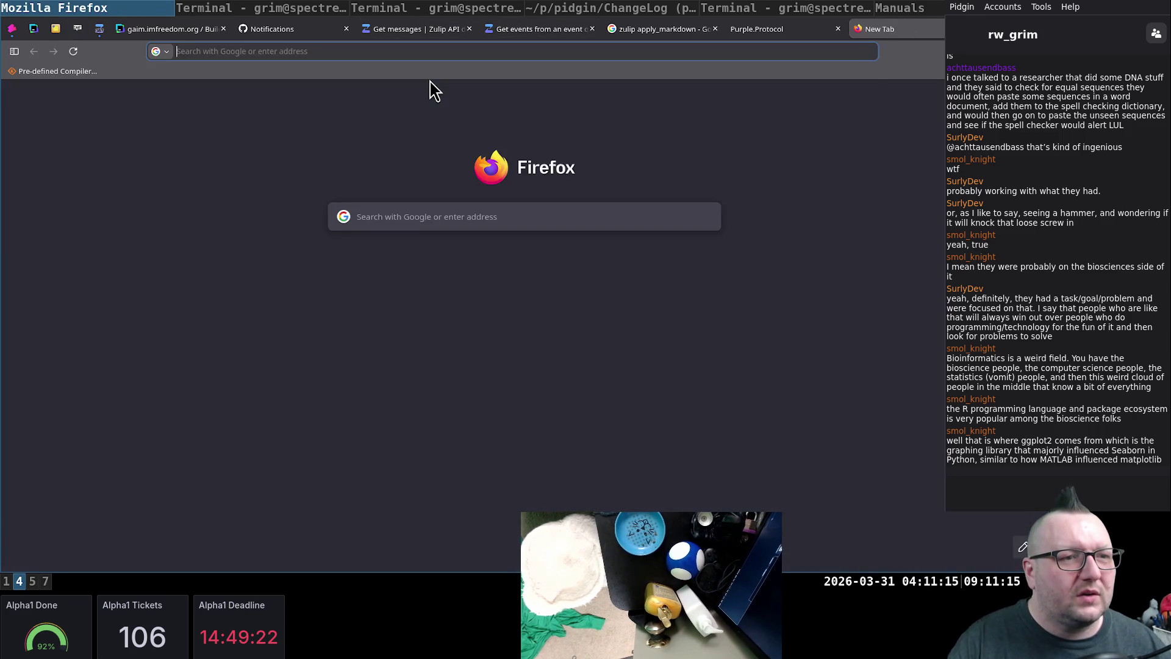
text(discourse.imfreedom.org)
key(Return)
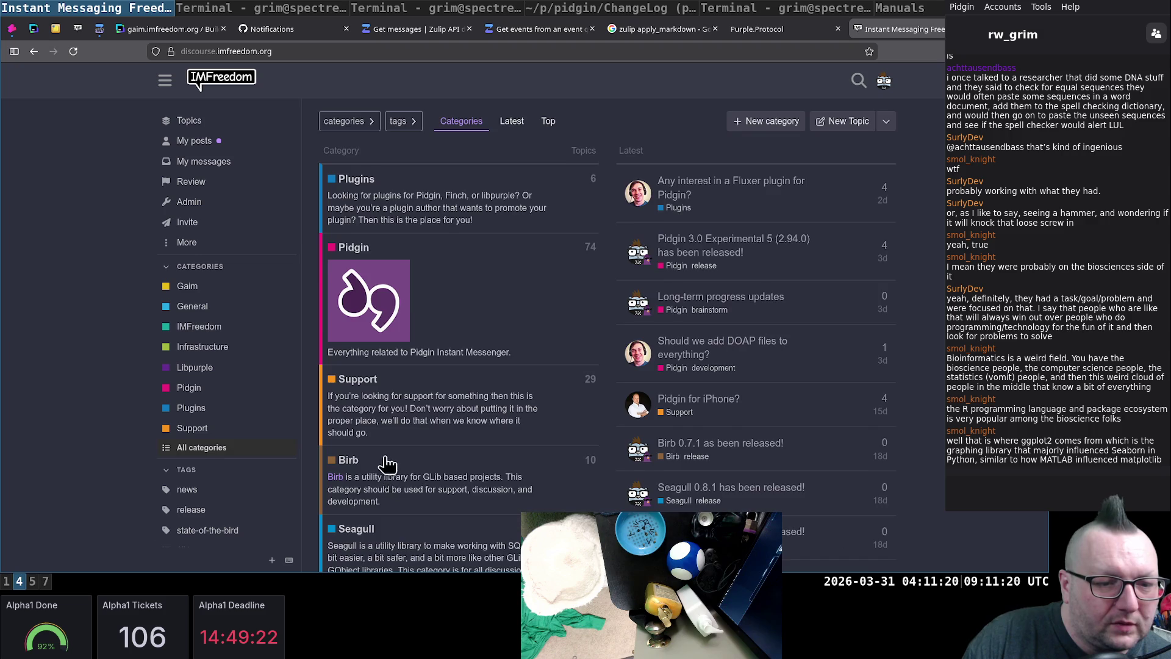
scroll(394, 458, down, 3)
click(362, 384)
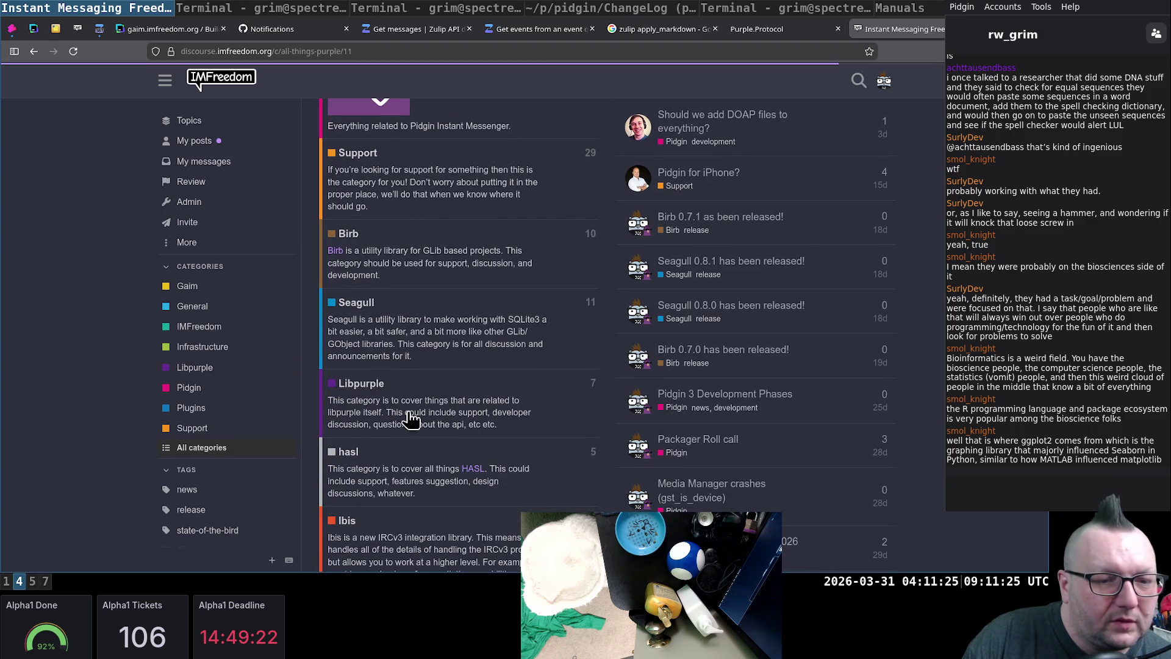
key(Return)
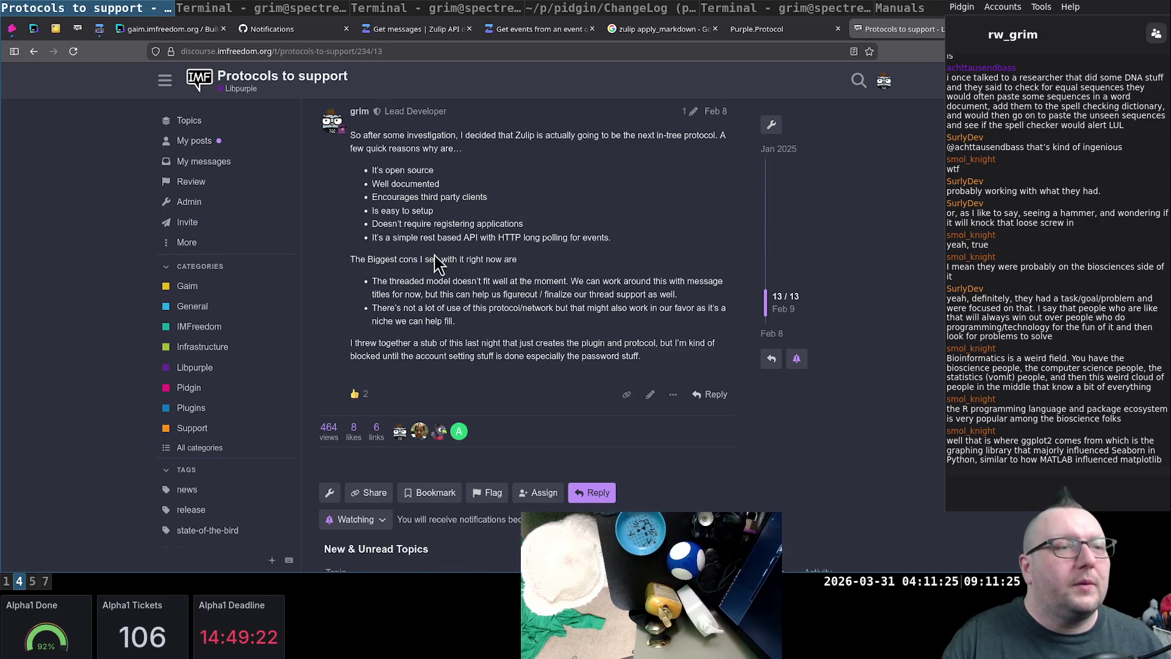
click(83, 28)
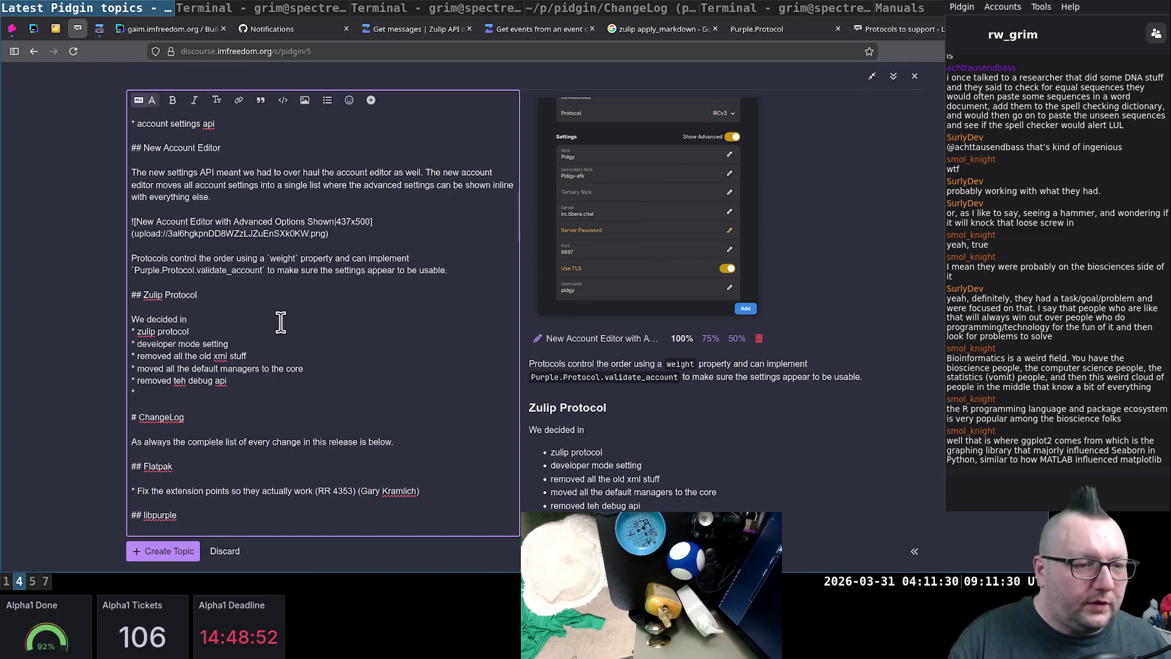
text(early Febru)
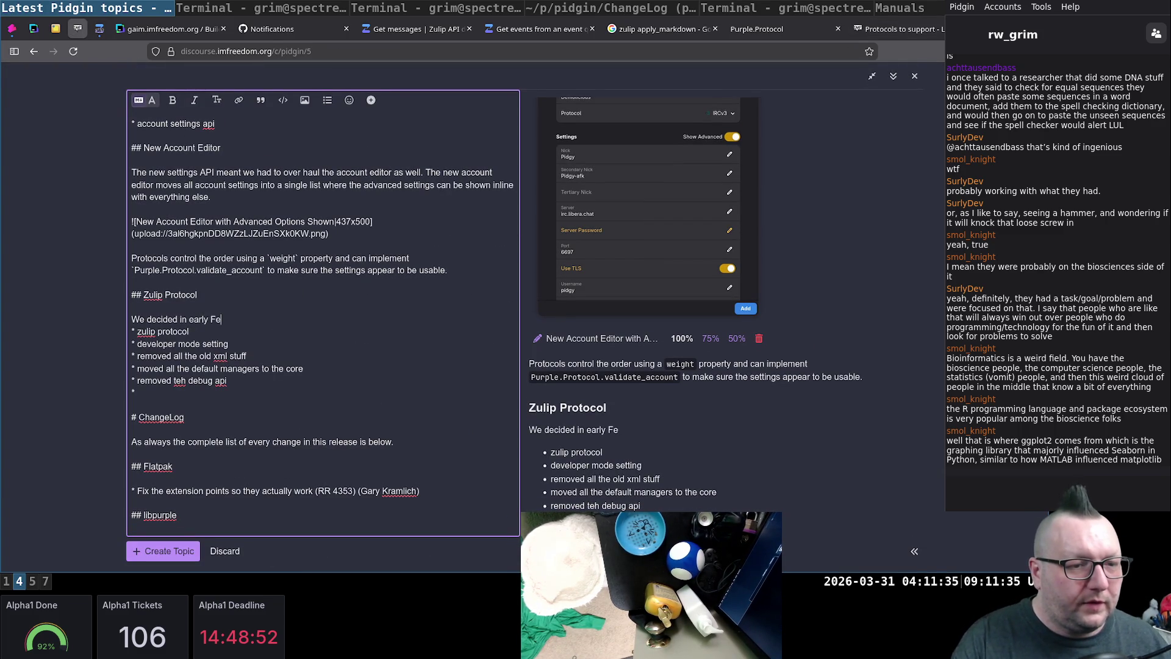
text(ary)
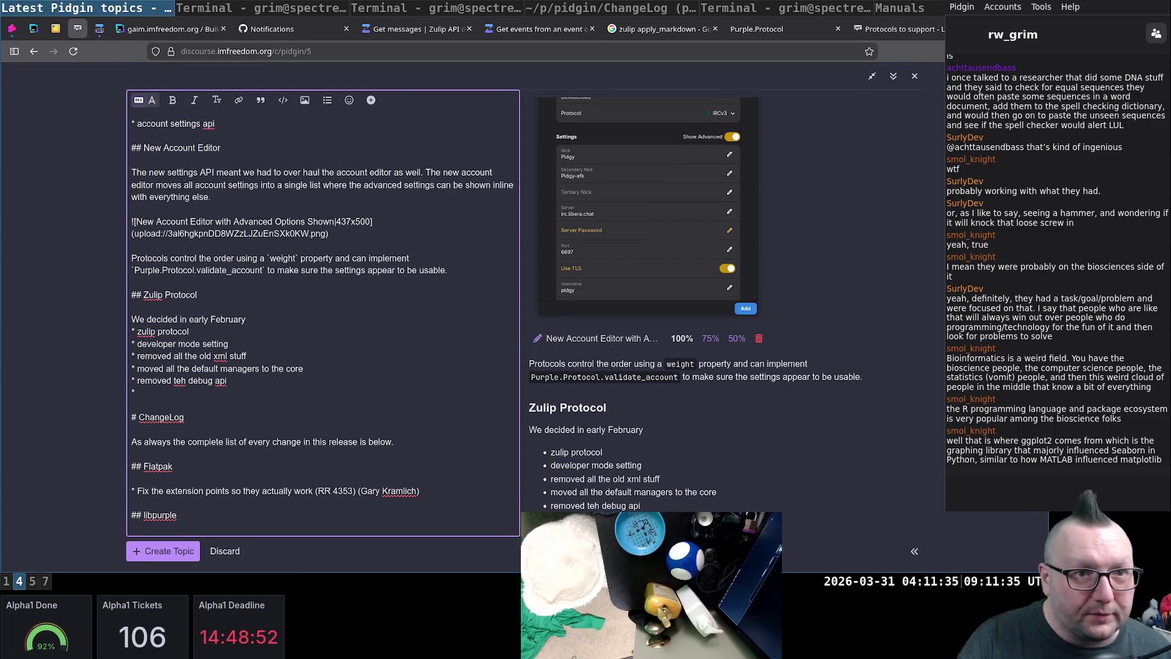
text( that we)
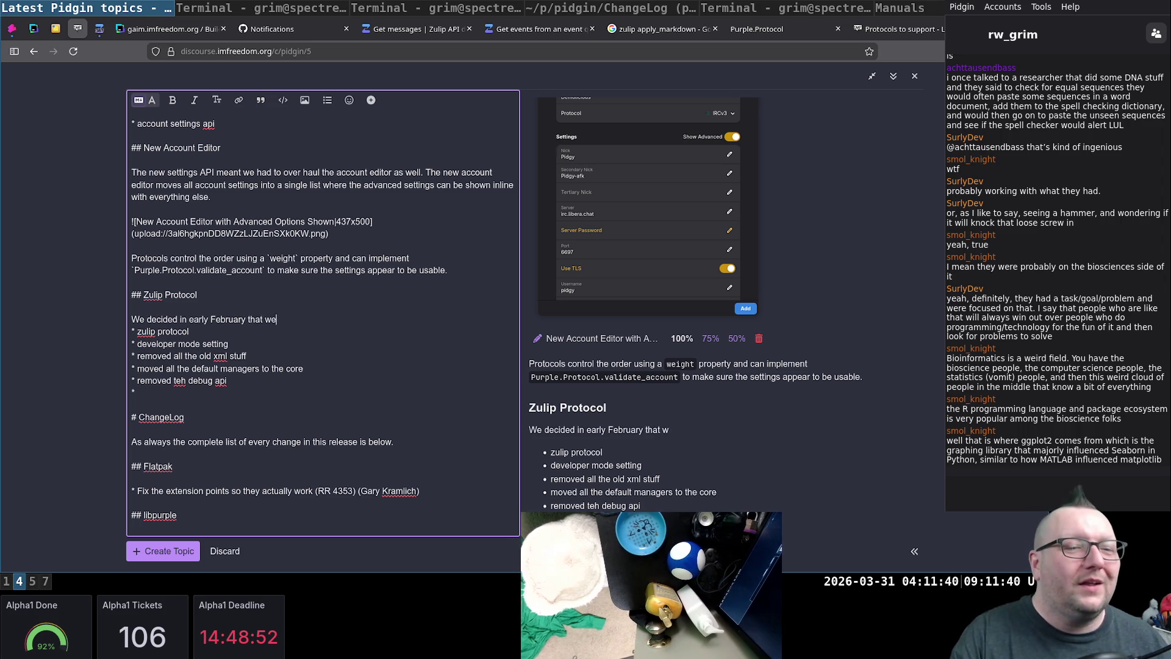
text( were going to)
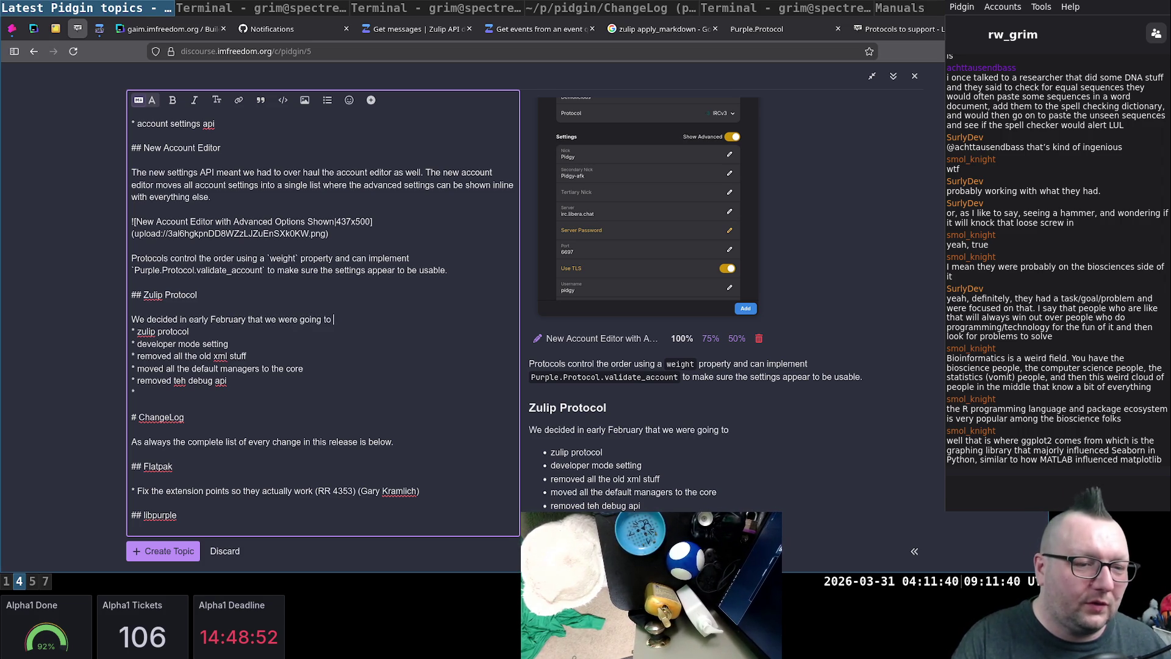
text( add [Zulip]()
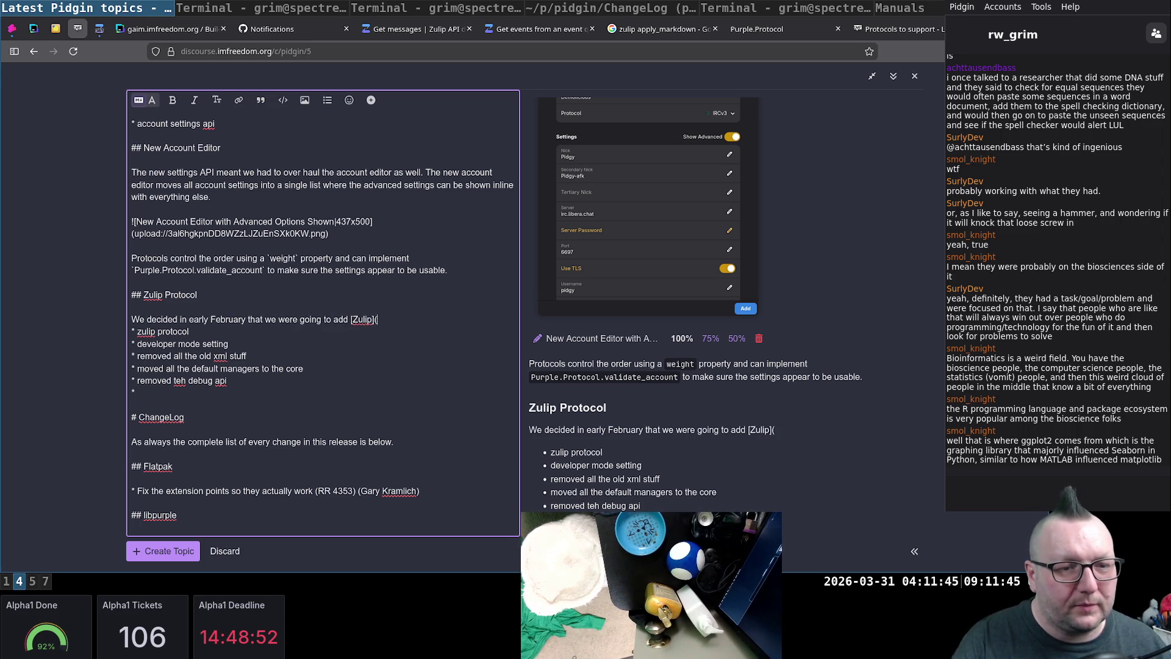
Link 'Zulip' in the early-February decision sentence to the zulip.com URL found via Google
key(ctrl+t)
text(zul)
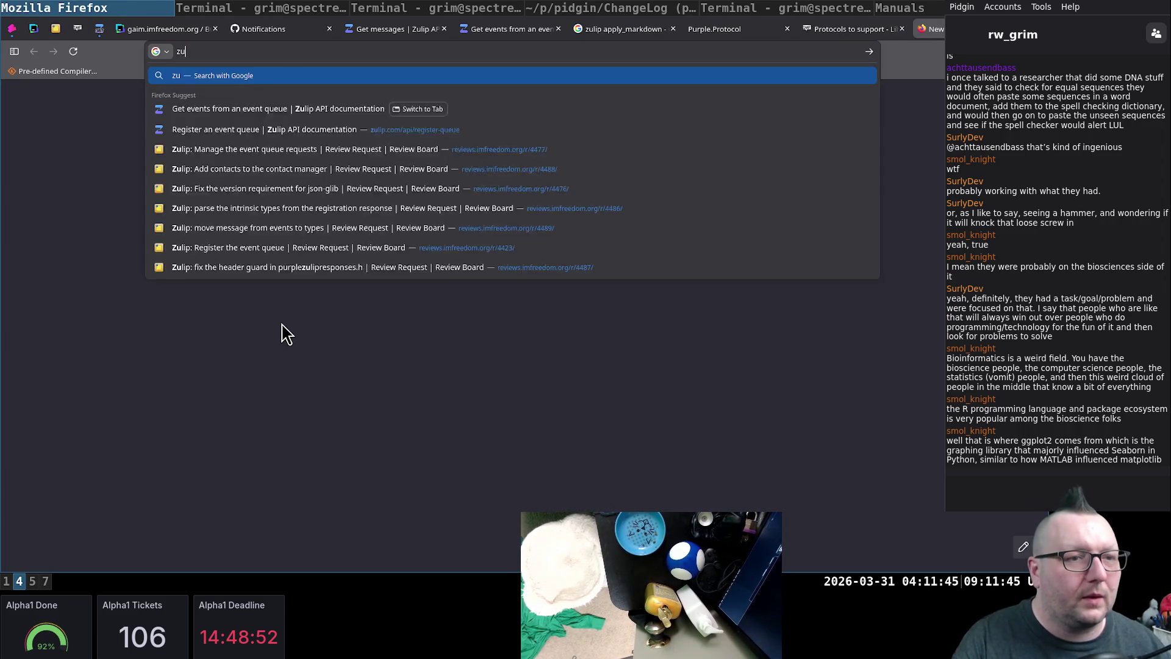
text(ip)
key(Return)
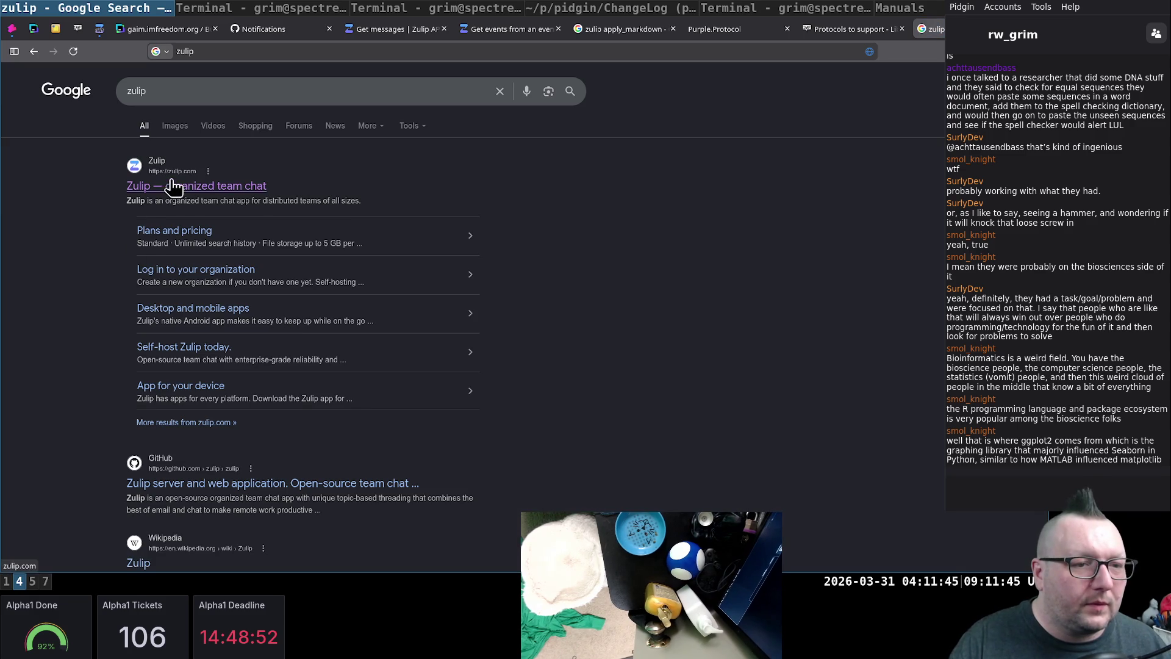
click(170, 187)
click(261, 51)
key(ctrl+w)
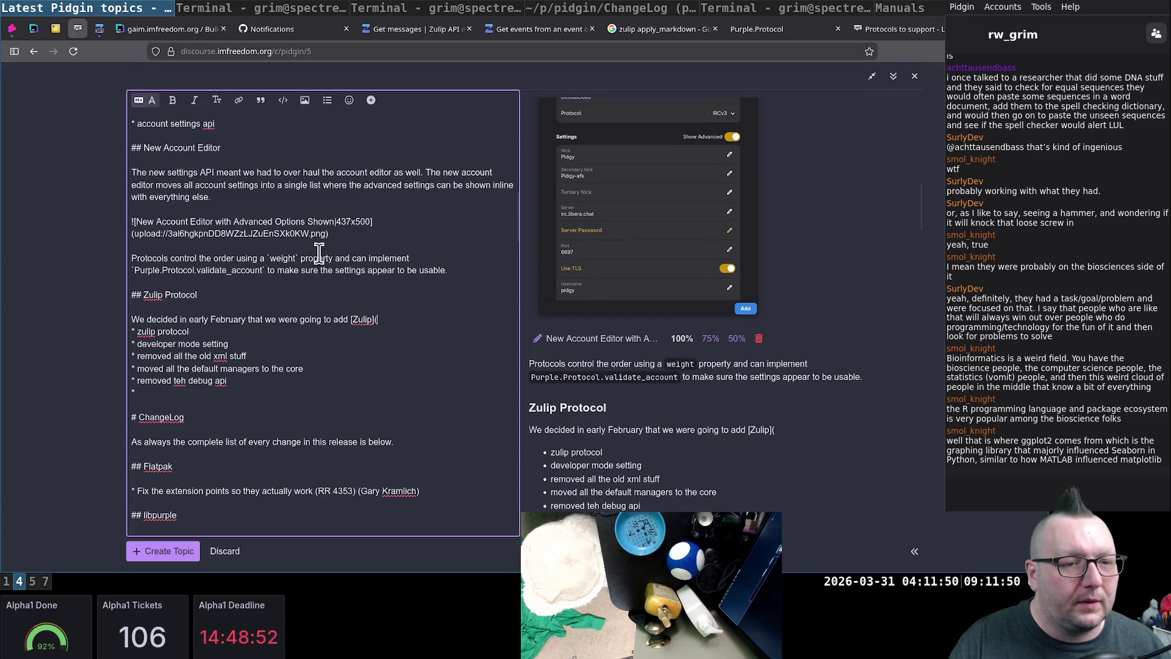
text(https://zulip.com/)
text())
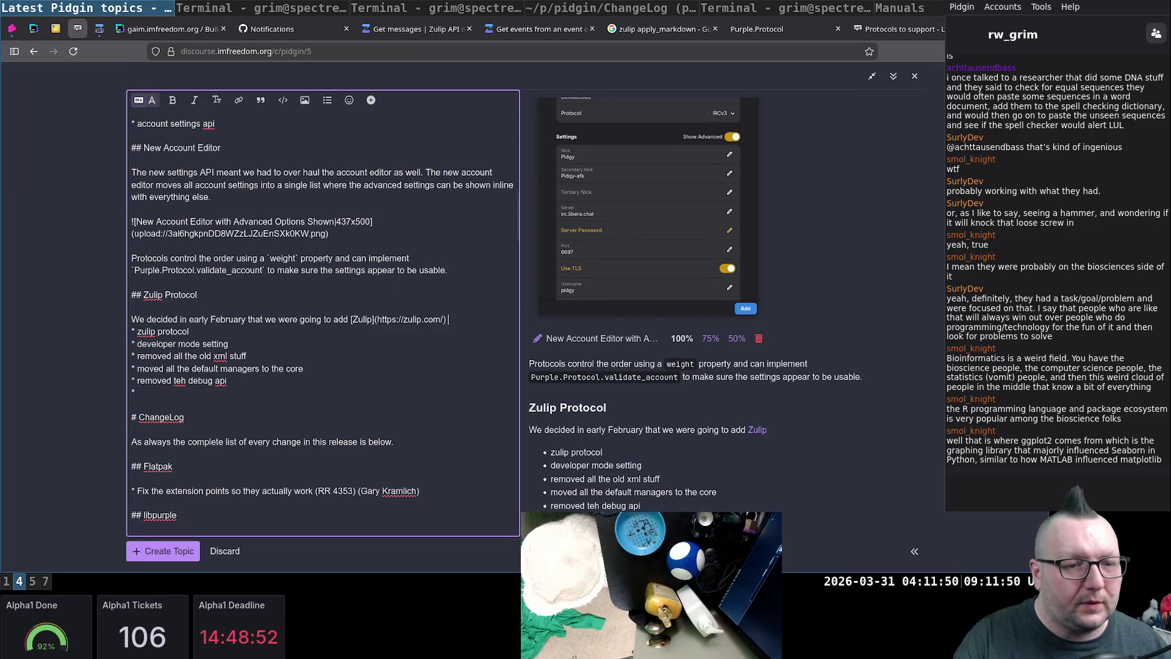
text(our next )
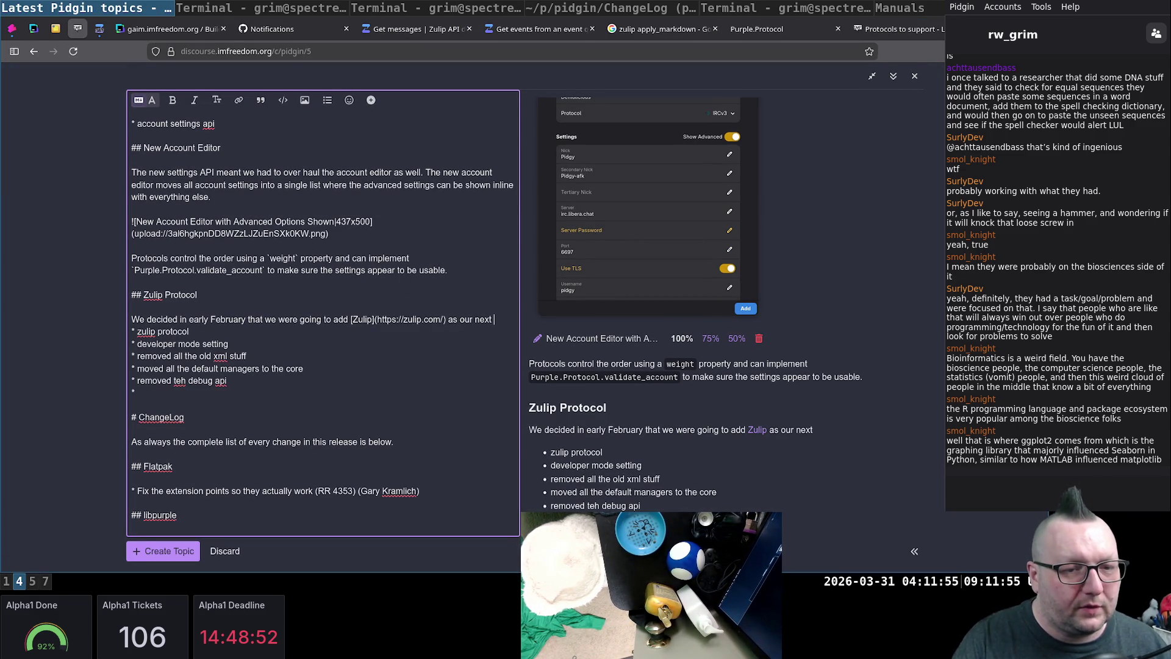
text(in-tree pr)
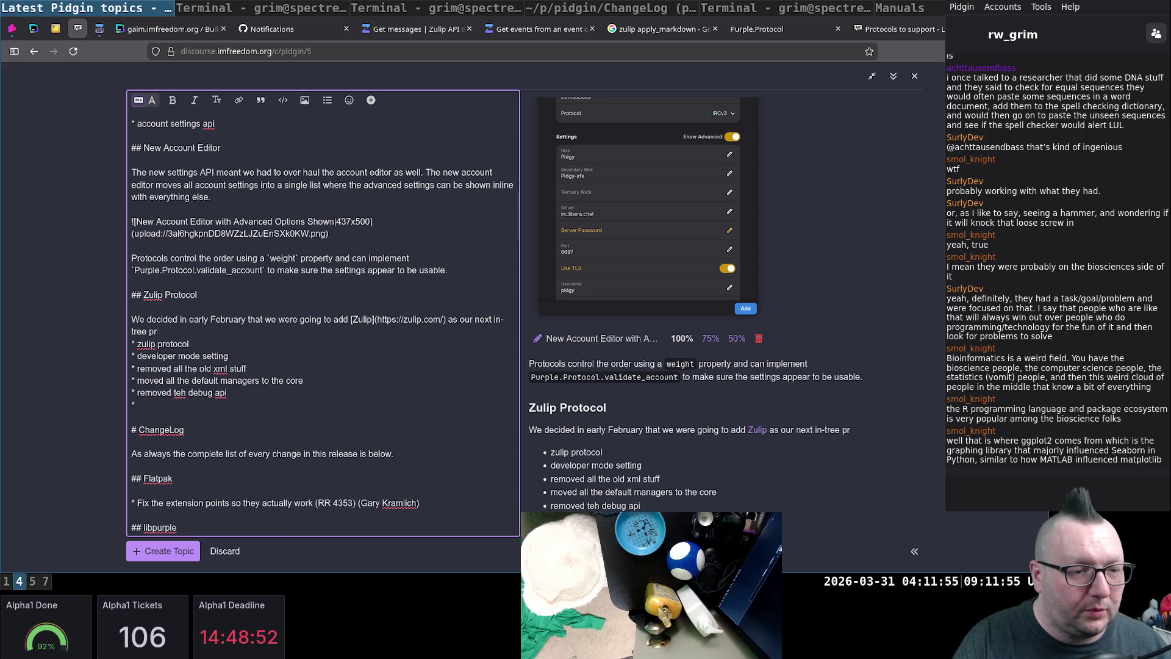
text( p)
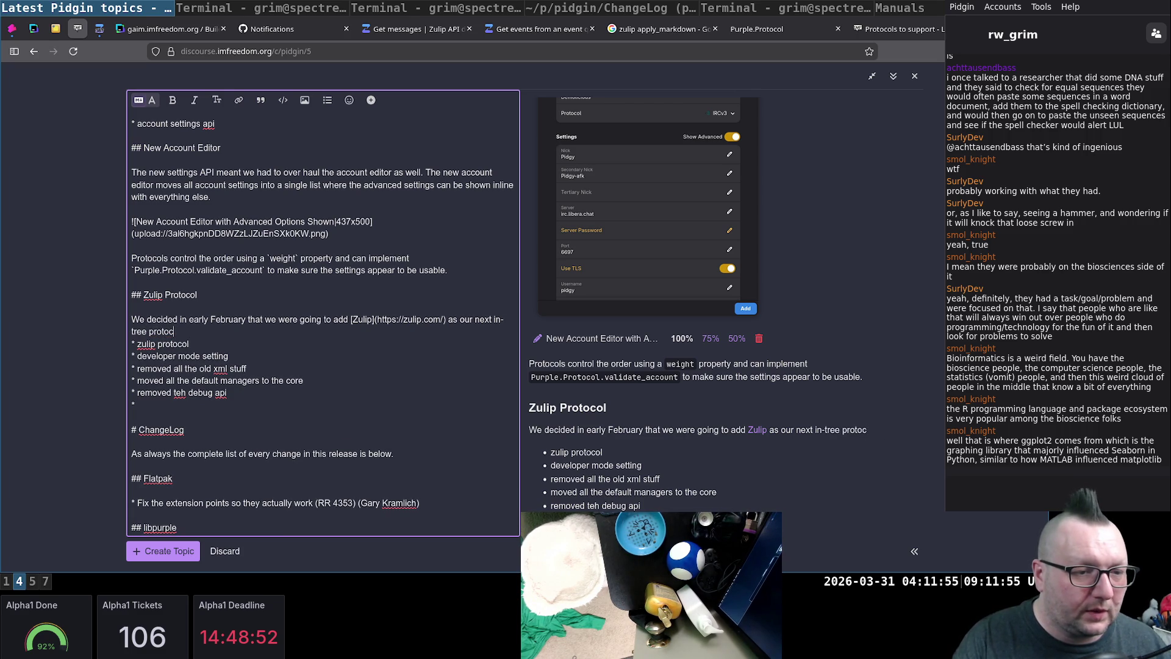
text(pluing)
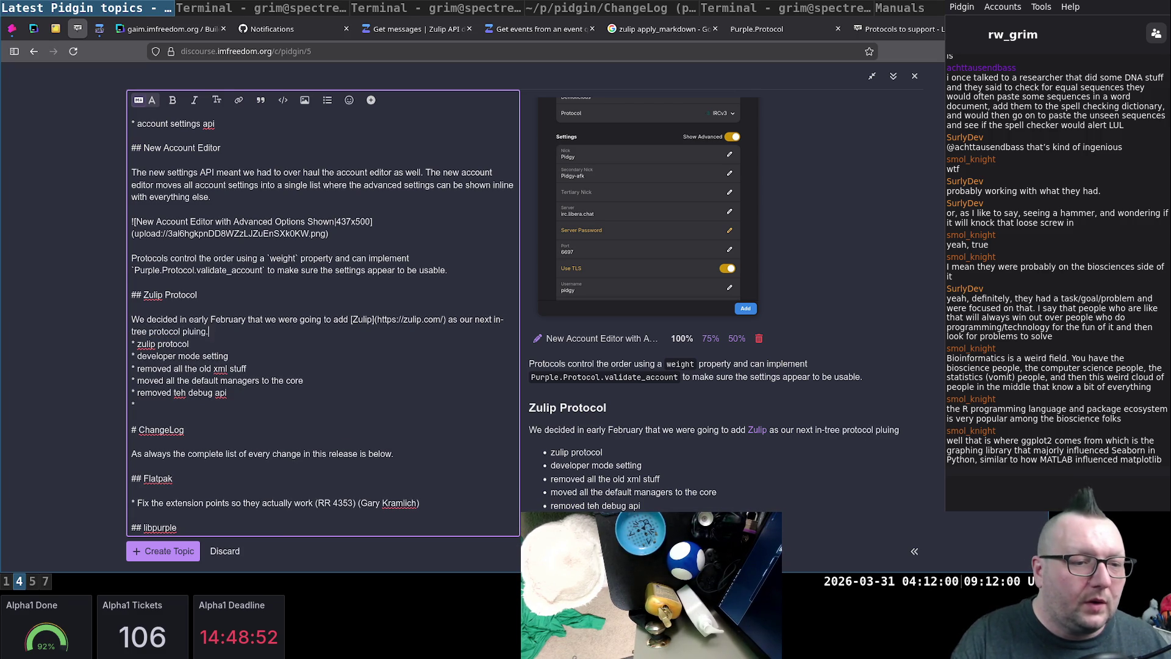
text(.)
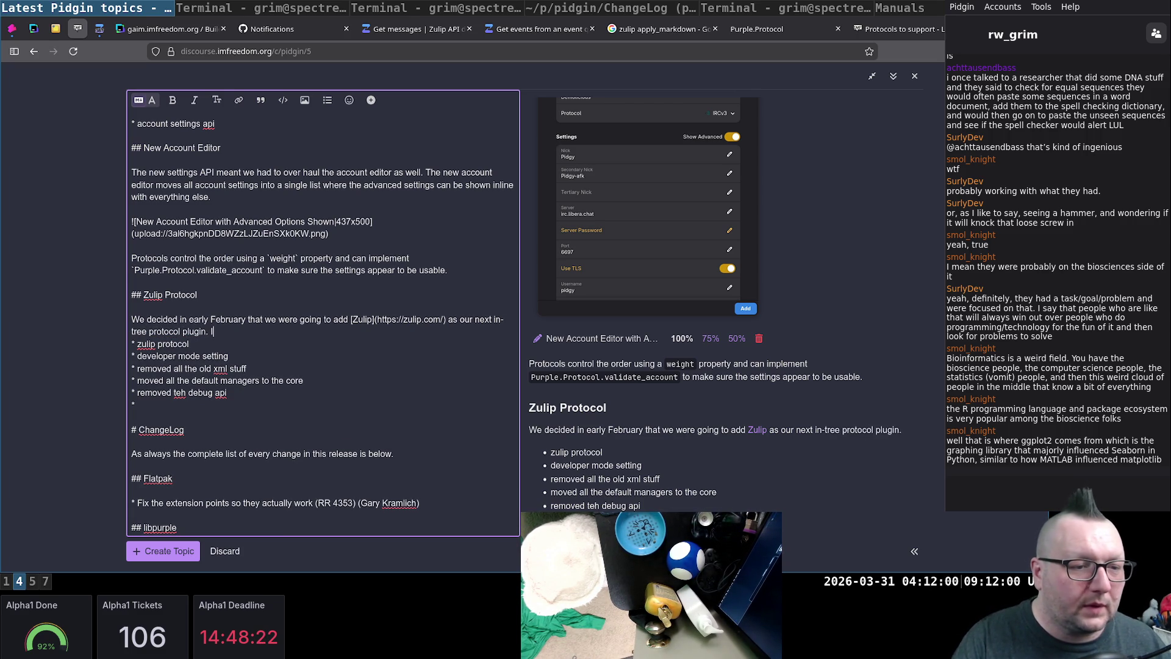
text(This)
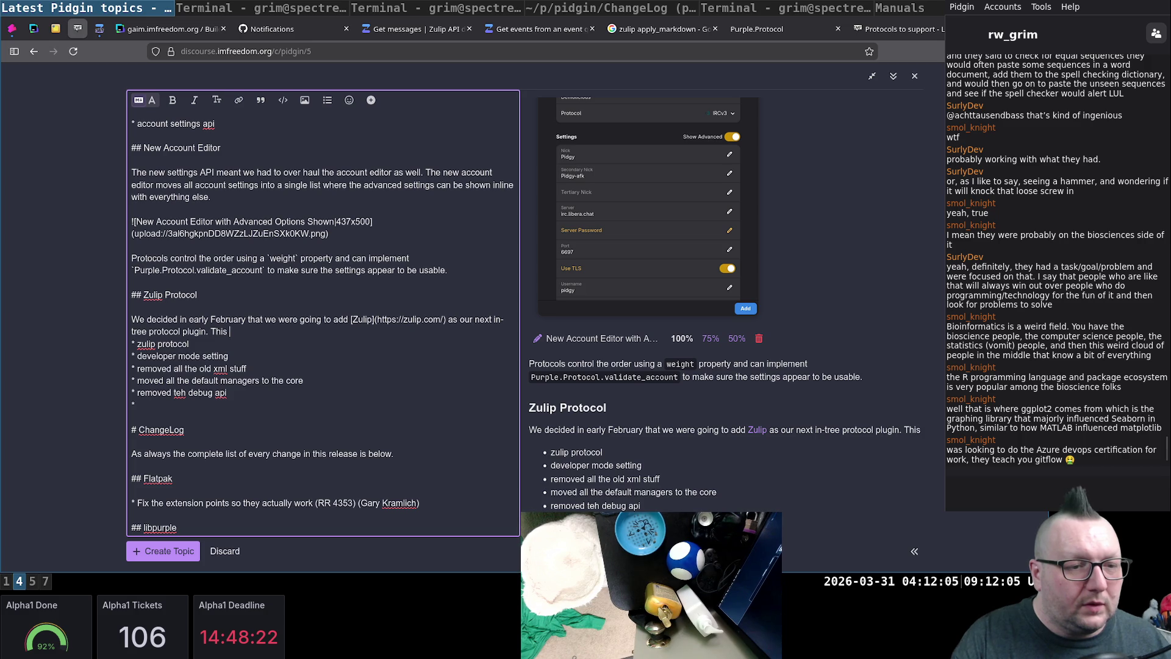
text( des)
text(gn)
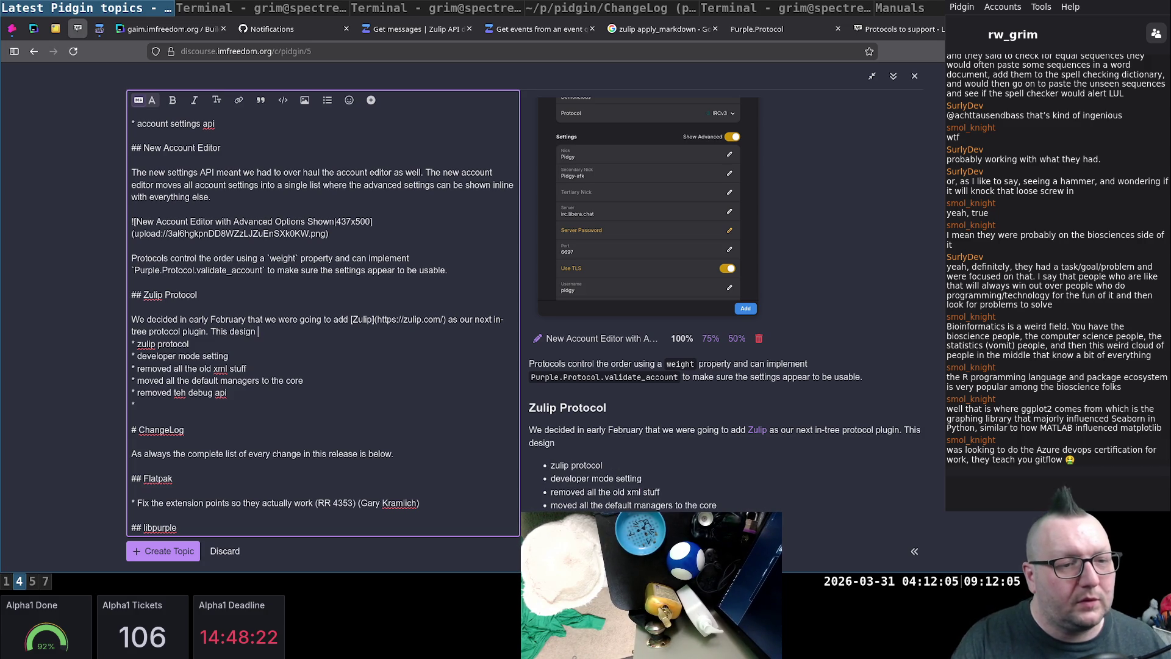
Explain the Zulip choice, mentioning its design and open-source reasons
key(BackSpace)
key(BackSpace)
key(BackSpace)
key(BackSpace)
text(cision )
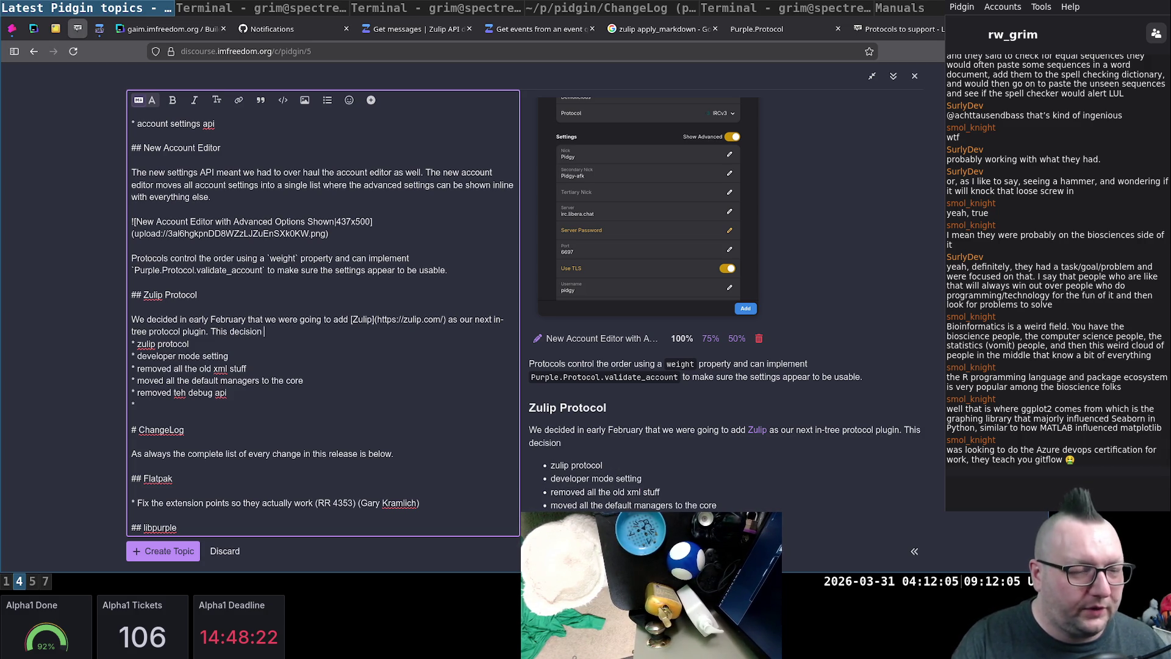
text(was mad)
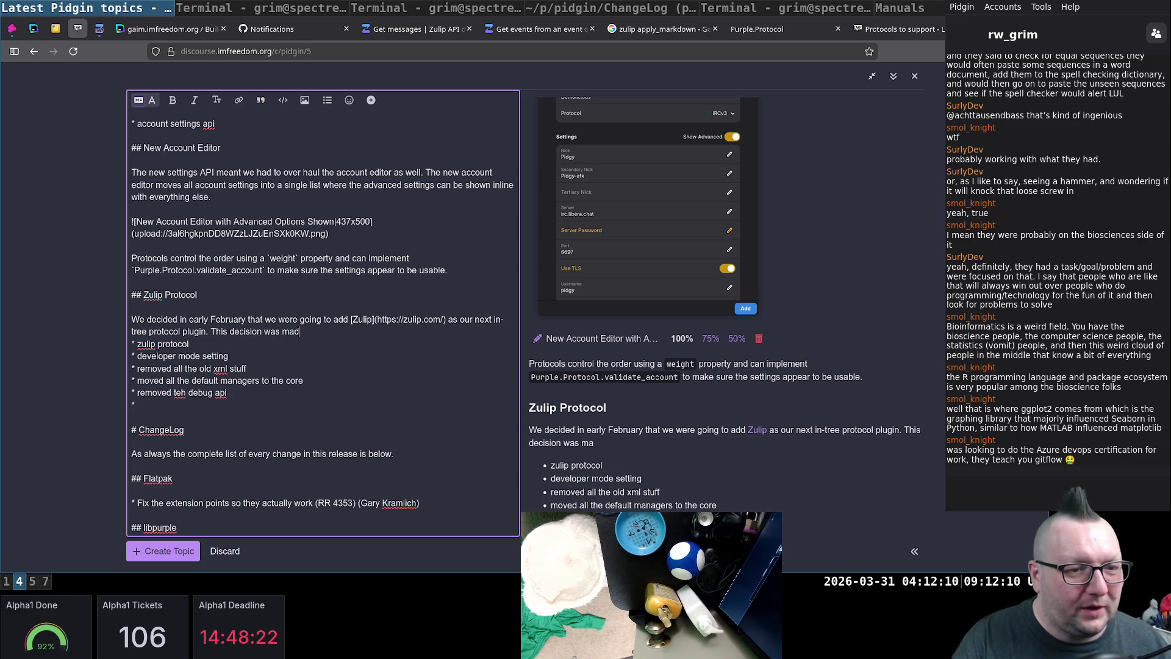
text(e for a number of)
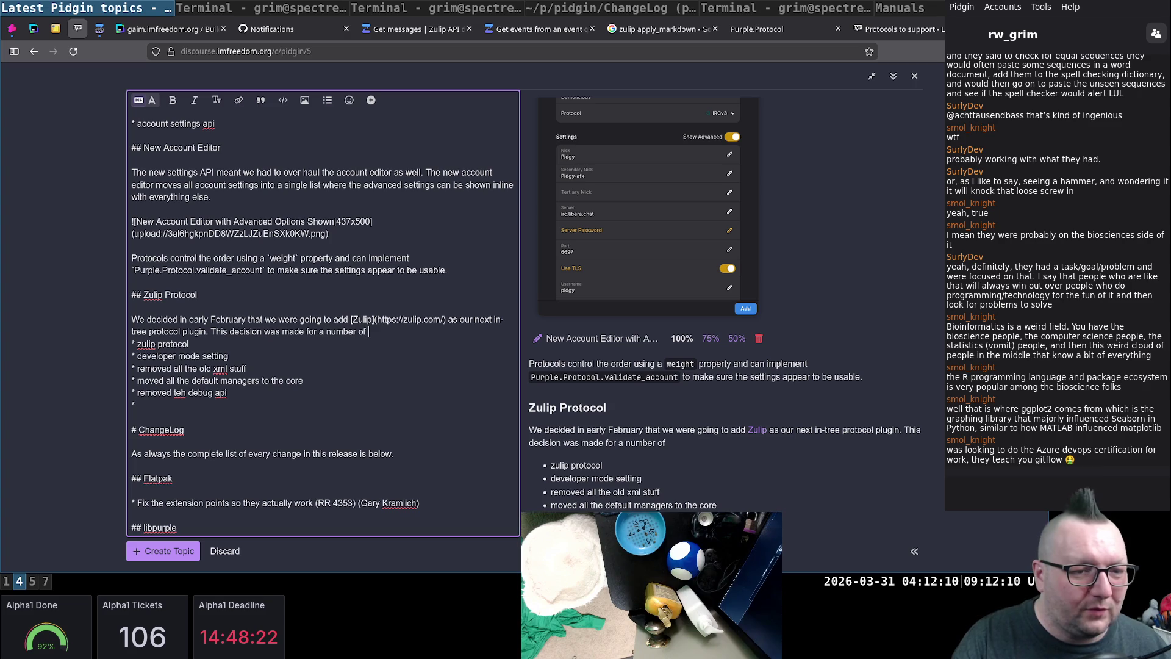
text( reasons which)
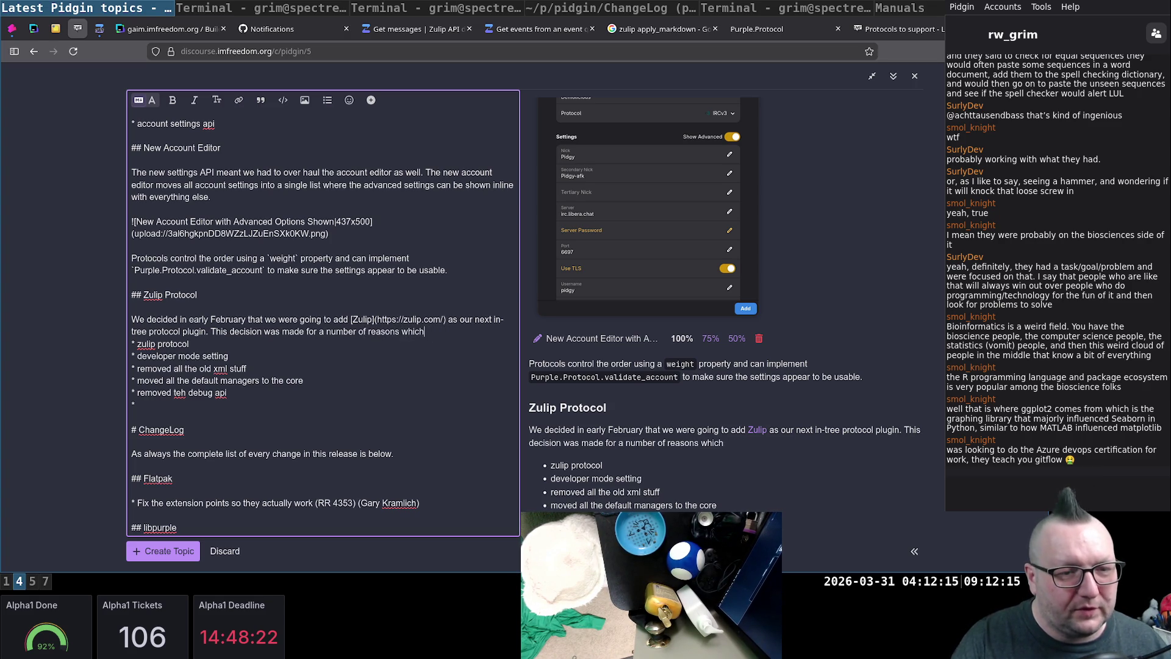
key(BackSpace)
key(BackSpace)
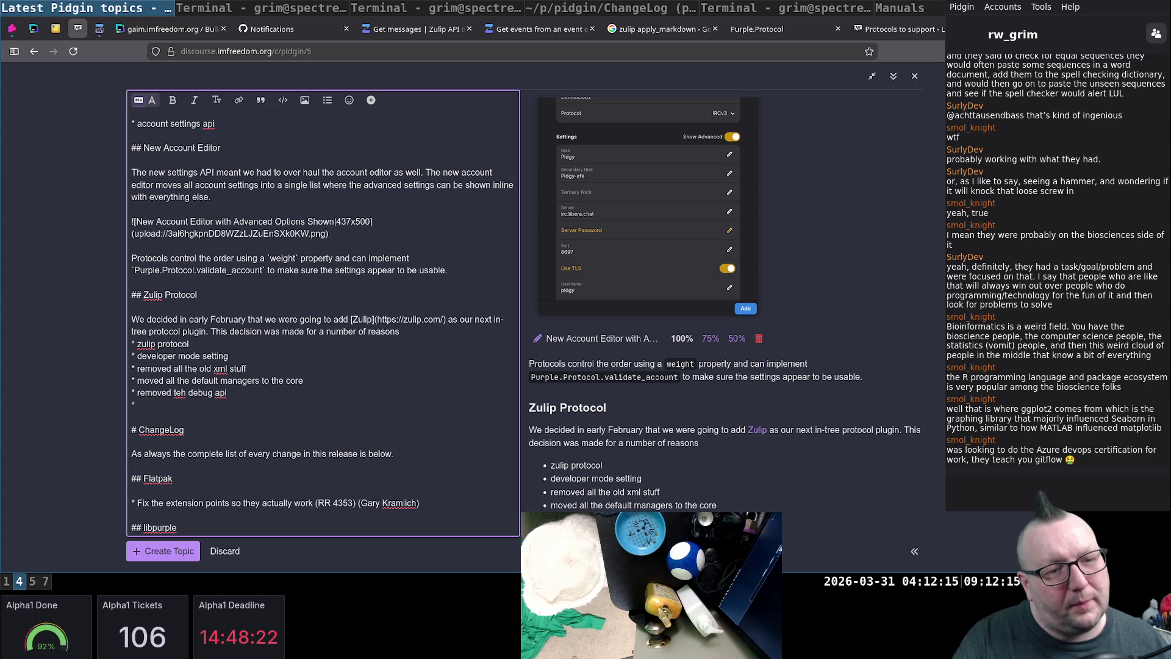
text(like it's open sour)
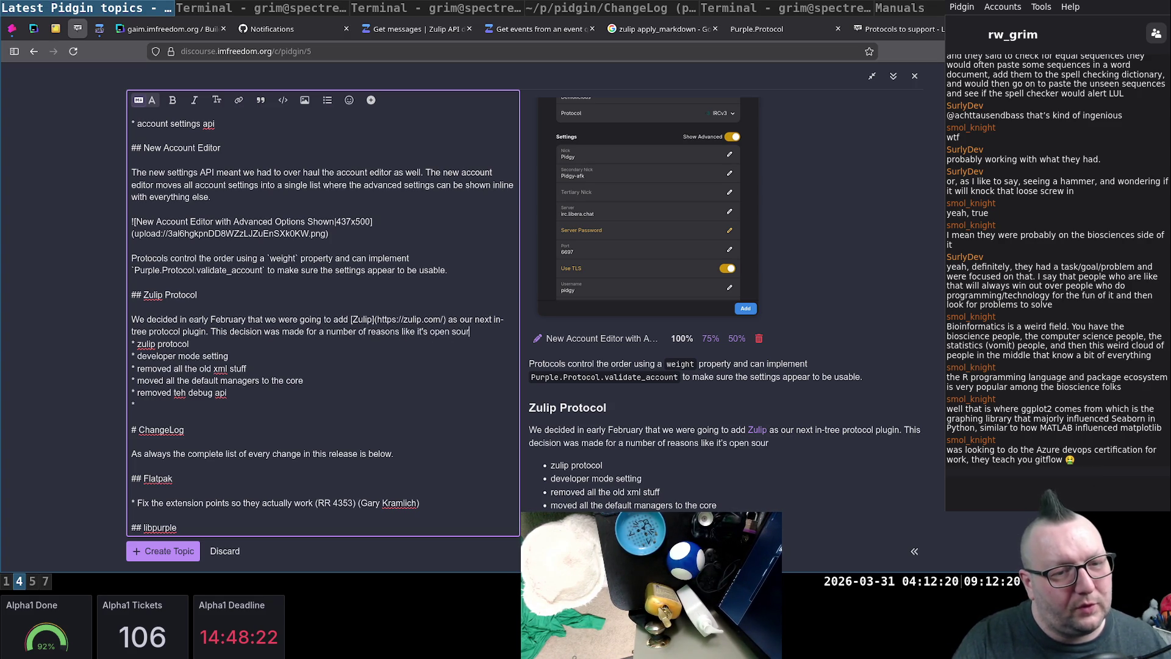
key(ctrl+shift+Left)
key(ctrl+shift+Left)
key(BackSpace)
text(Open )
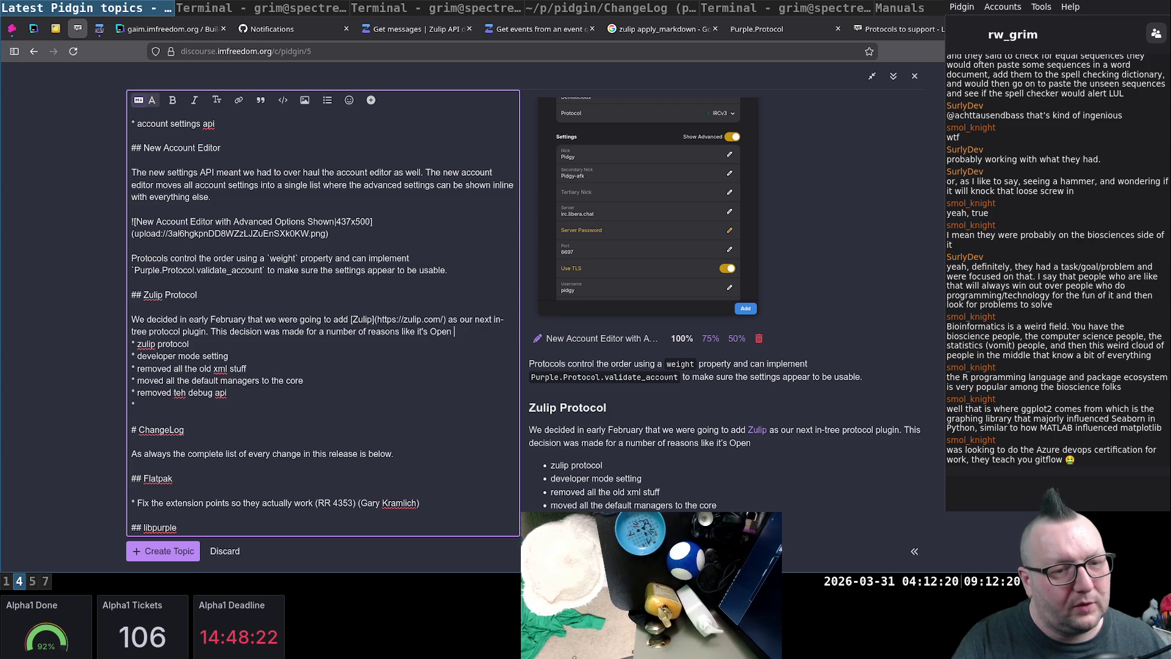
text(Source, support)
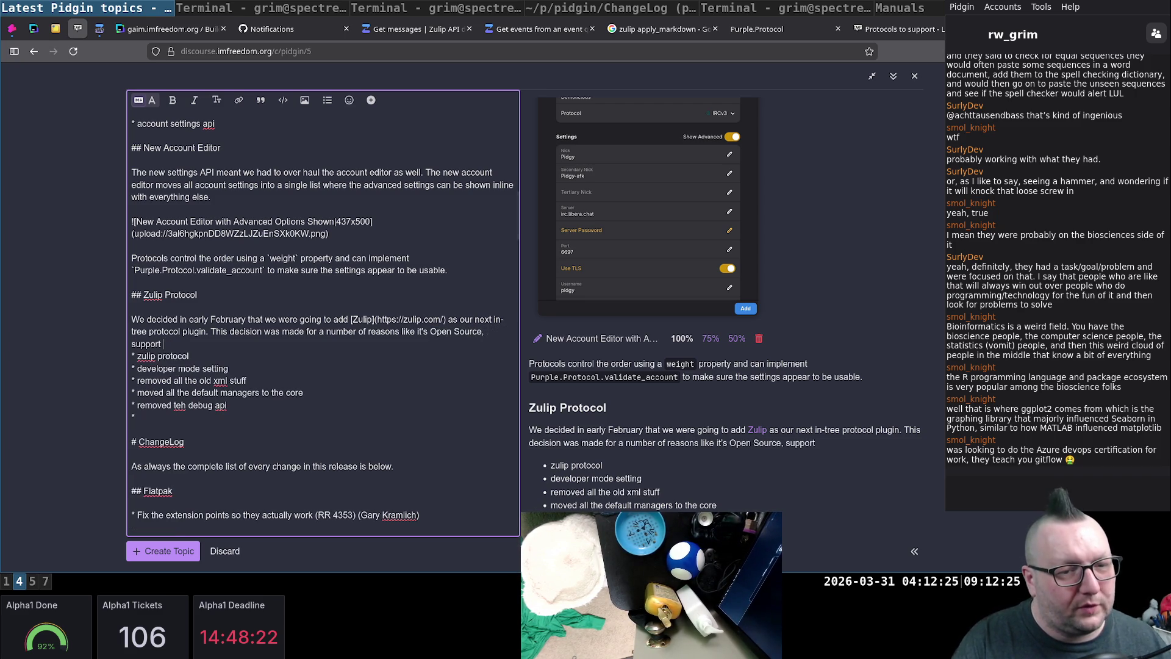
text(r)
text(nou)
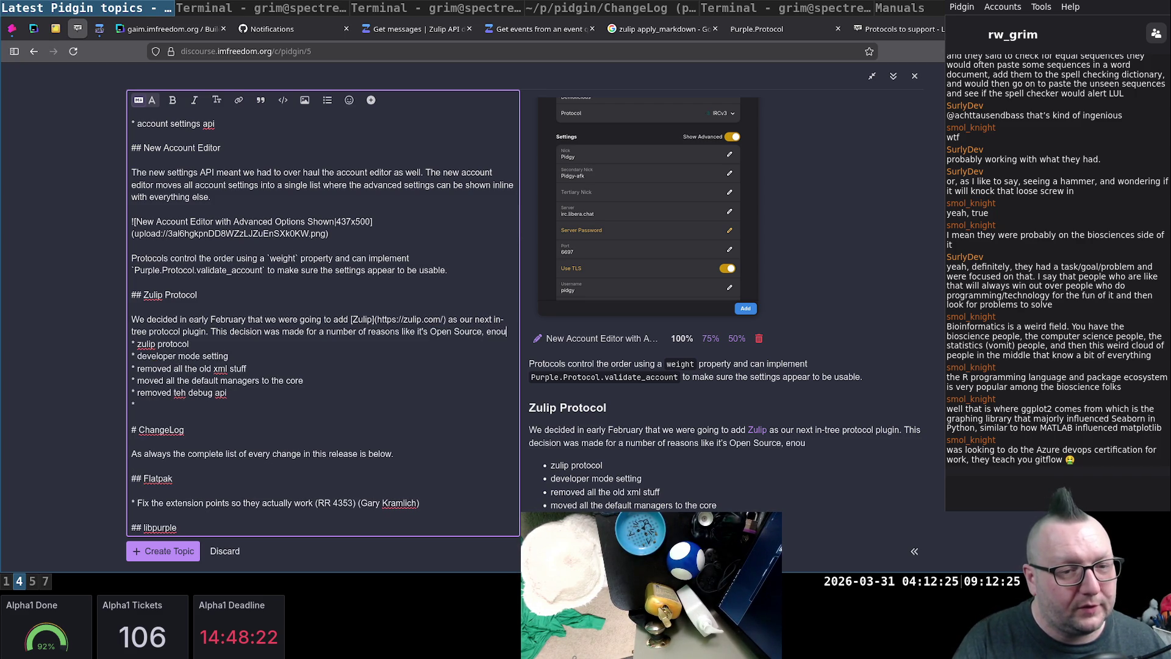
key(BackSpace)
key(BackSpace)
text(courag)
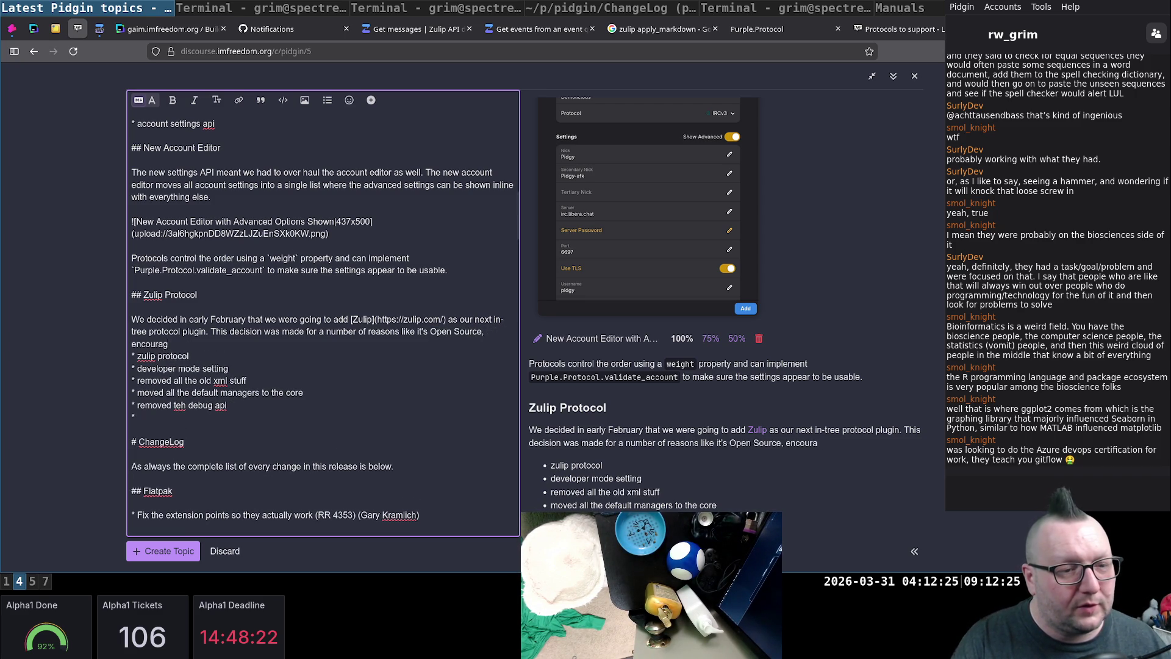
text(es thir)
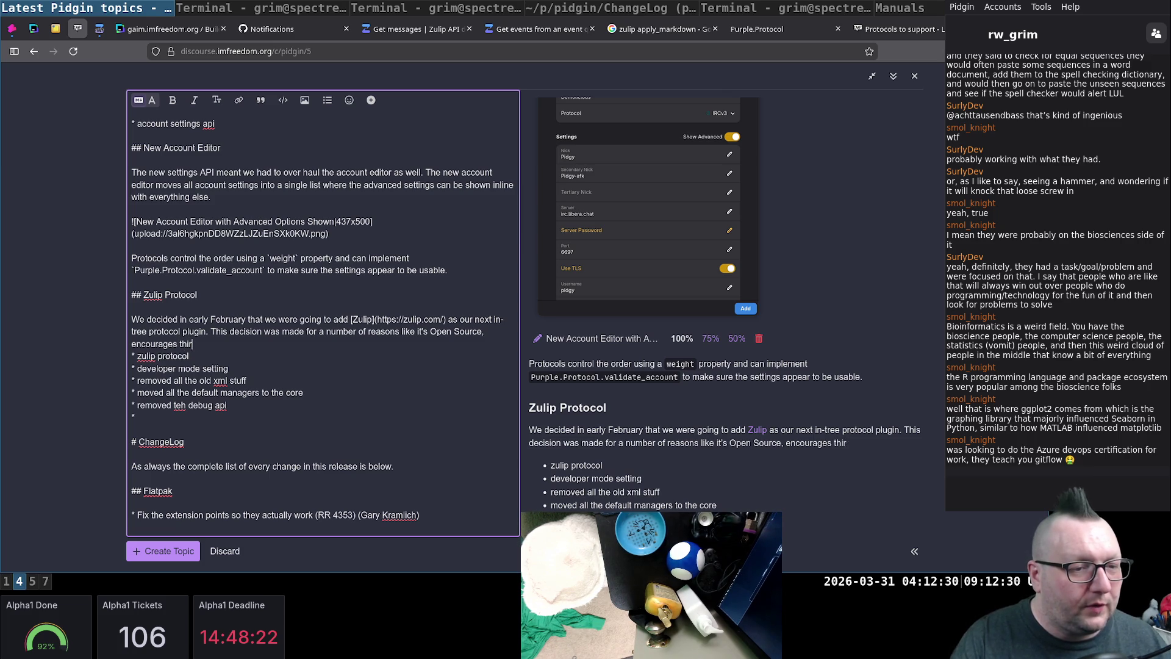
text(d party clients, )
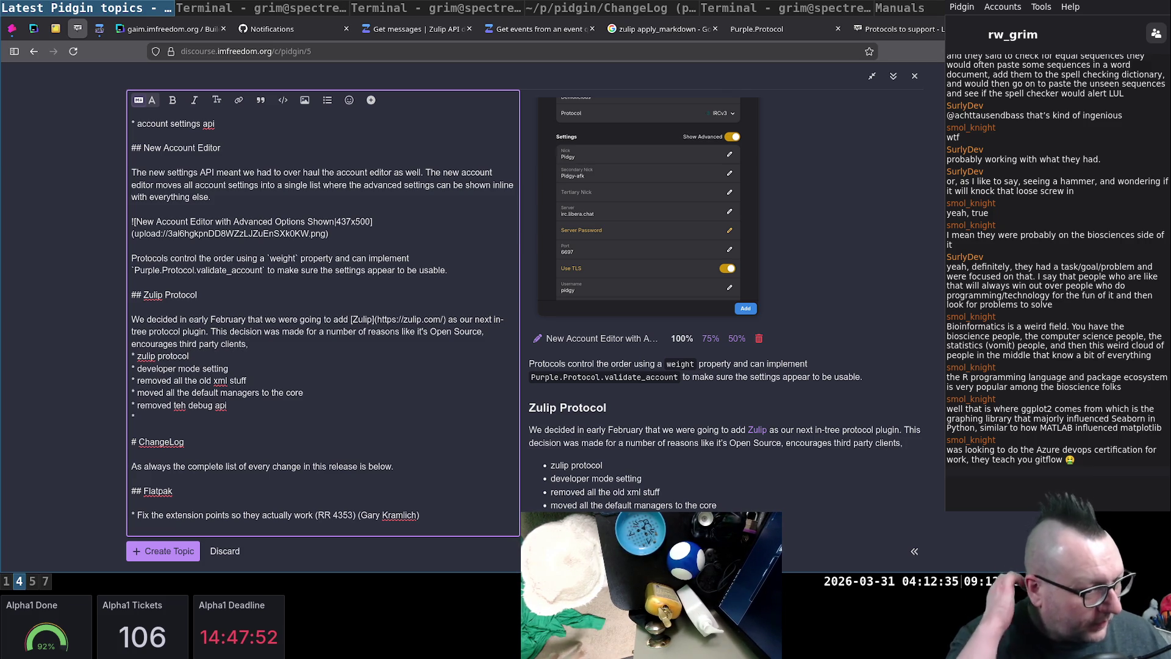
text(and is a s)
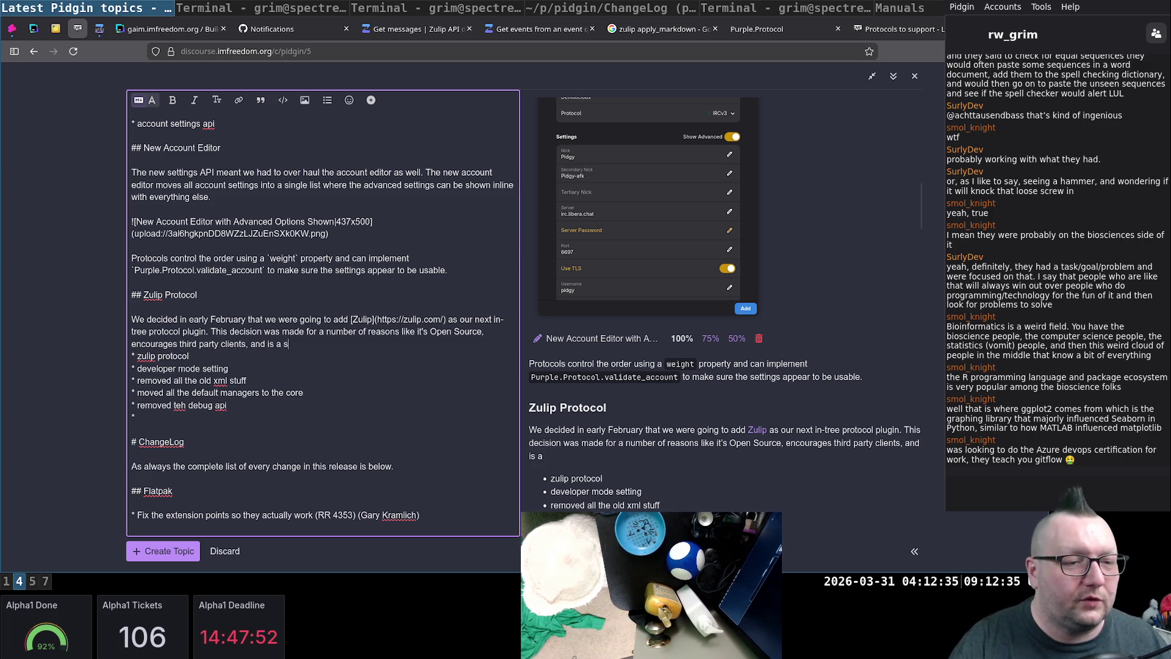
text(traig)
text(ht forw)
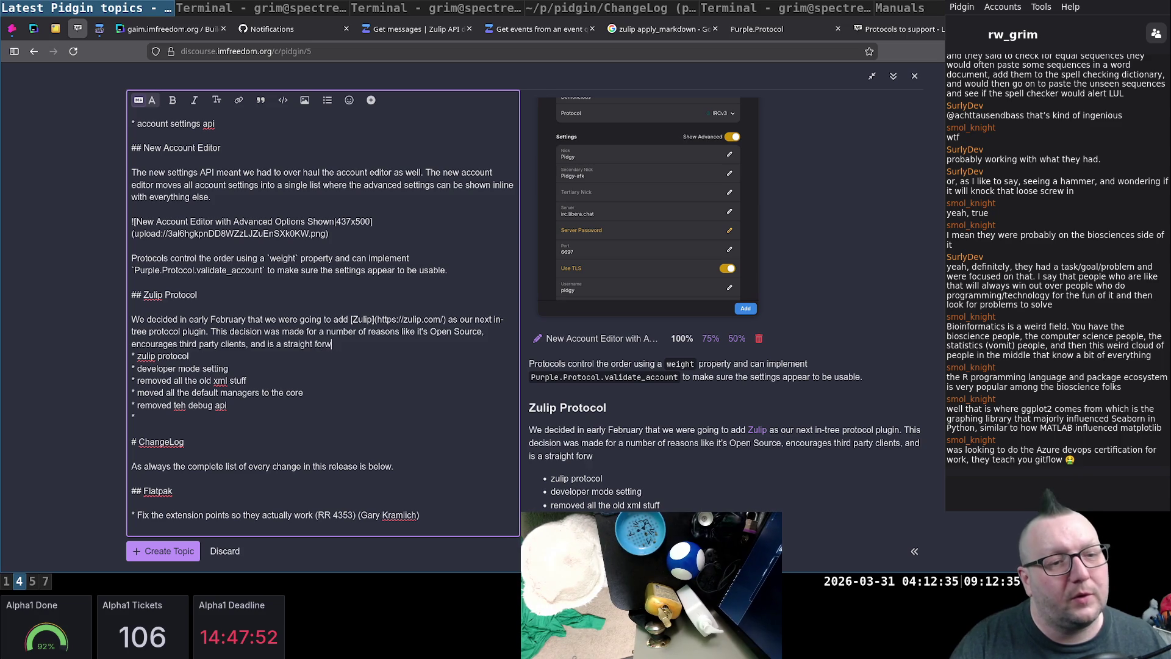
text(ard REST ap)
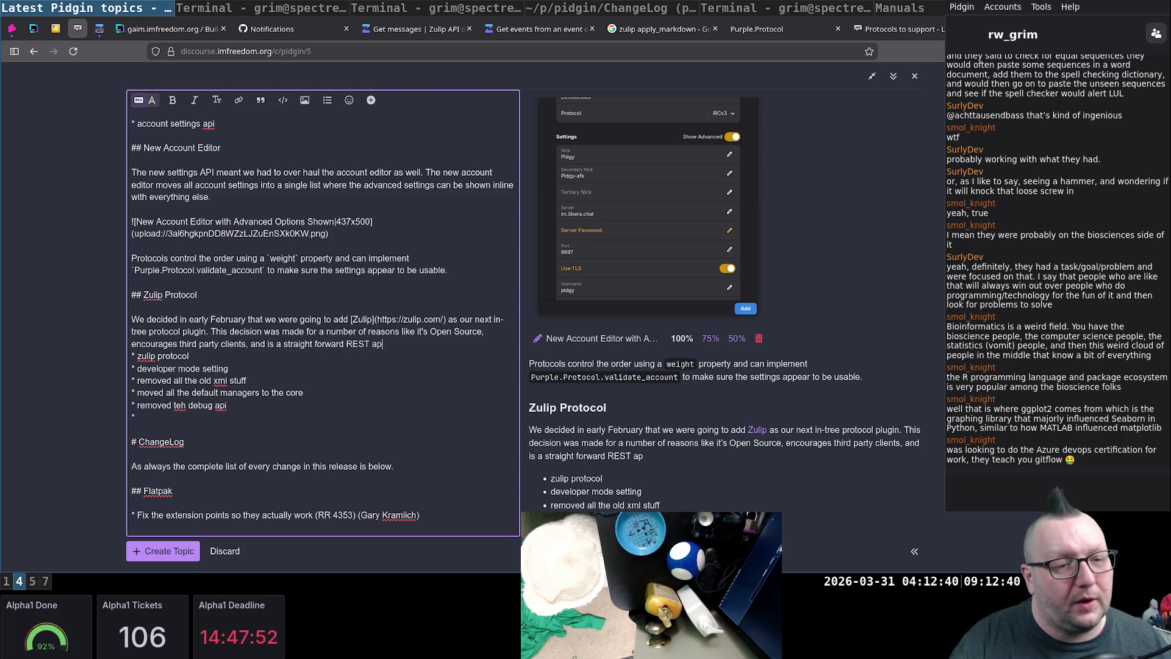
text( with HTTP)
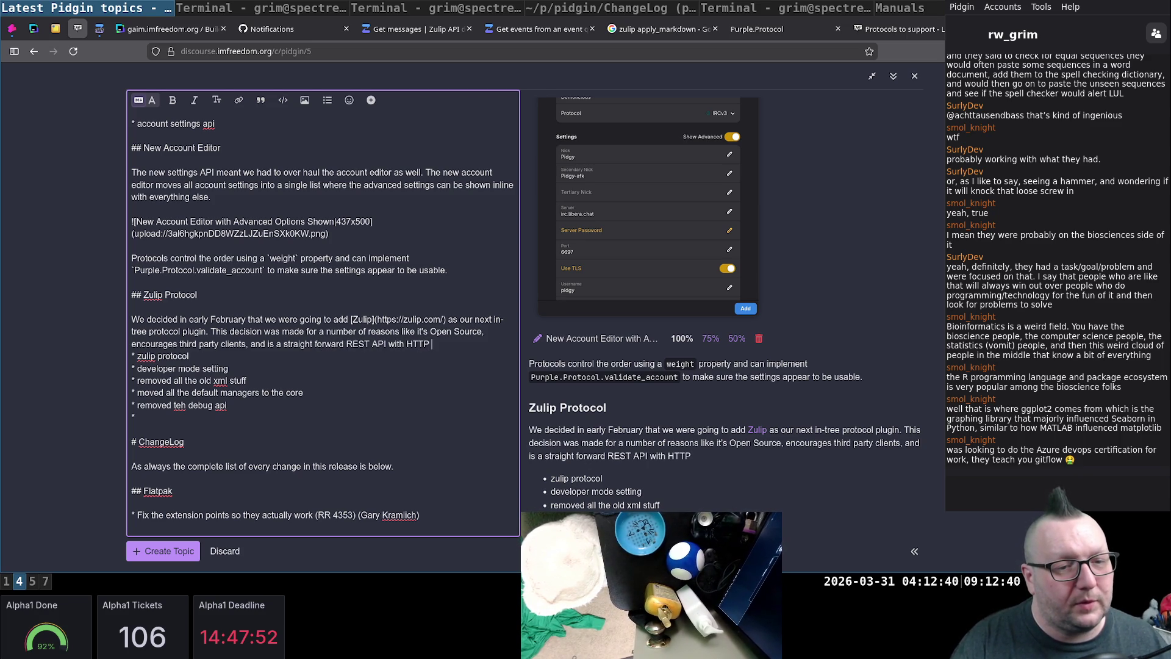
text( Long)
key(BackSpace)
key(BackSpace)
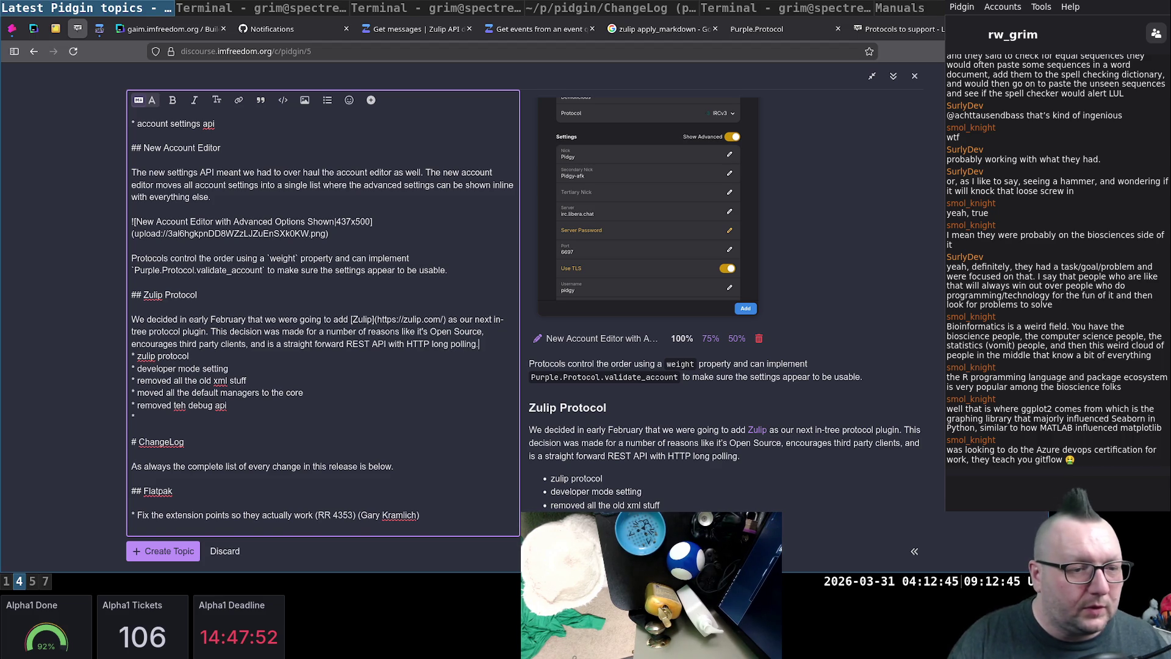
Add a paragraph hoping direct messages land early next cycle, with blank lines before the bullets
key(Return)
key(Return)
text(I was hope)
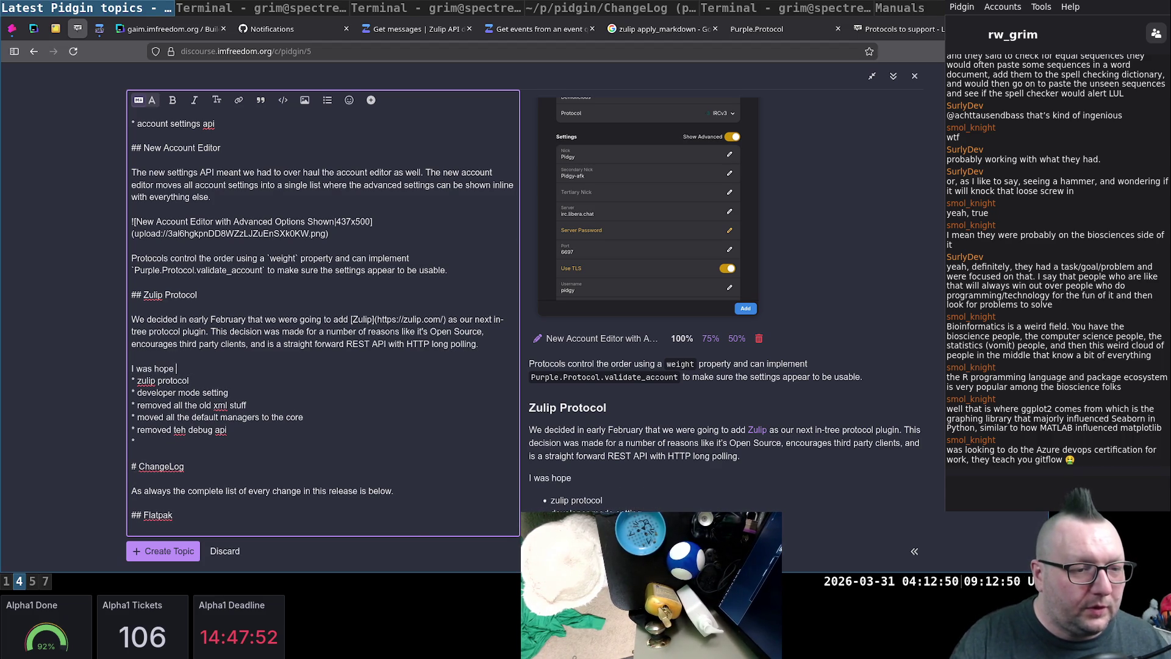
key(BackSpace)
key(BackSpace)
text(ing to have at )
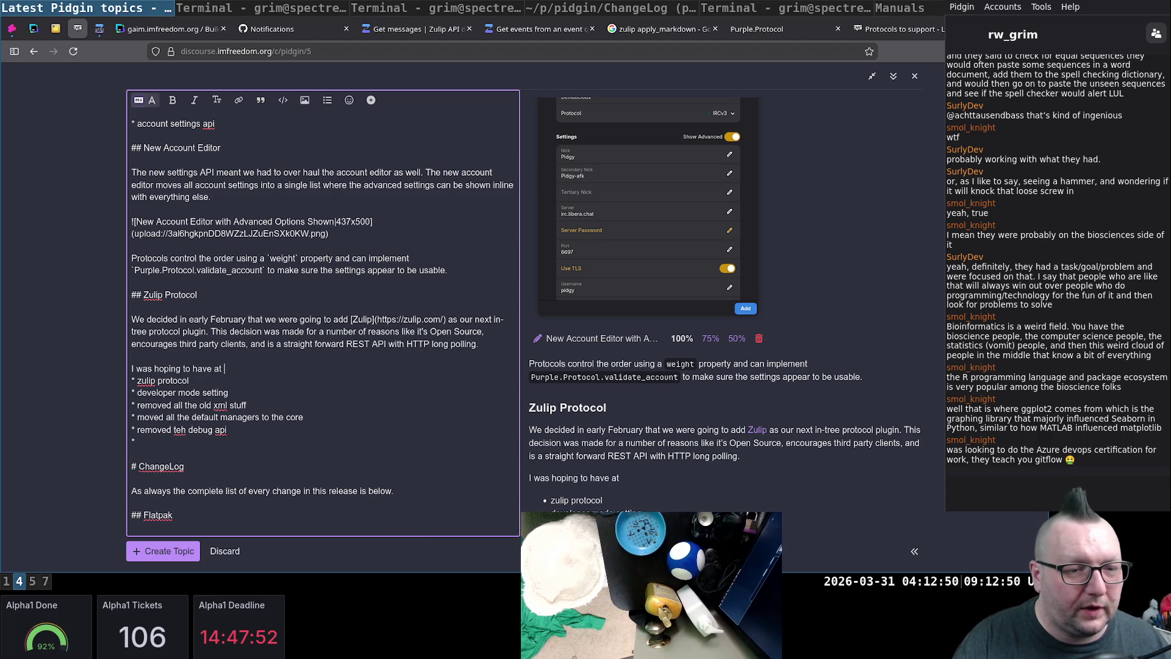
text(least direct m)
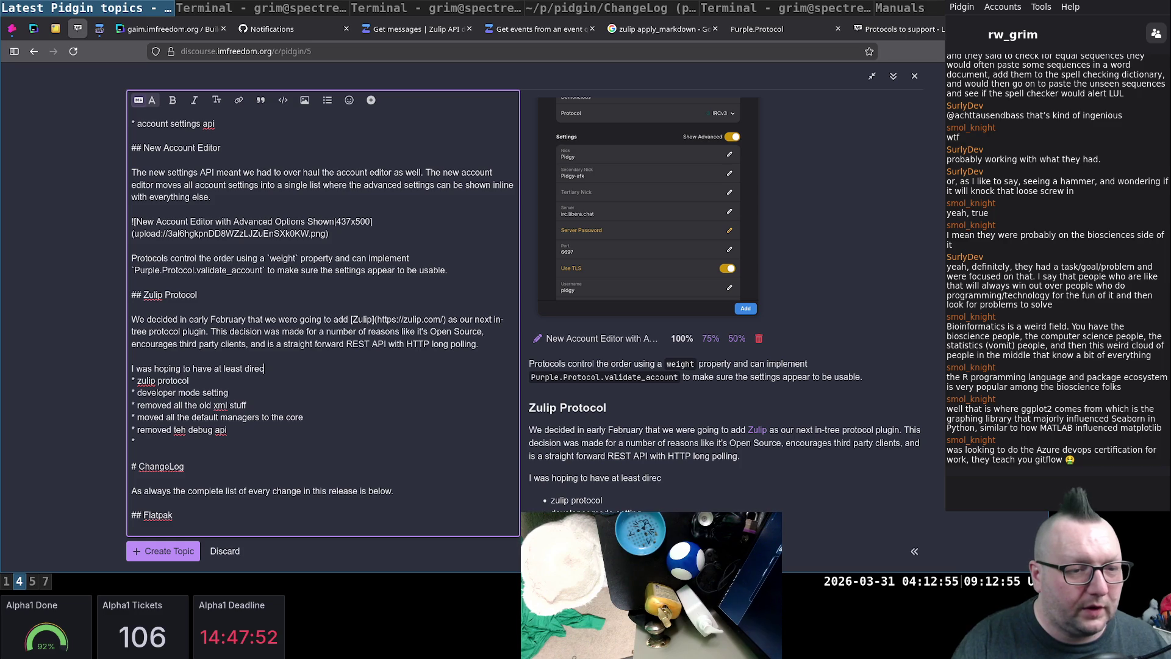
text(essages wor)
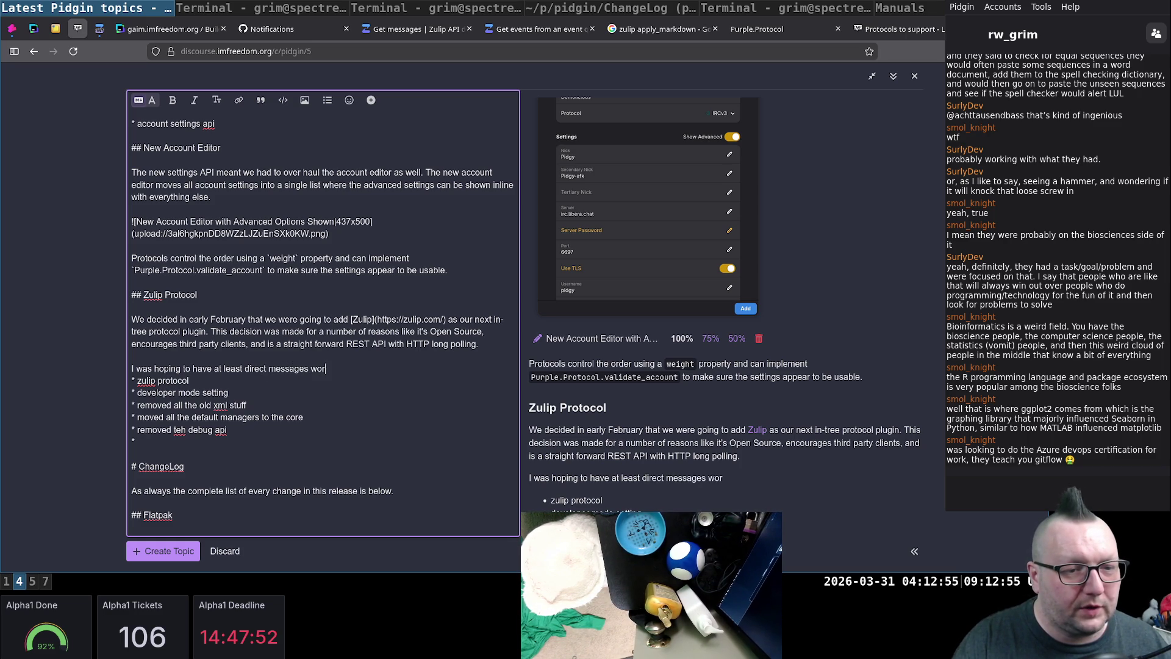
text(king, but)
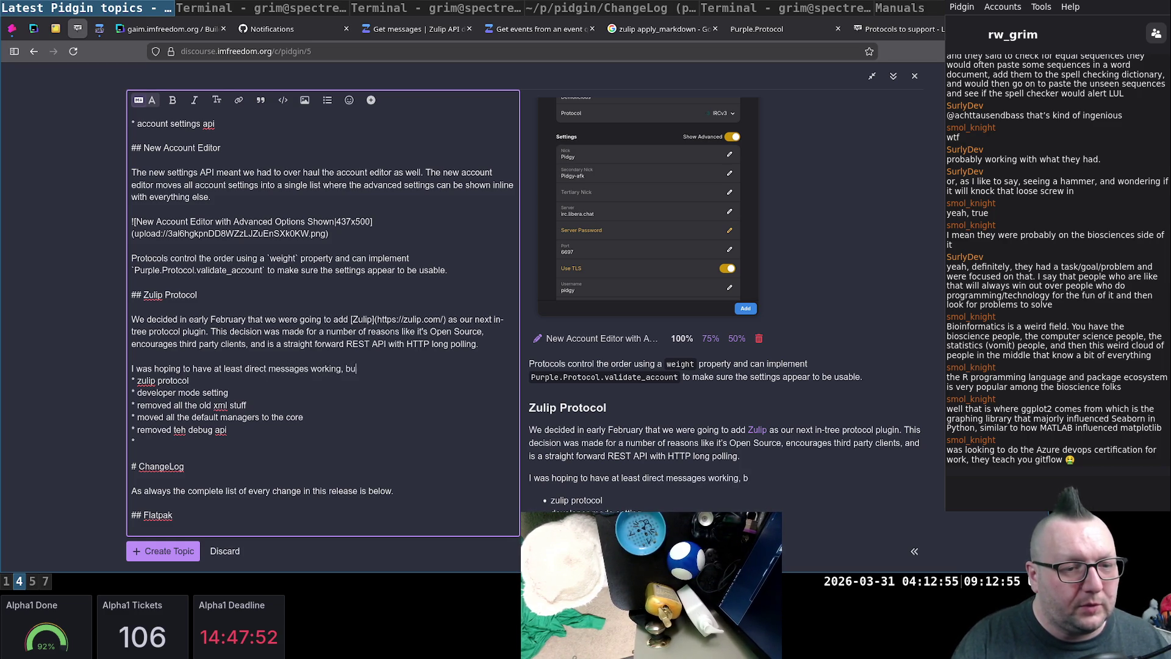
text( we just ran out of )
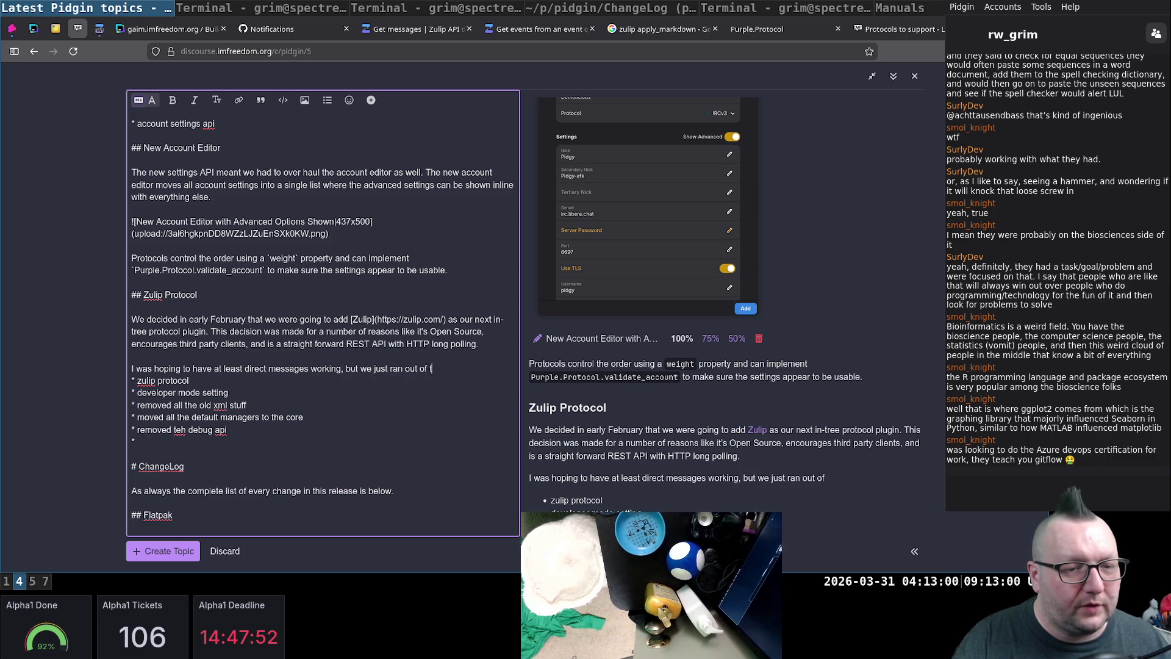
text(time. However )
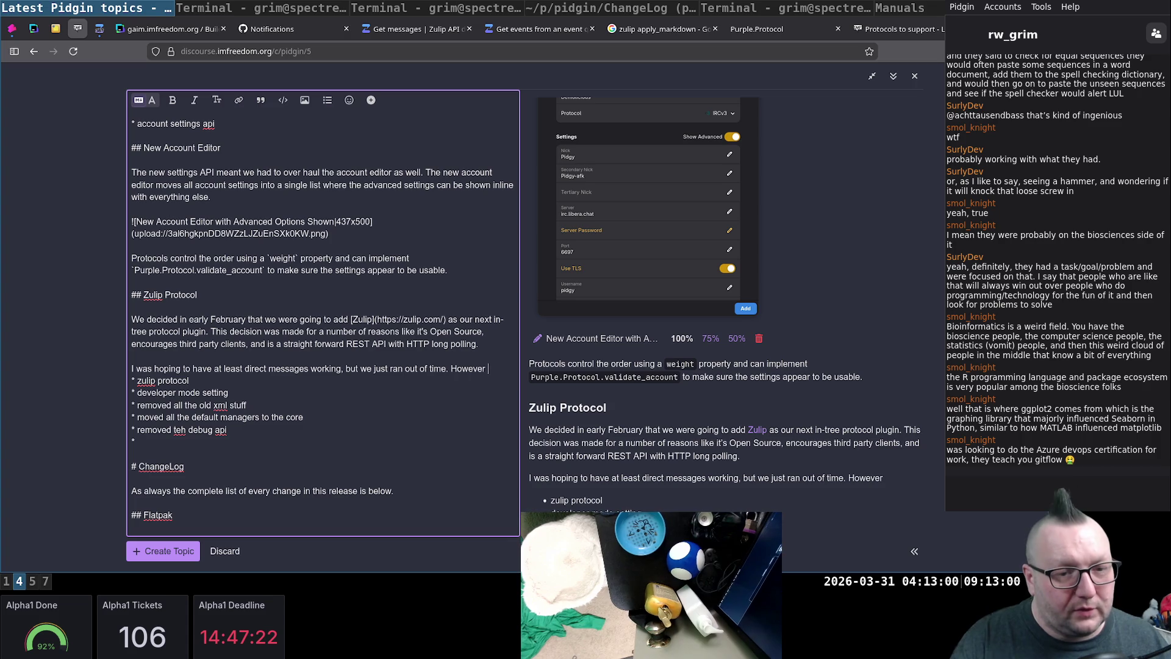
text(we a)
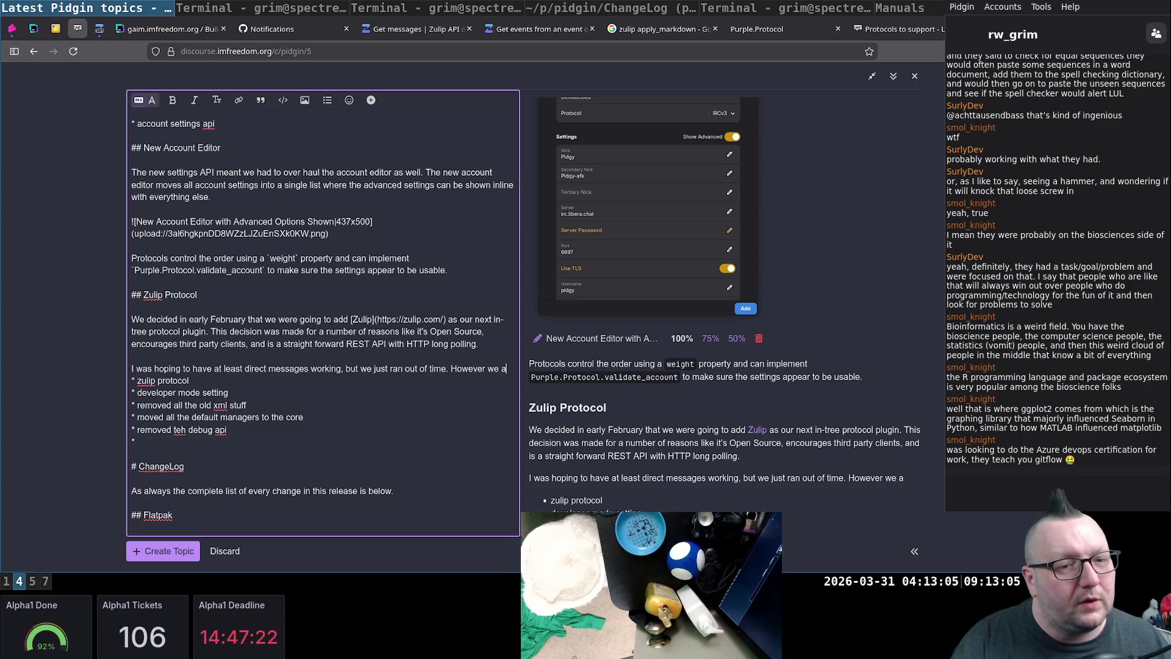
text(re just )
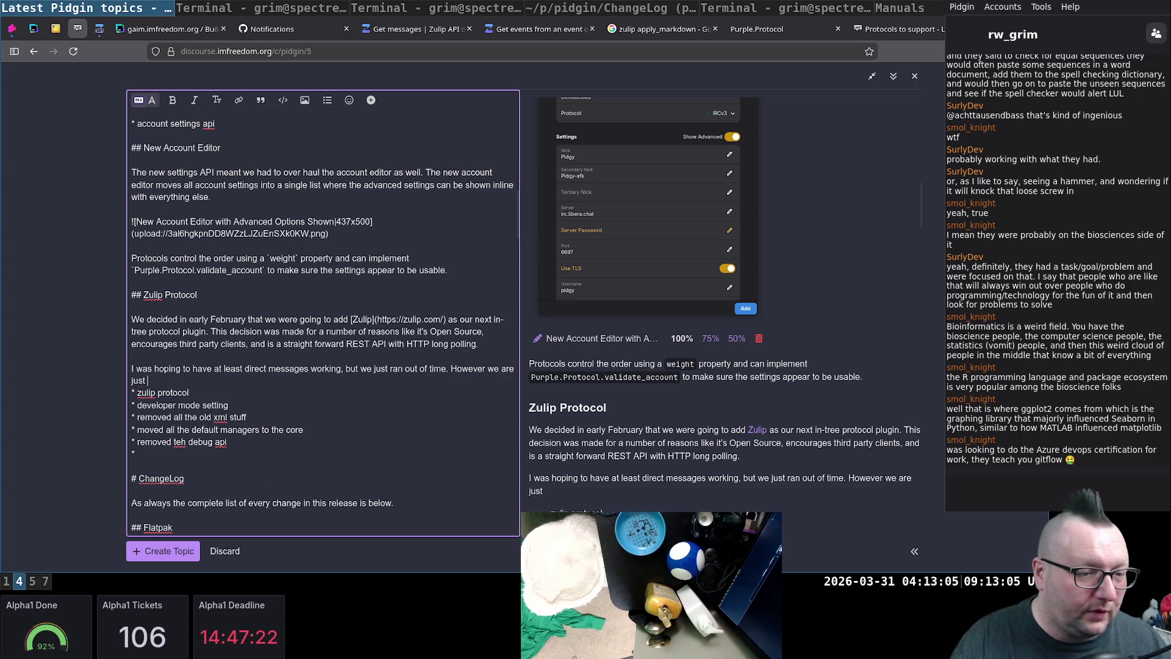
text(about to the point of)
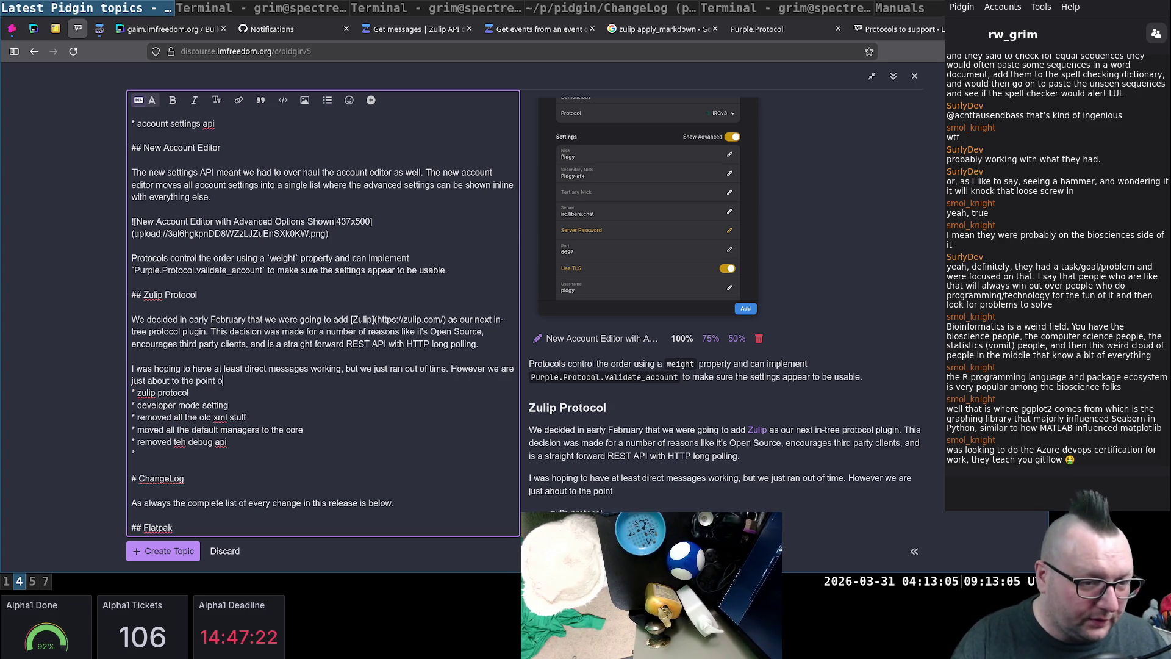
text( getting that working so it s)
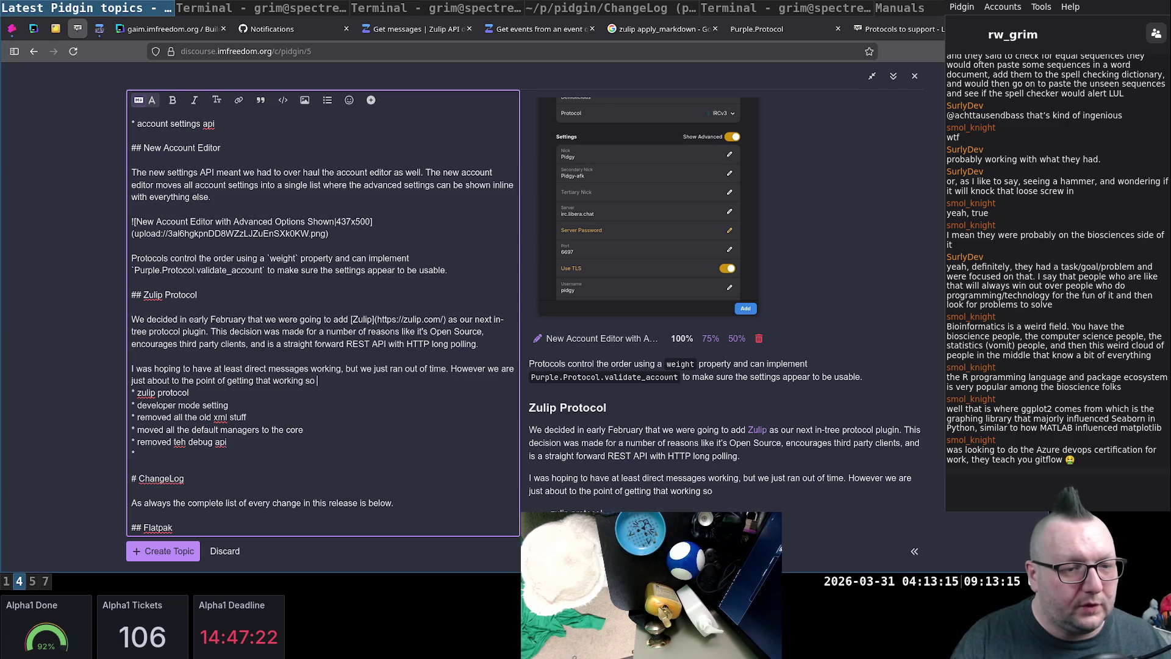
text(hould happen)
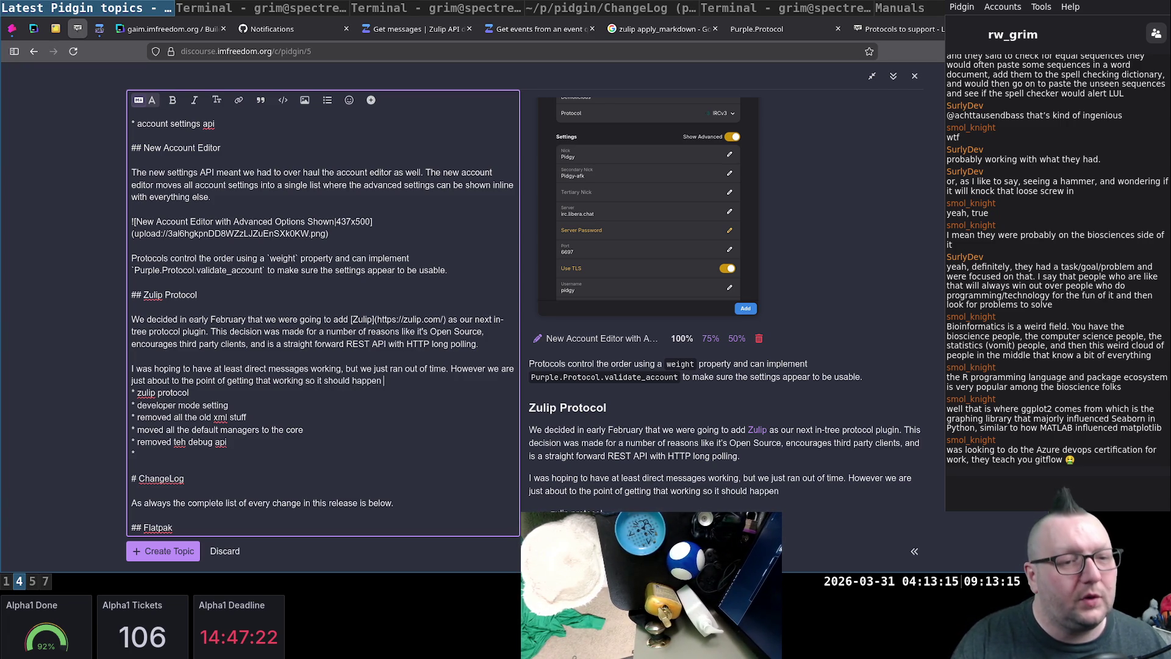
text( early in the next )
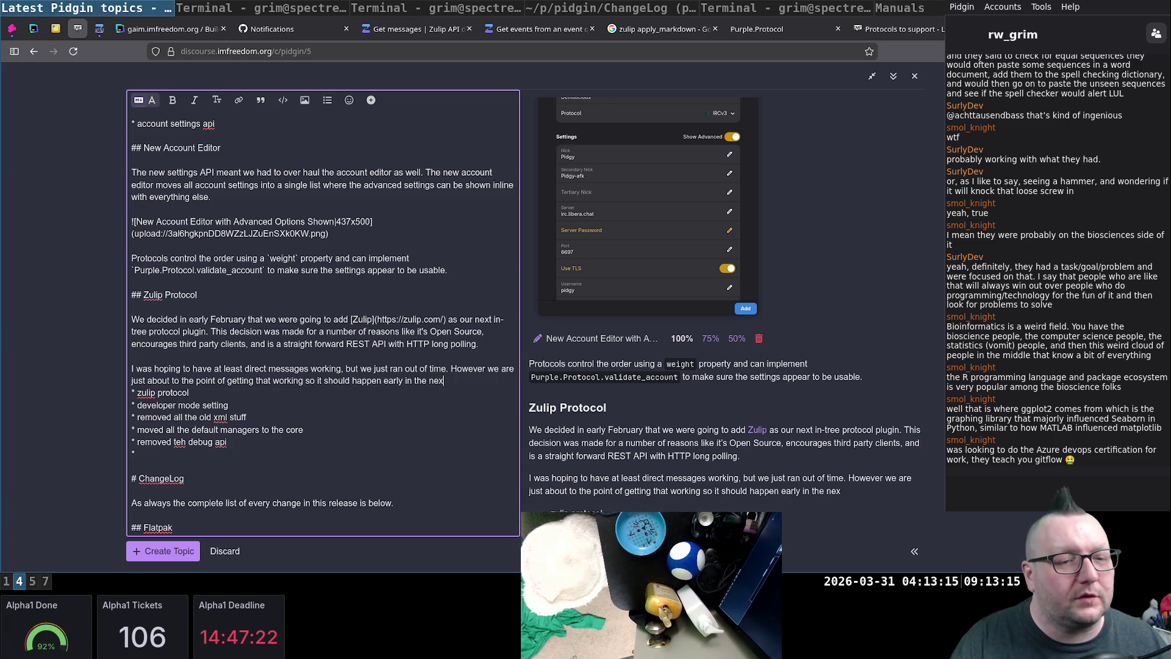
text(cycle.)
key(Return)
key(Return)
key(Return)
key(Up)
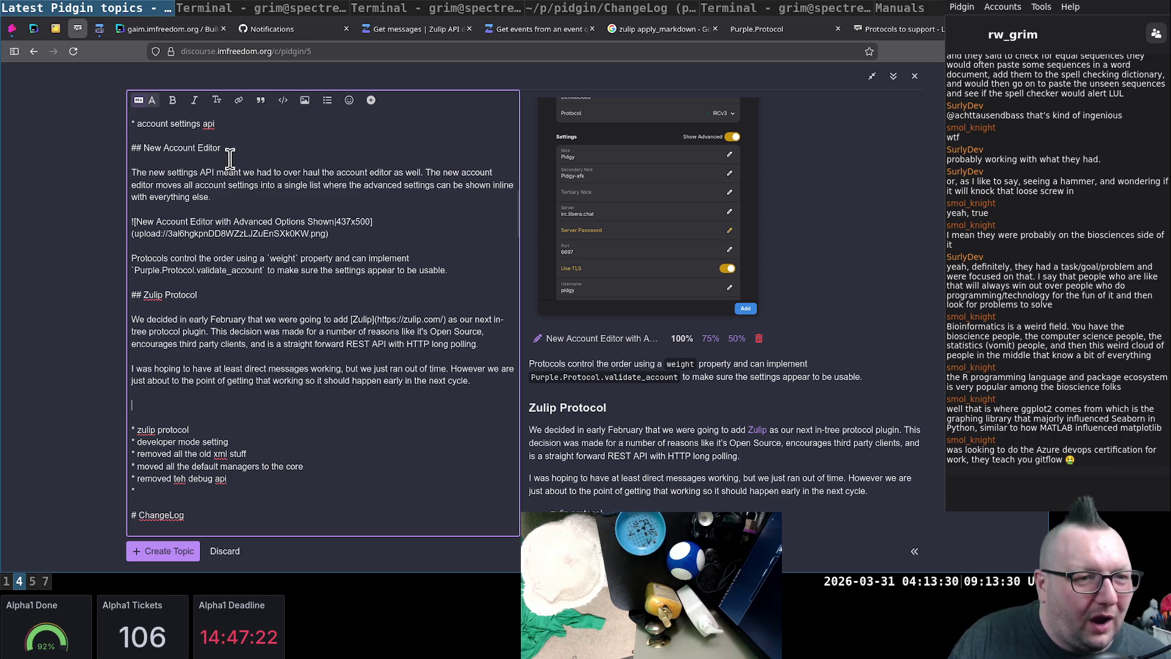
click(306, 103)
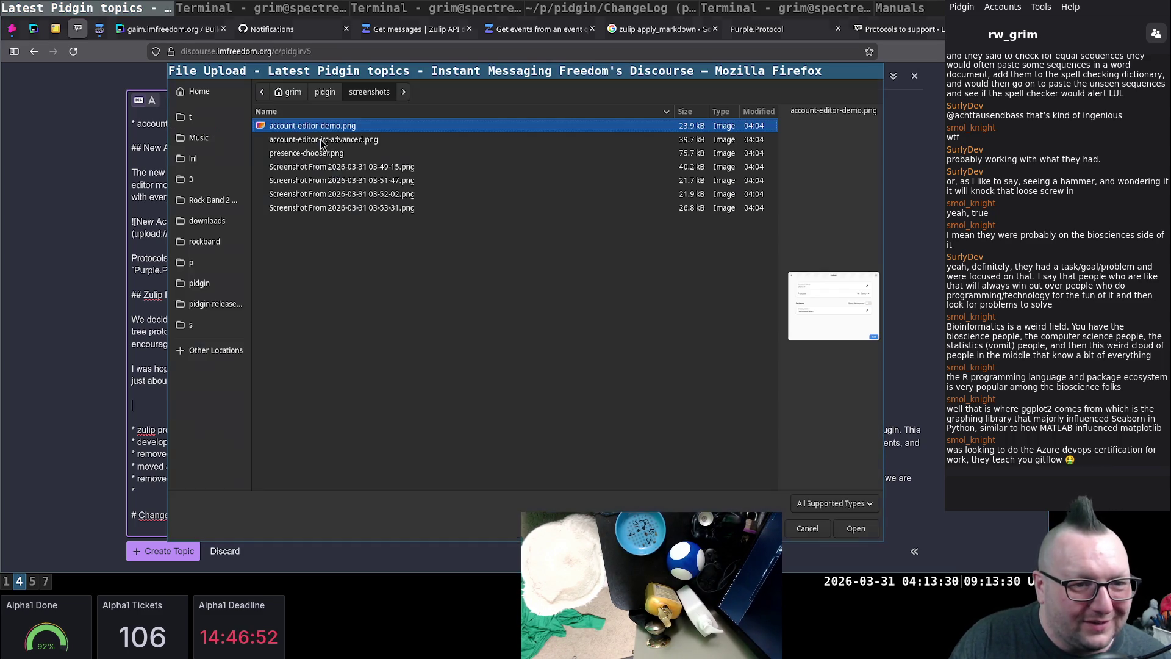
click(390, 181)
click(398, 169)
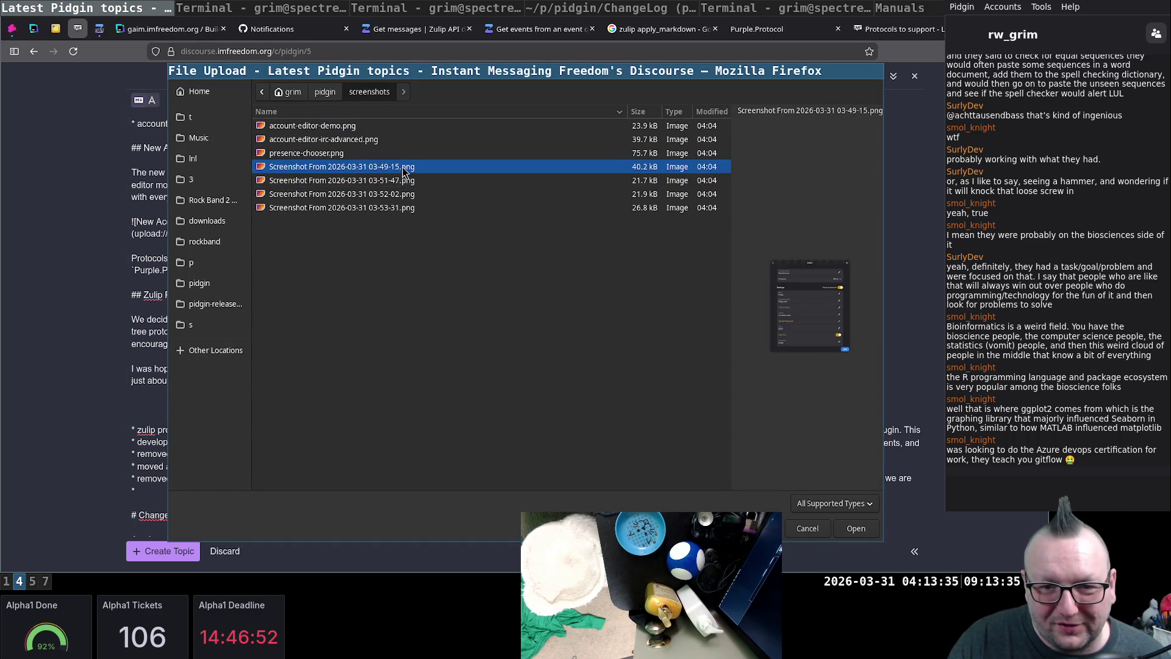
click(400, 196)
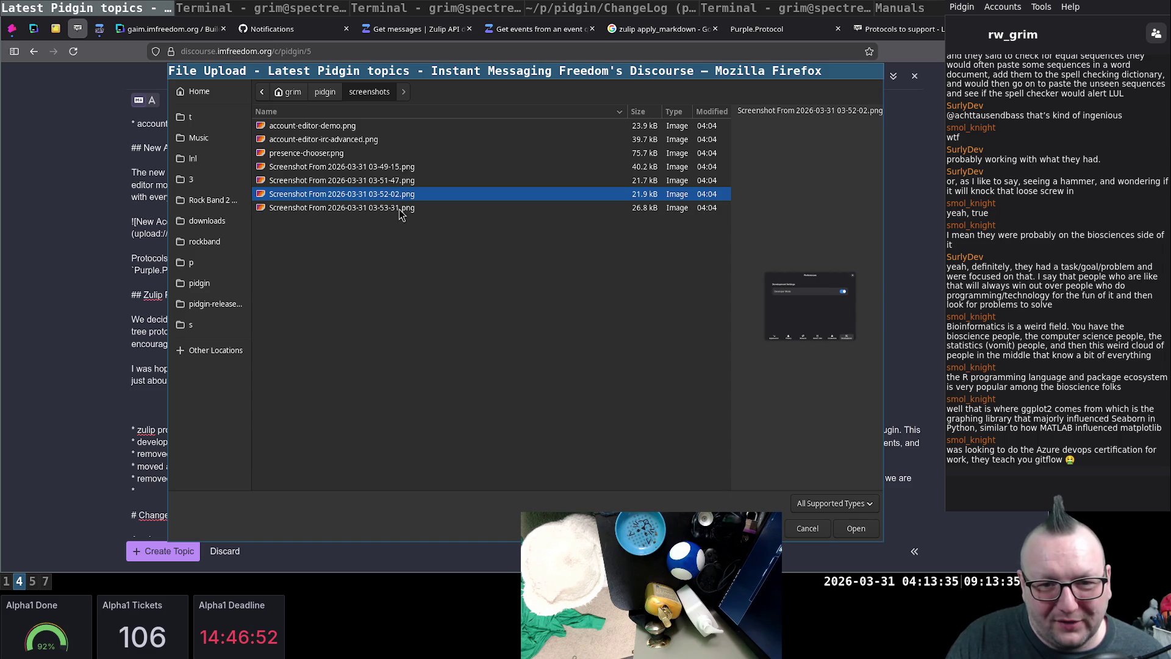
click(399, 210)
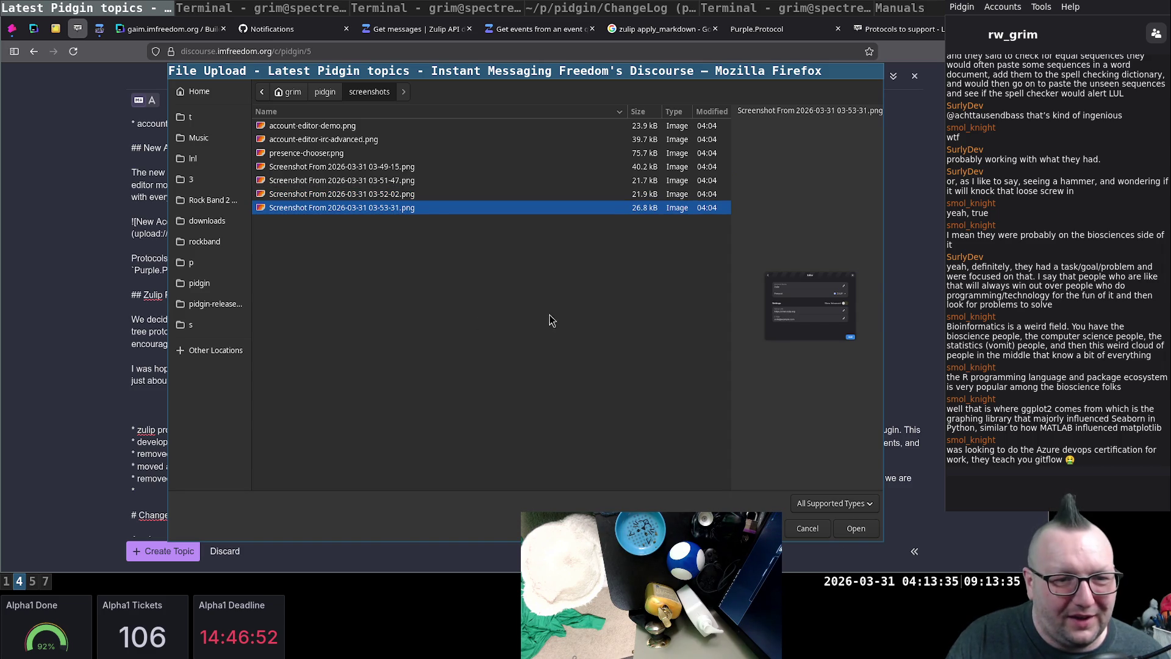
click(846, 525)
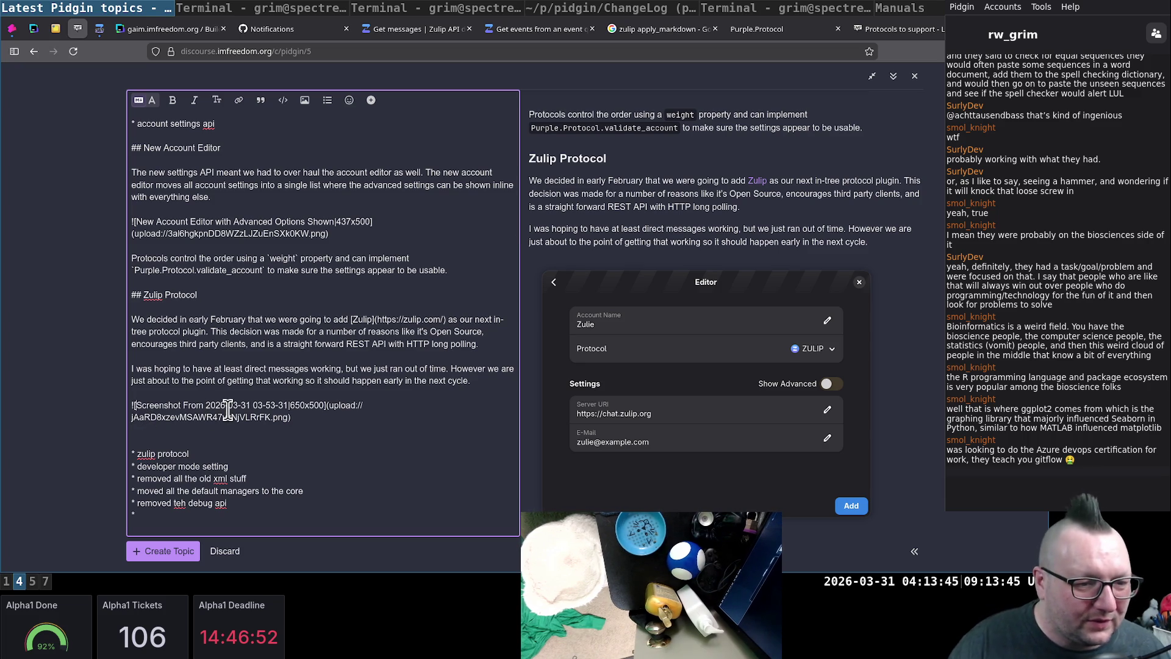
Set the image alt text to 'Zulip account being edited' and delete the '* zulip protocol' bullet
key(ctrl+shift+Right)
key(ctrl+shift+Right)
key(ctrl+shift+Right)
key(ctrl+shift+Right)
key(ctrl+shift+Right)
key(ctrl+shift+Right)
key(ctrl+shift+Right)
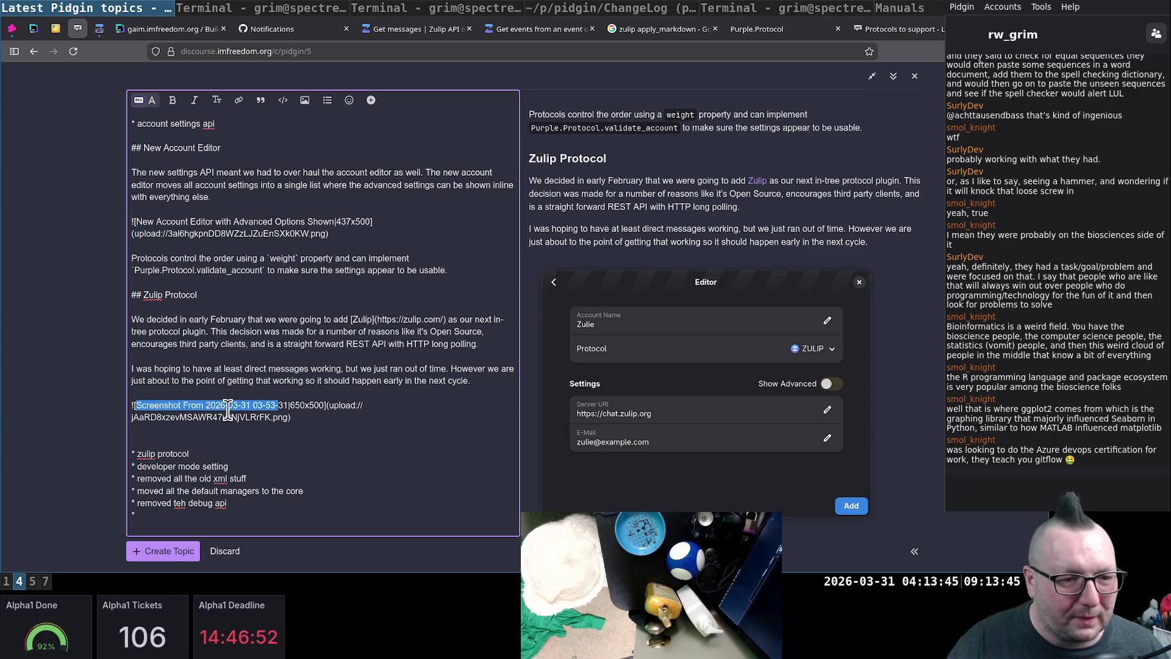
key(BackSpace)
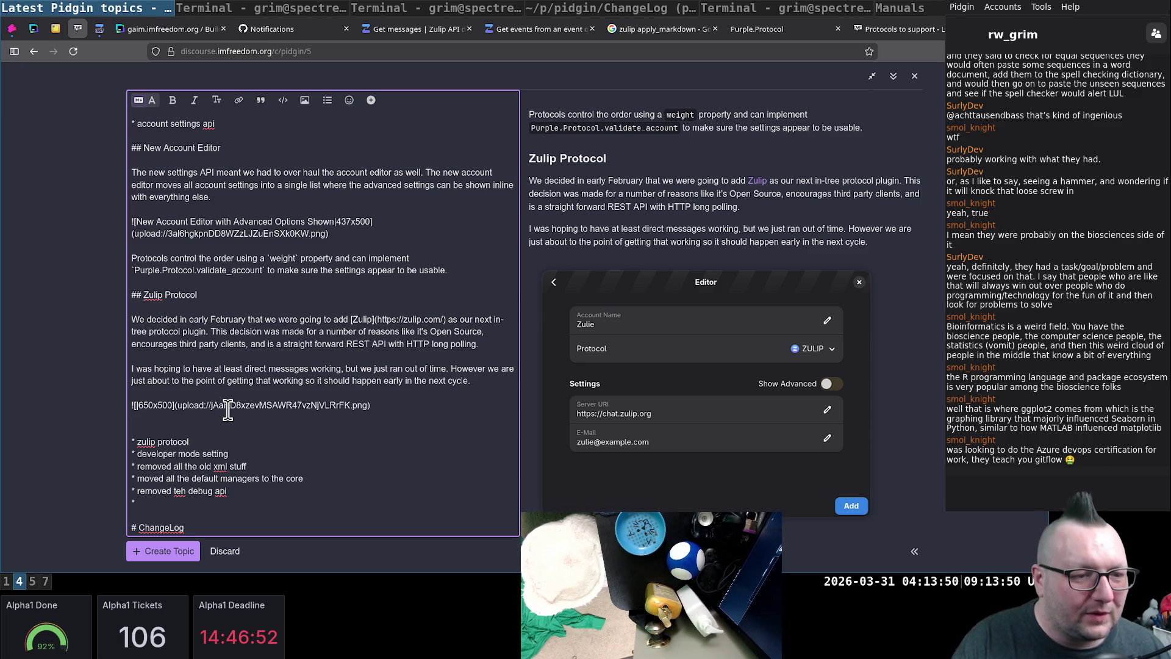
text(Zulip acc)
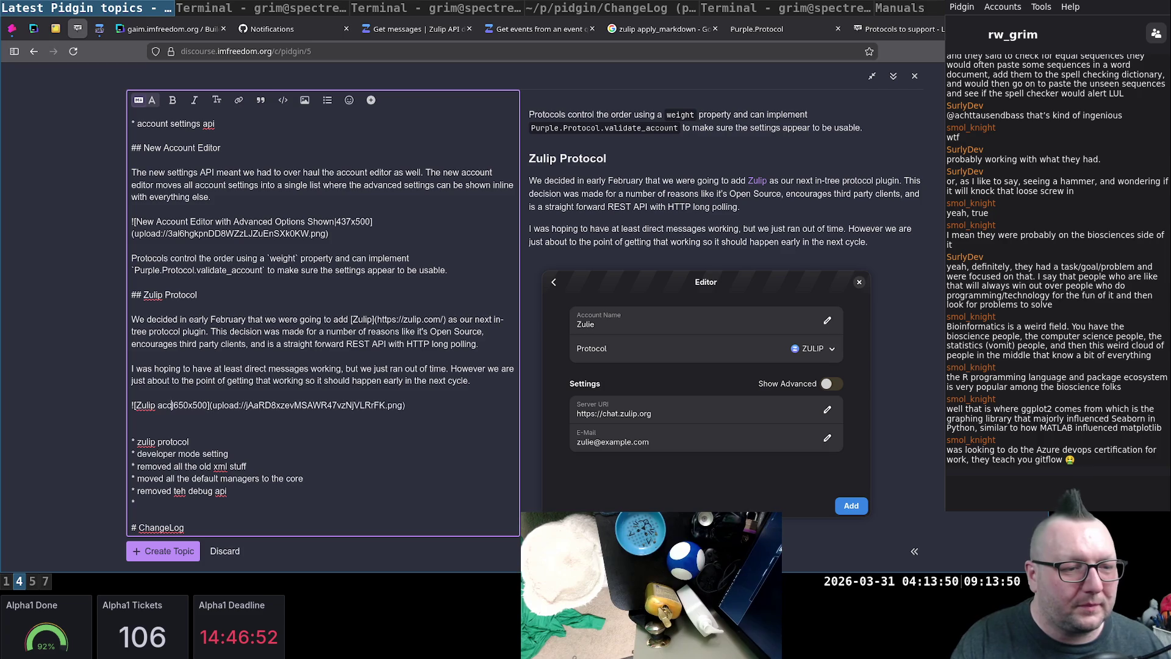
text(ount being edited)
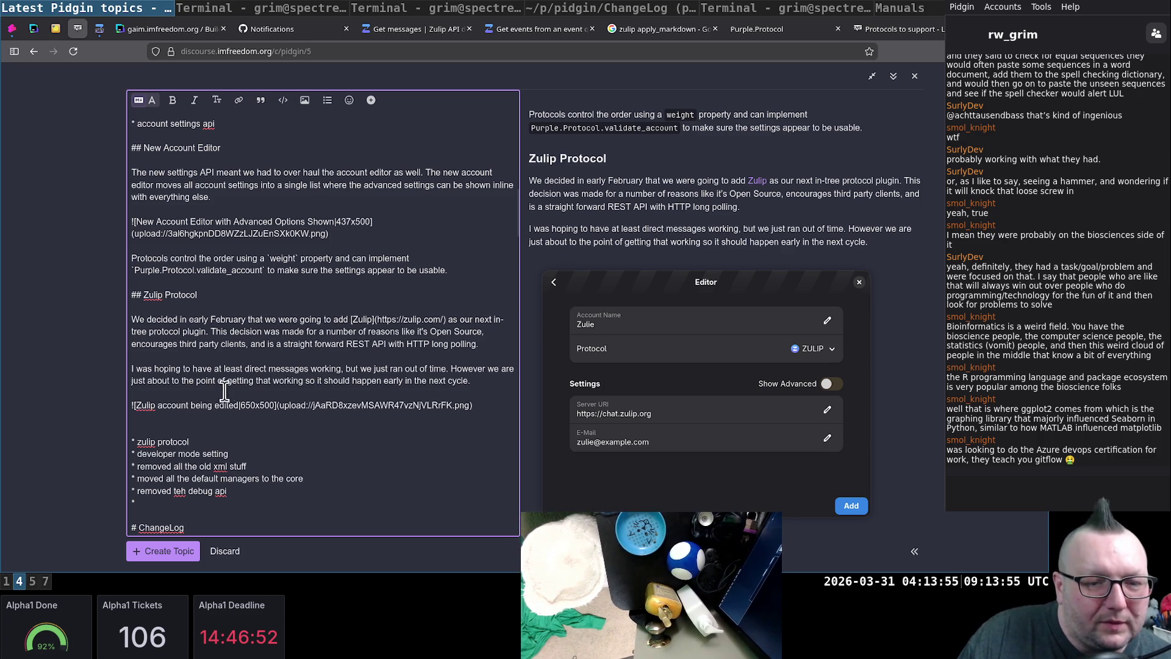
click(211, 427)
key(shift+Down)
key(BackSpace)
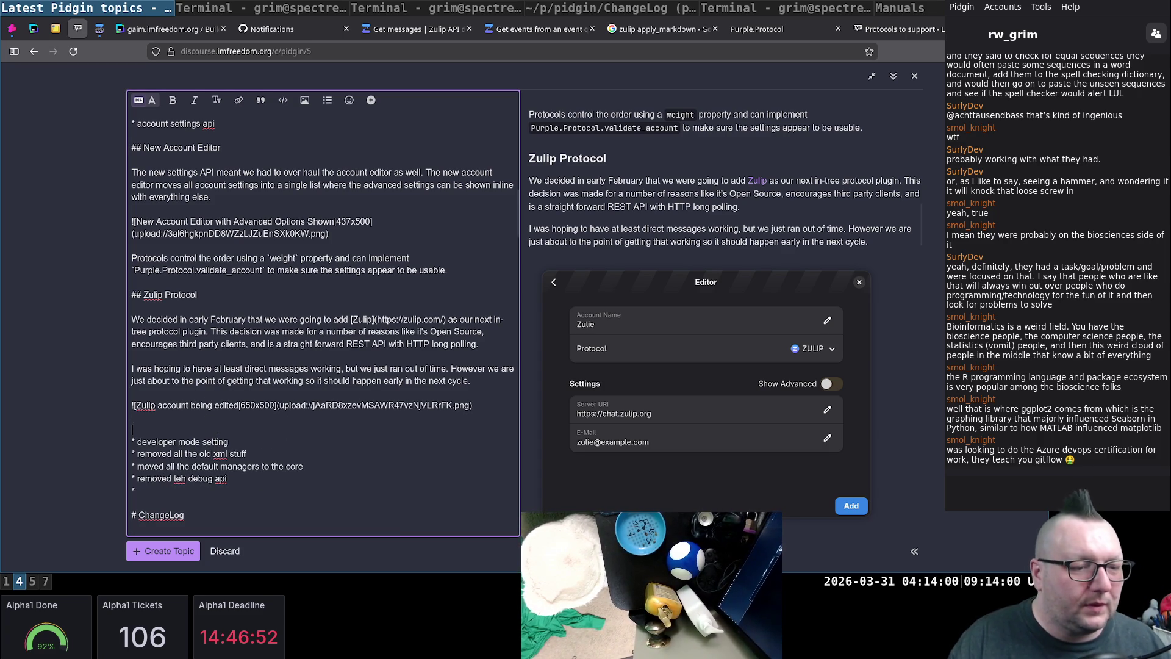
text(## Developer Mod)
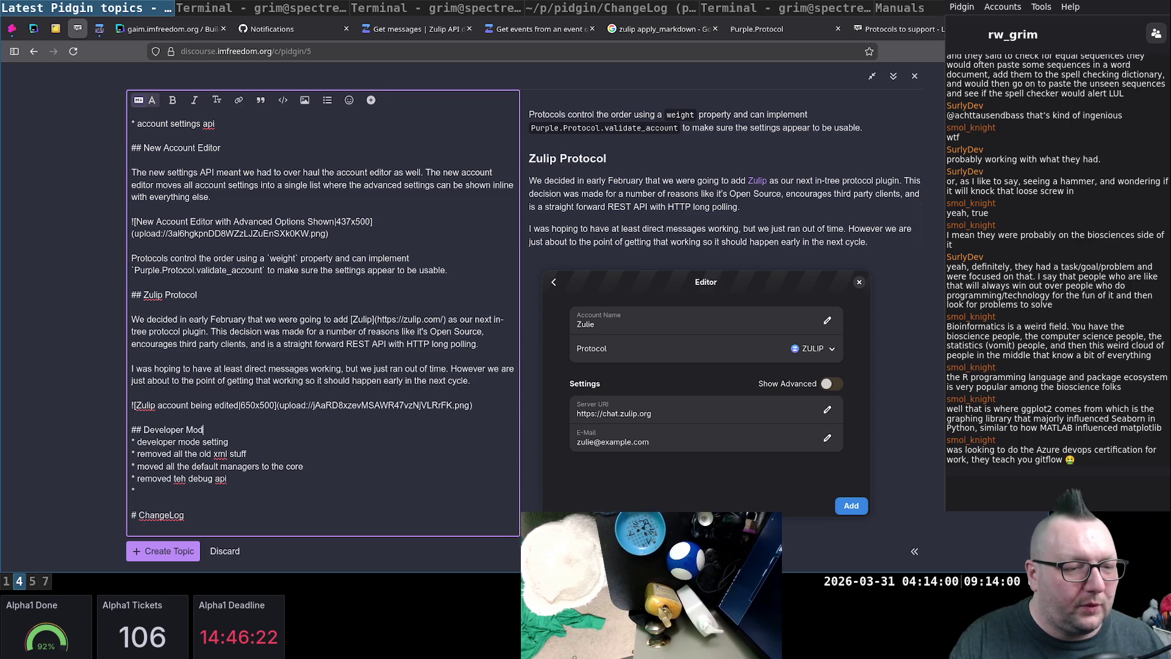
text(e)
Write the '## Developer Mode' heading and paragraph on hiding unfinished protocols unless enabled
key(Return)
key(Return)
text(We a)
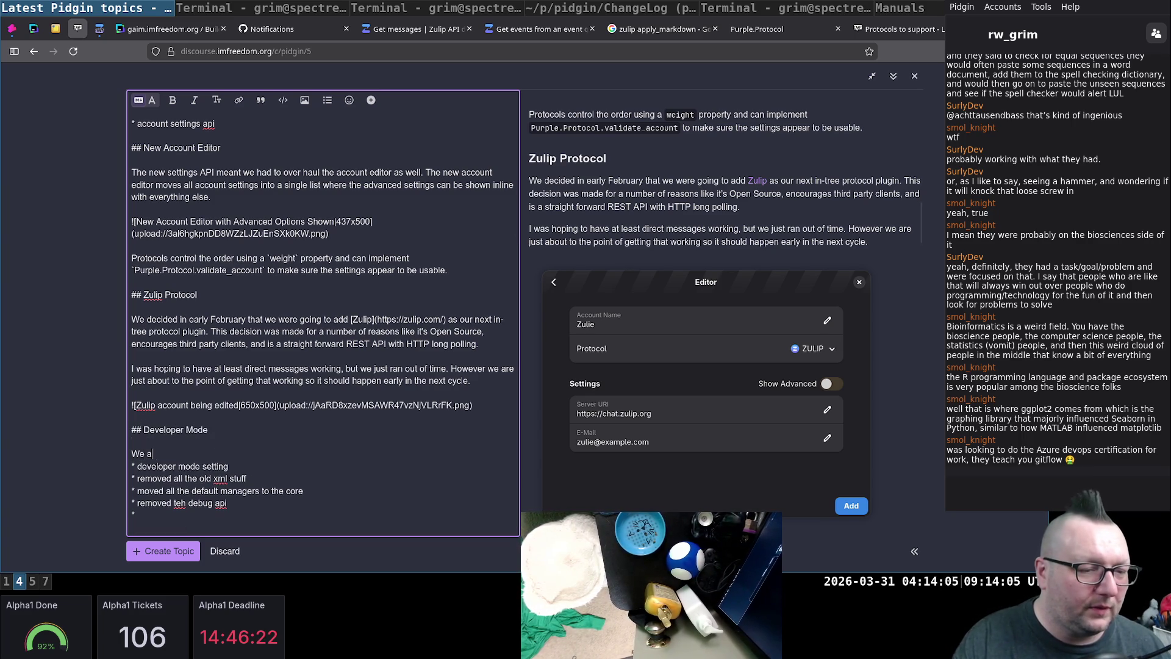
text(dded a)
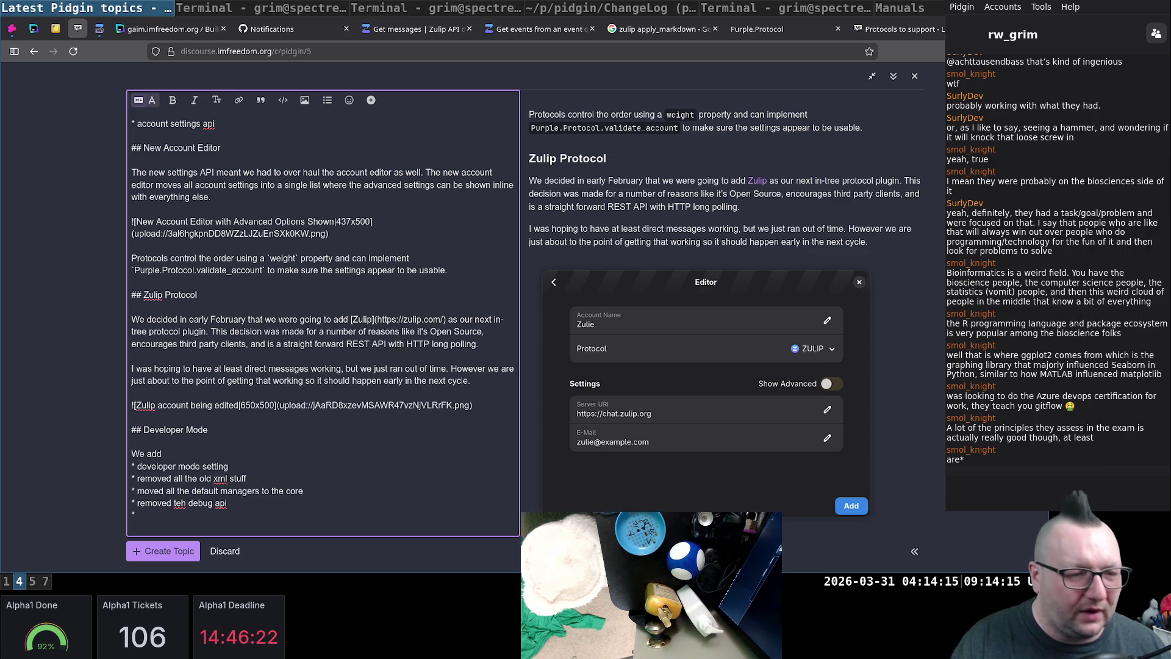
text(ed a dev)
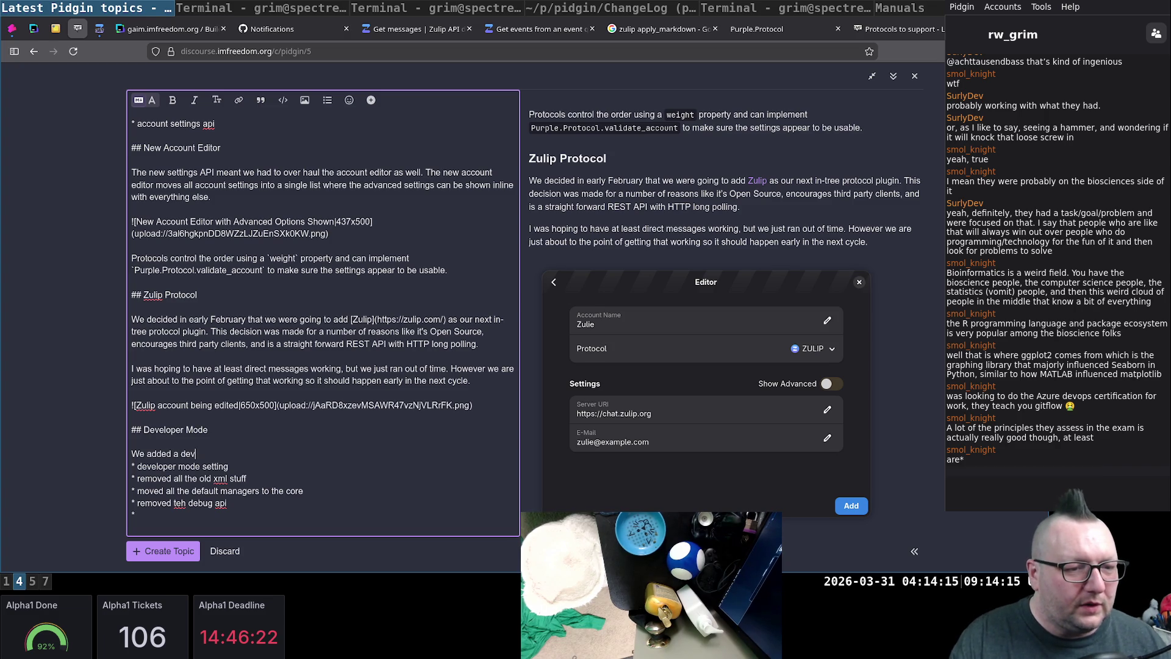
text(eloper mode option)
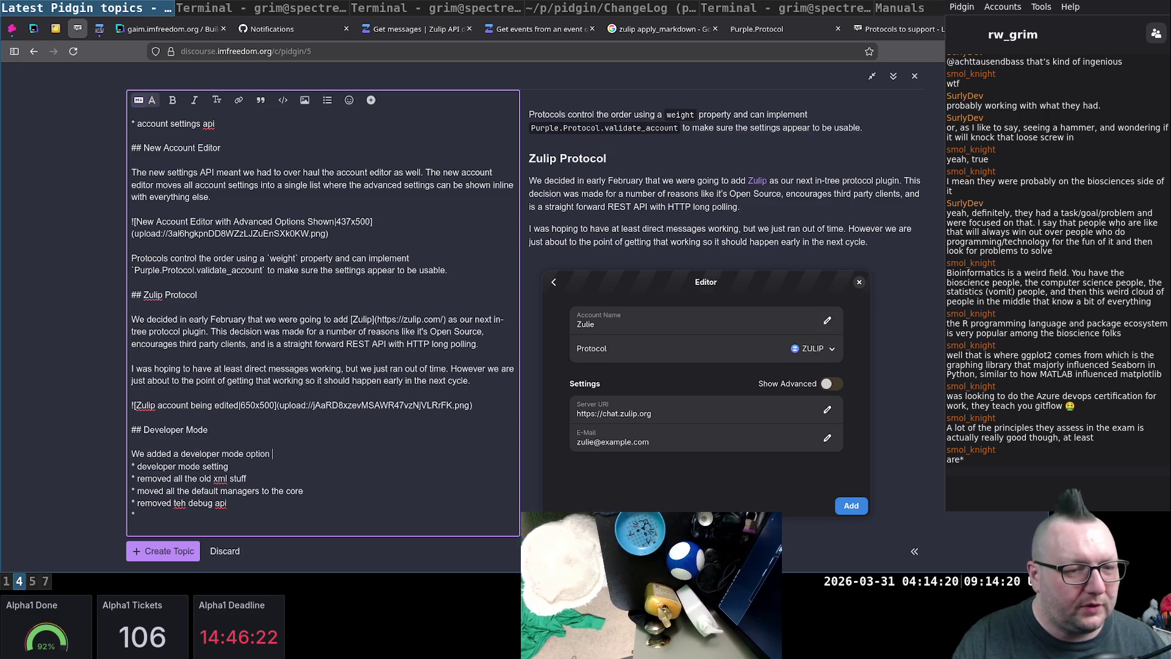
text( so that protocol)
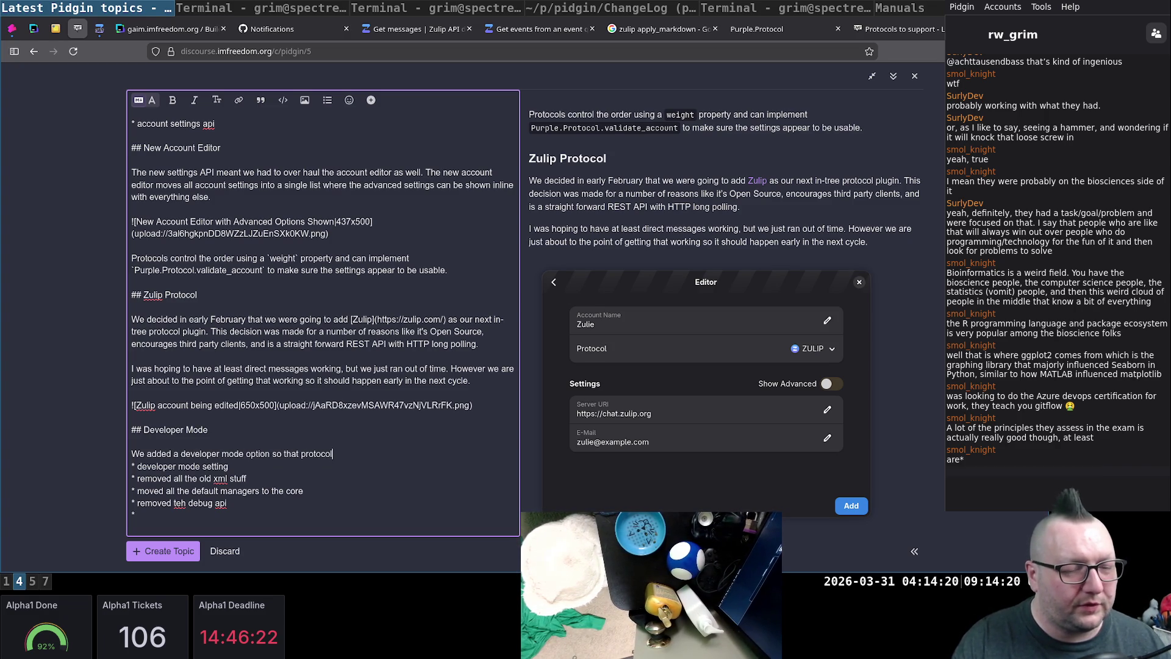
key(BackSpace)
key(BackSpace)
key(BackSpace)
text(er interfaces and p)
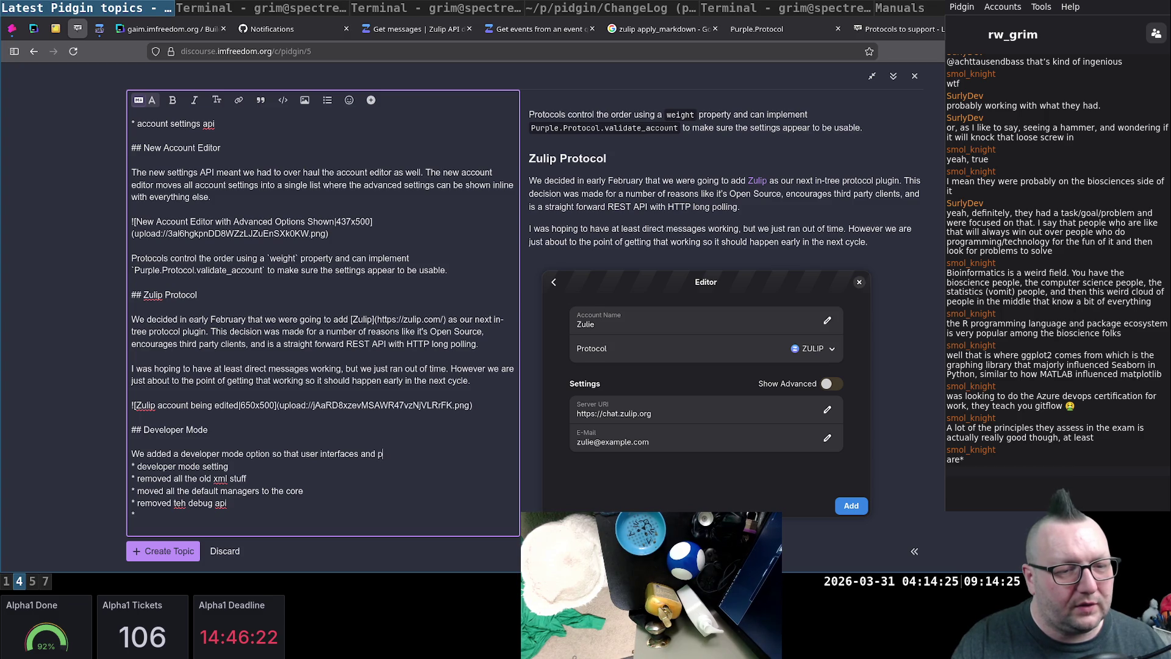
key(BackSpace)
text(other things )
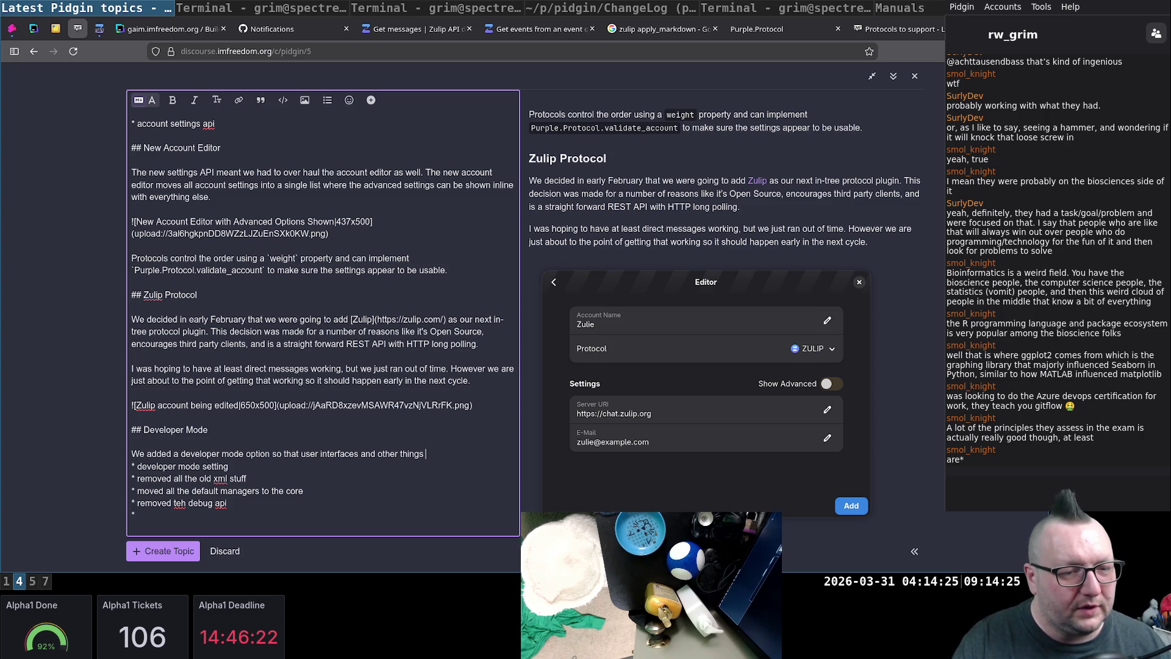
text(can hide )
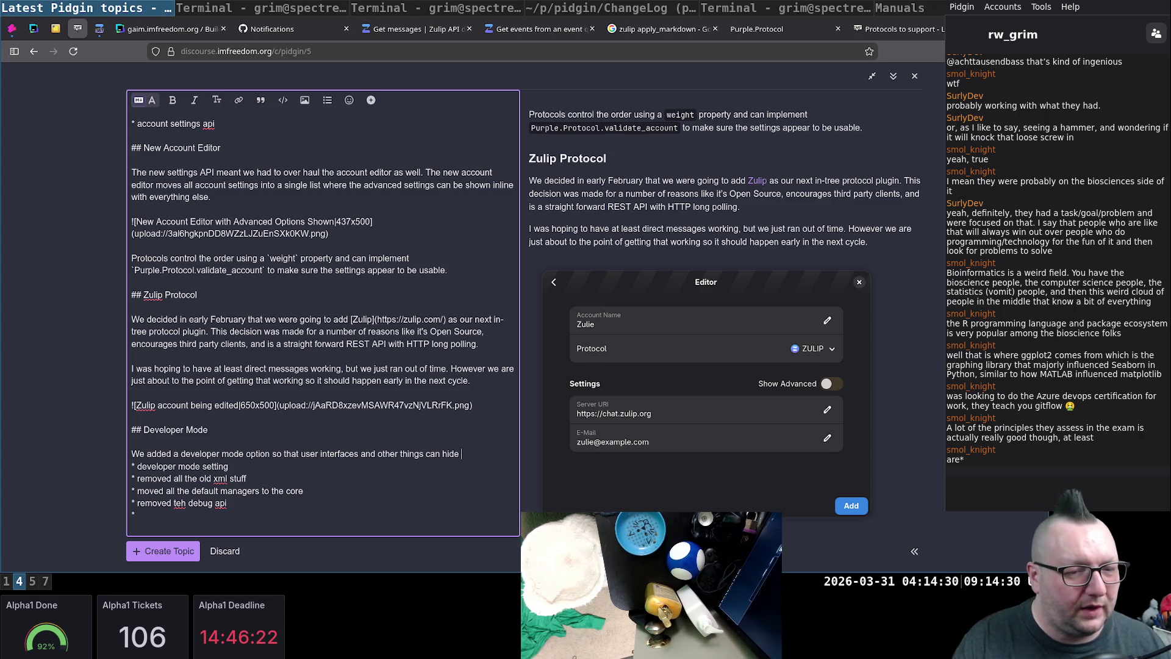
text(stuff be)
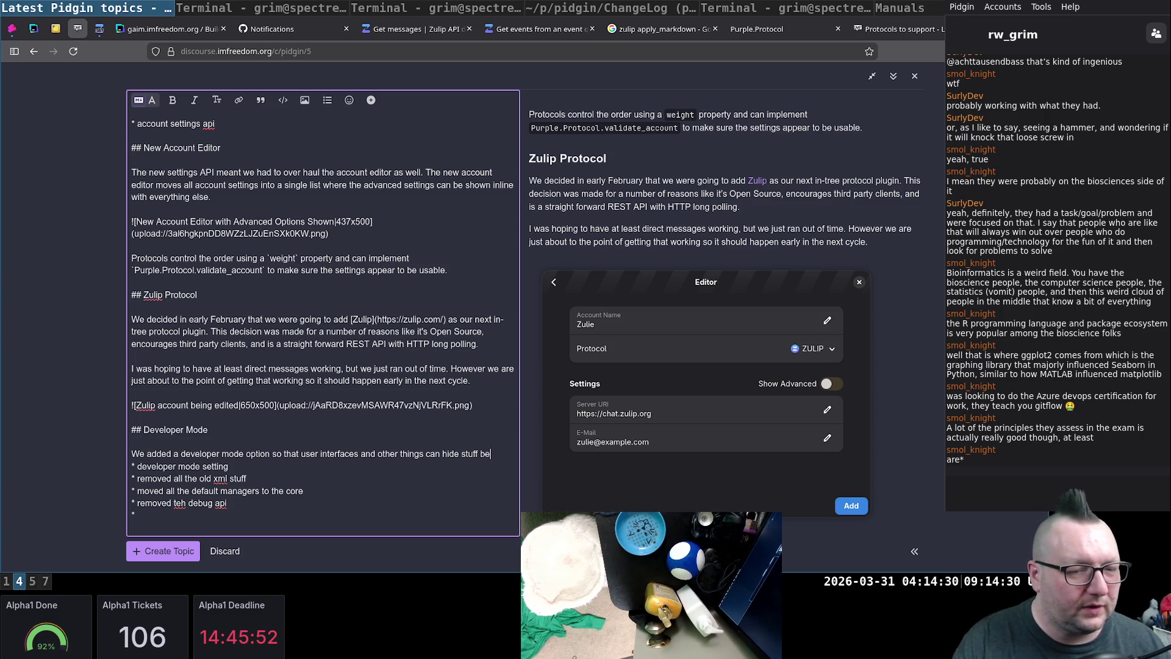
text(hind this option)
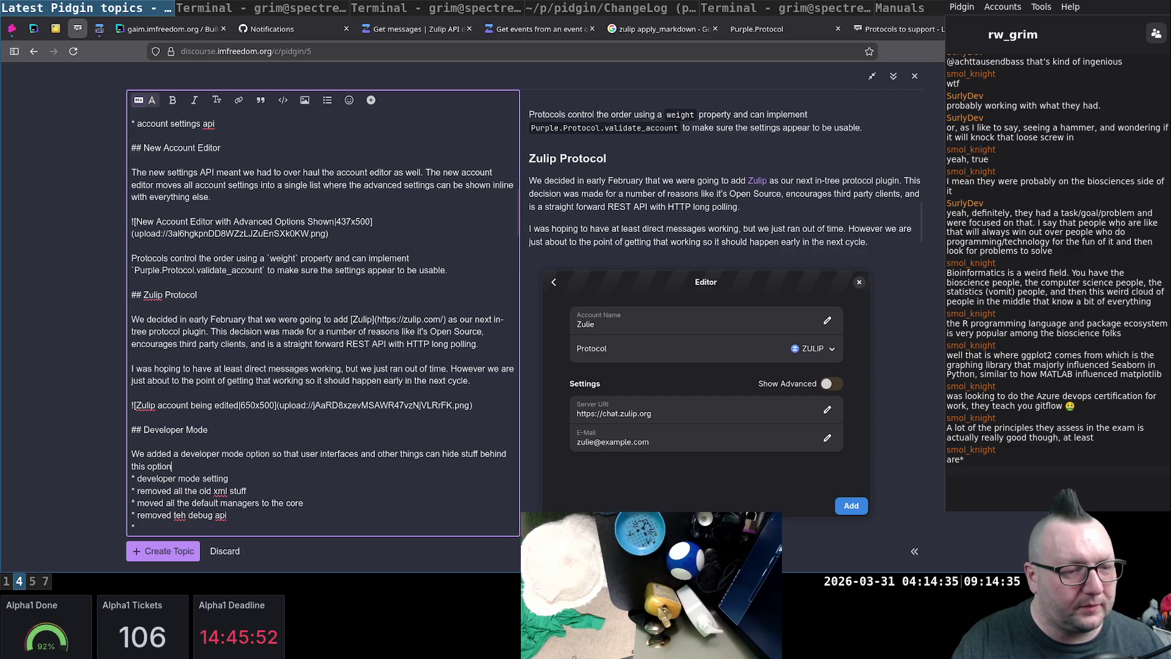
text(. For example, t)
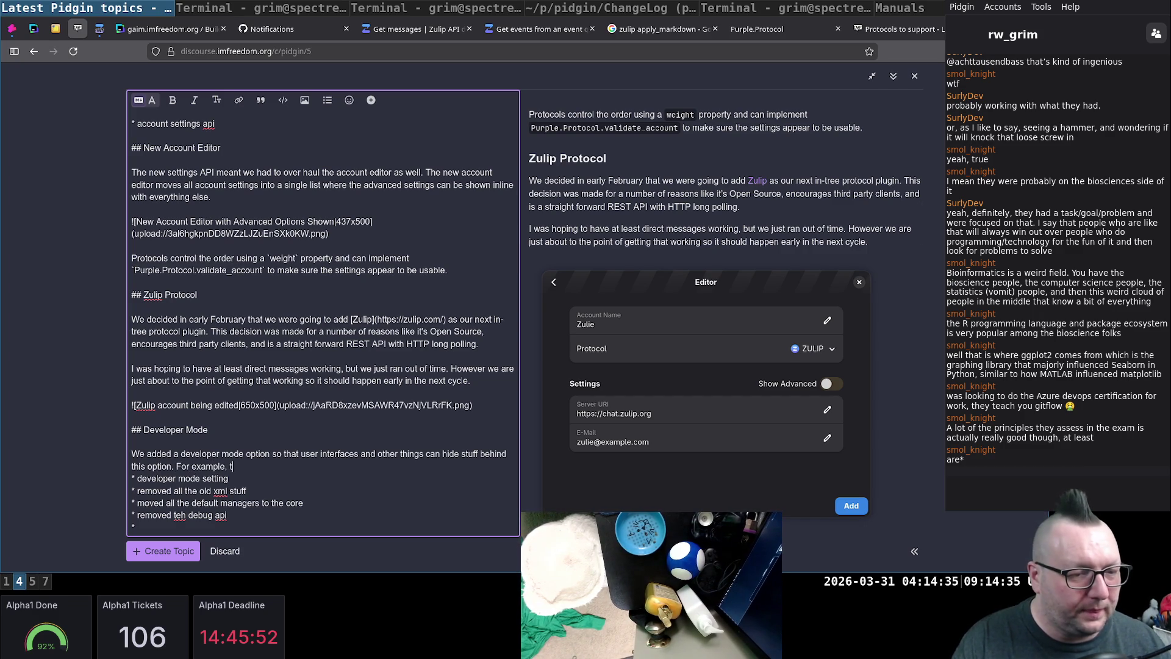
text(he unfinished )
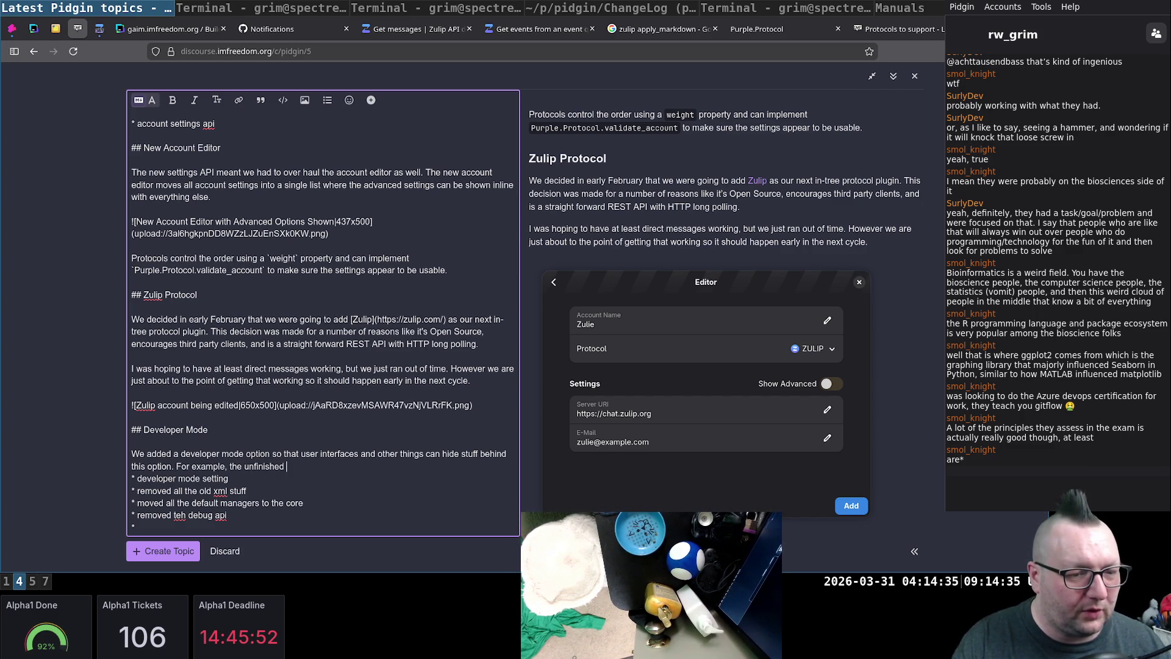
text(protocols)
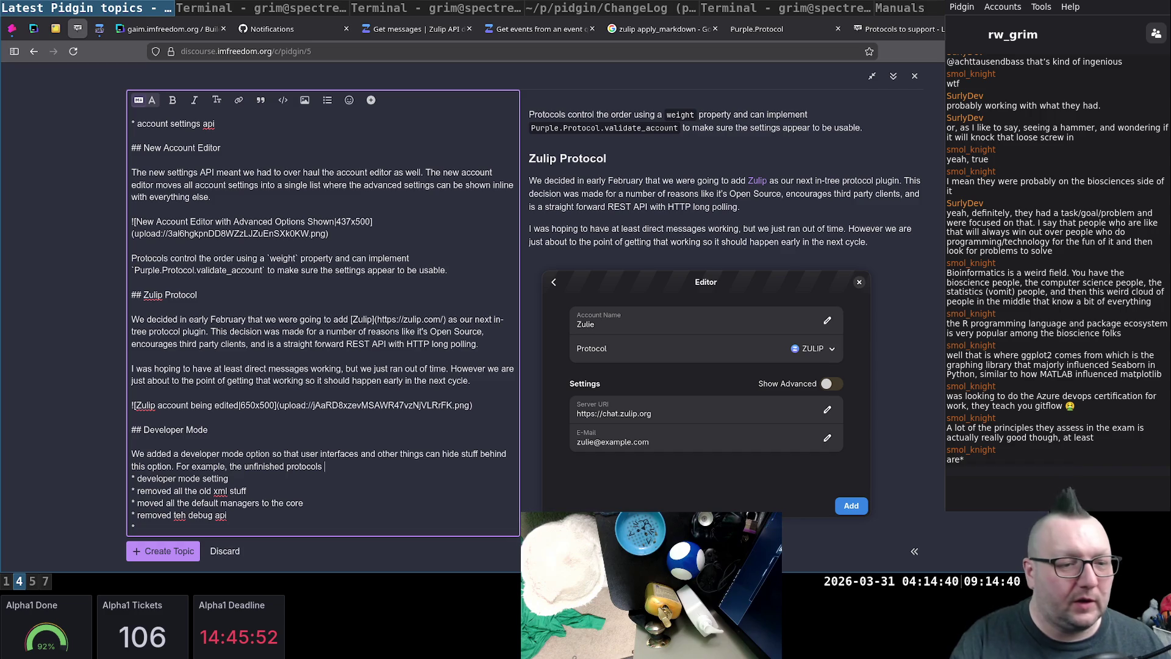
text(are not visible un)
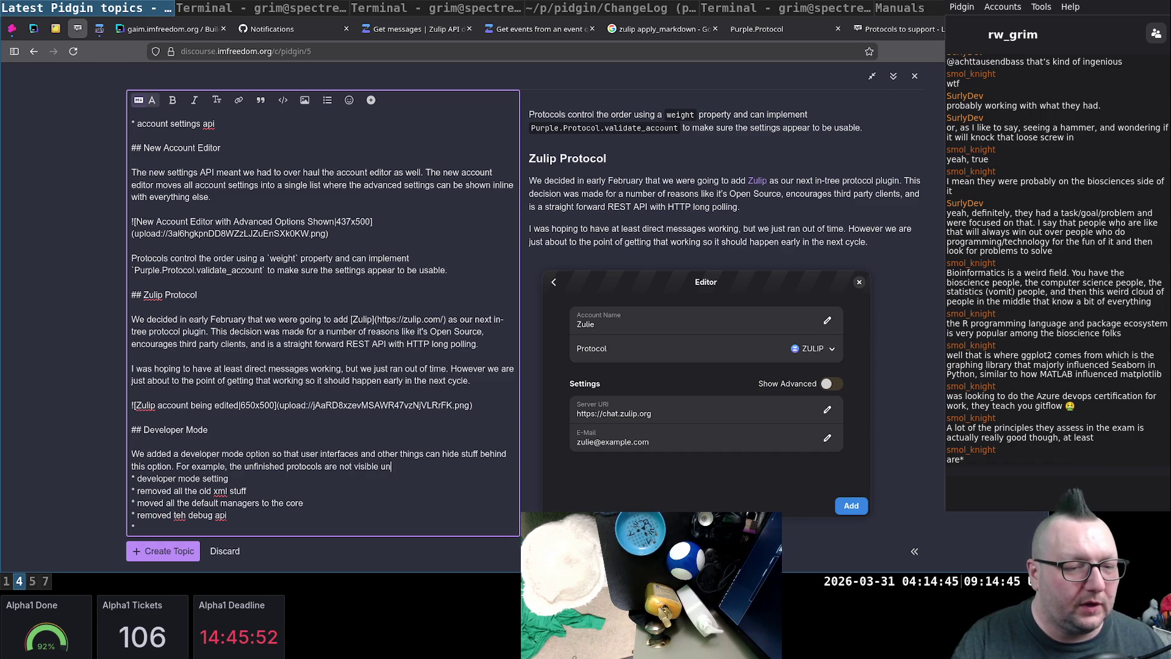
text( syou)
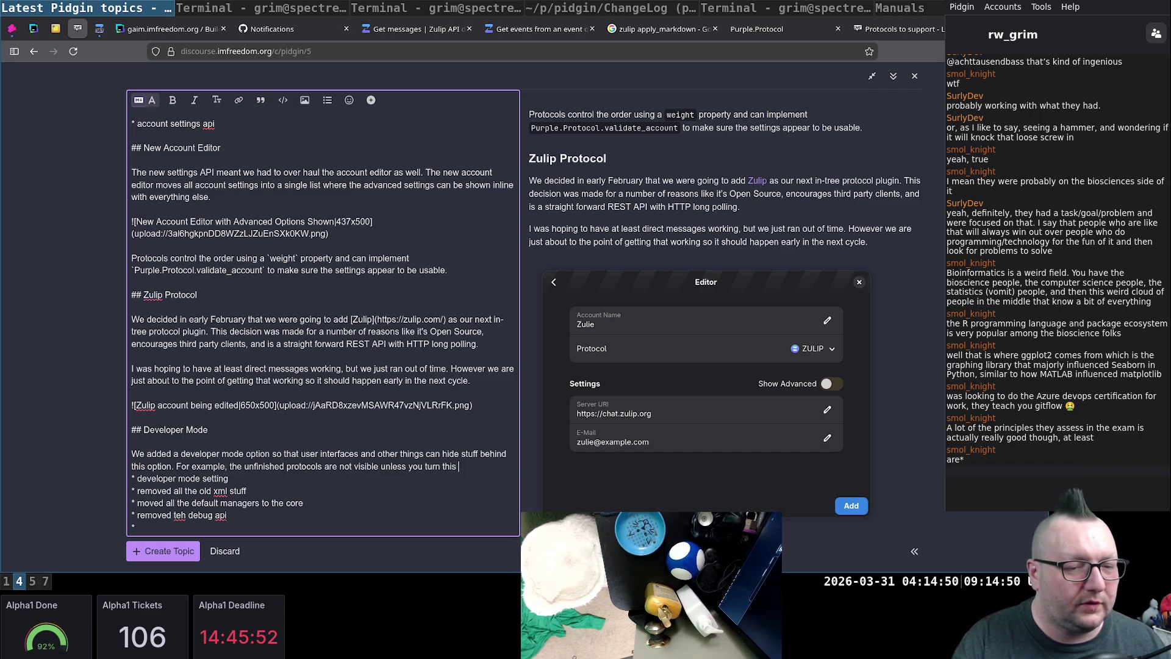
text(ting on.)
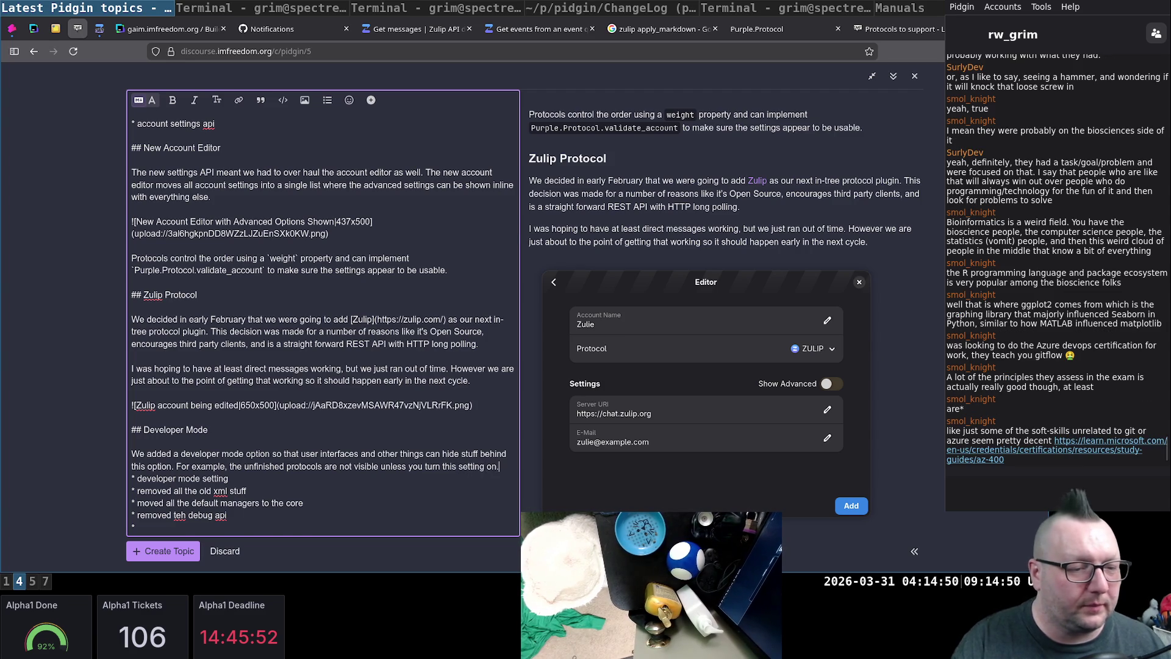
key(Return)
key(Return)
key(Up)
key(Return)
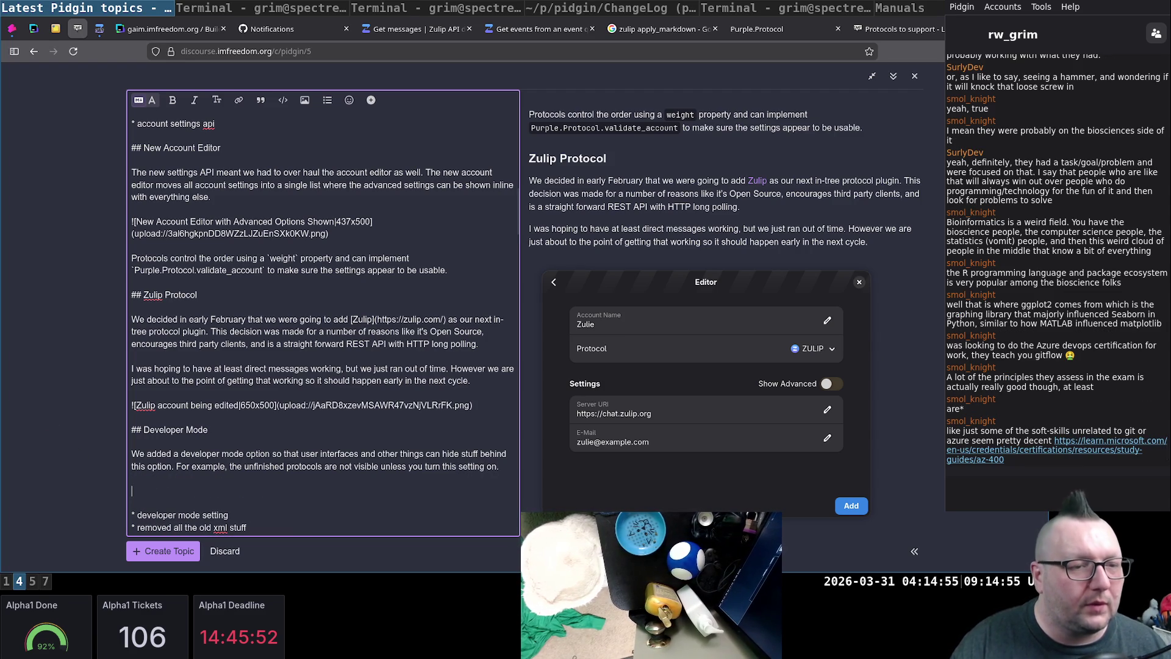
click(304, 103)
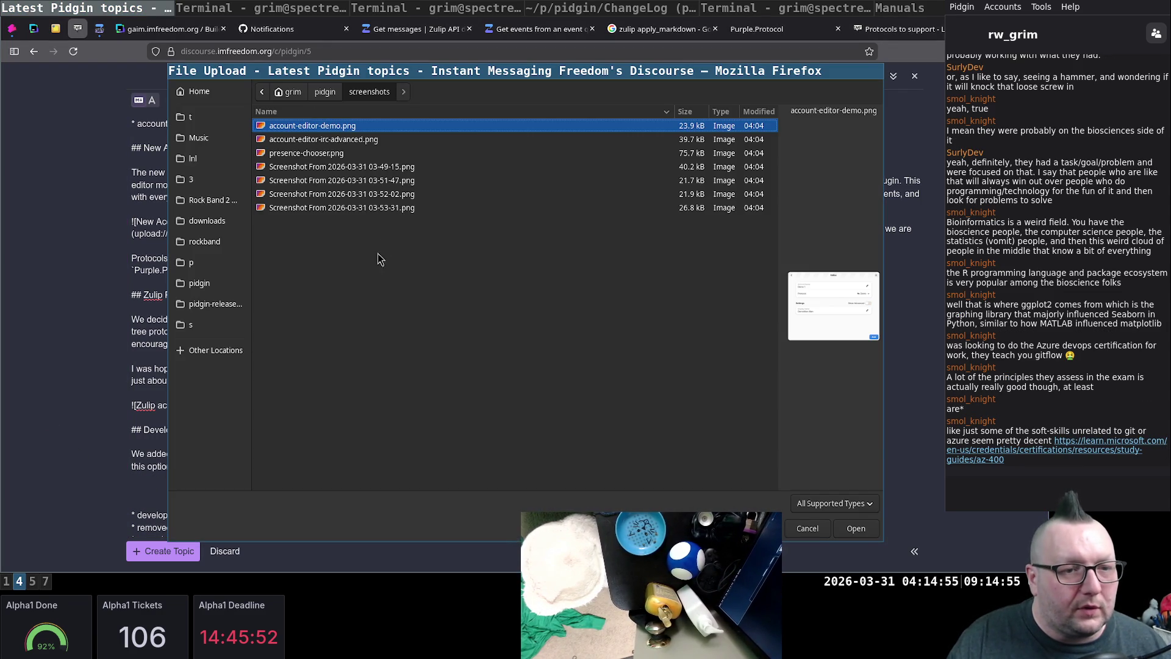
click(398, 183)
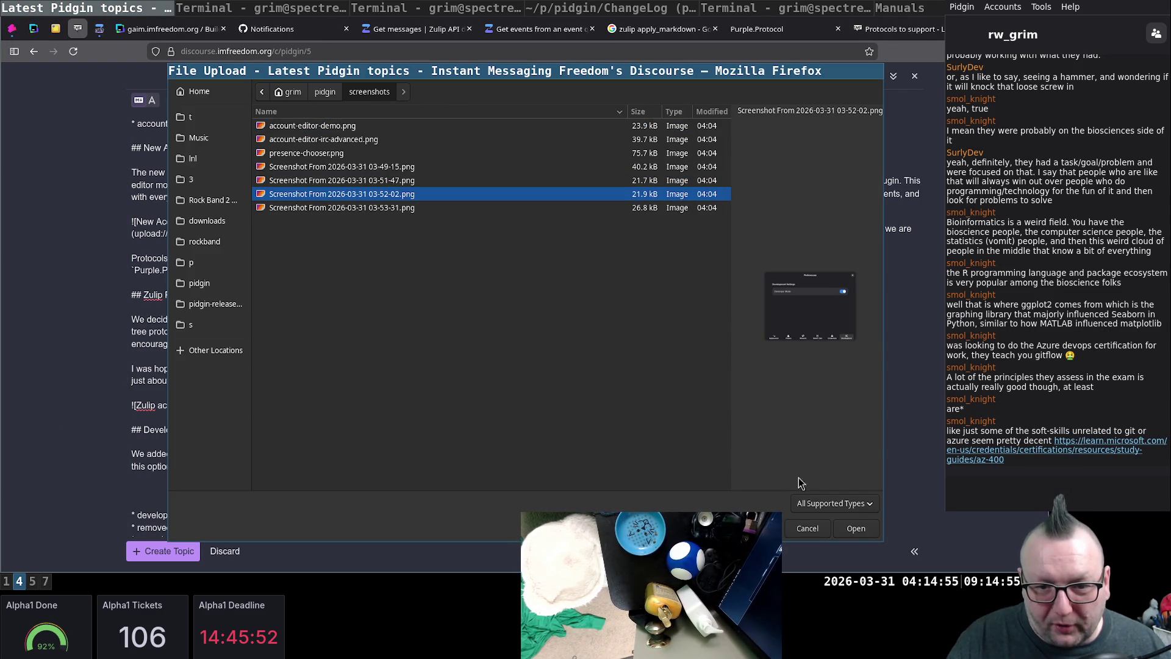
click(855, 533)
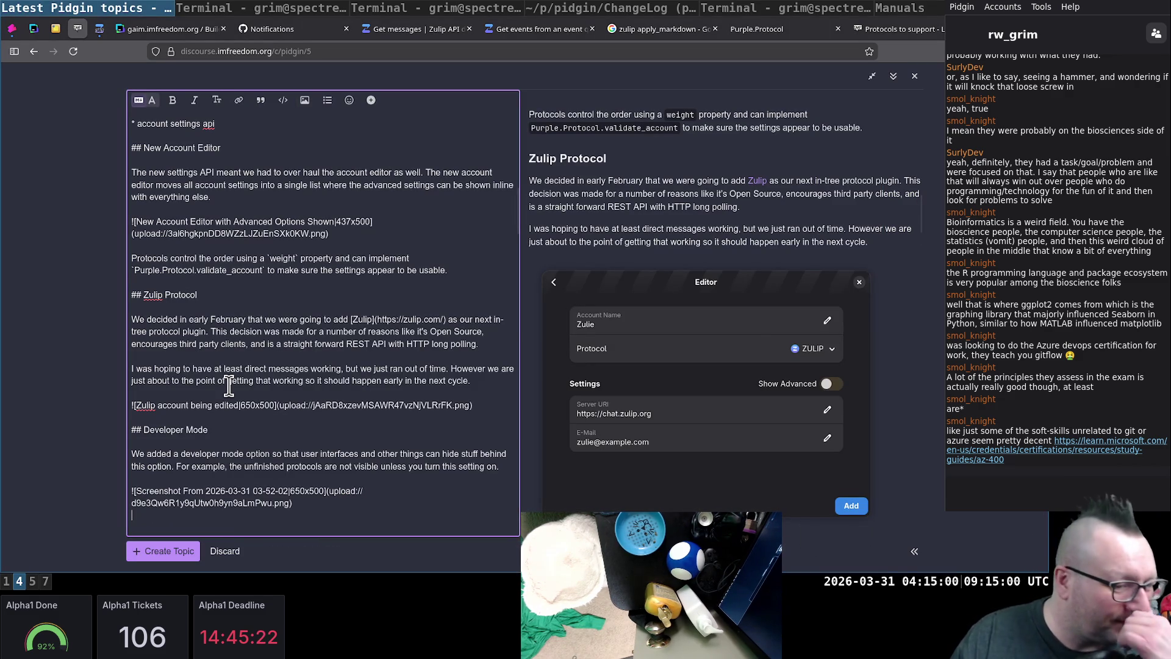
scroll(239, 424, down, 4)
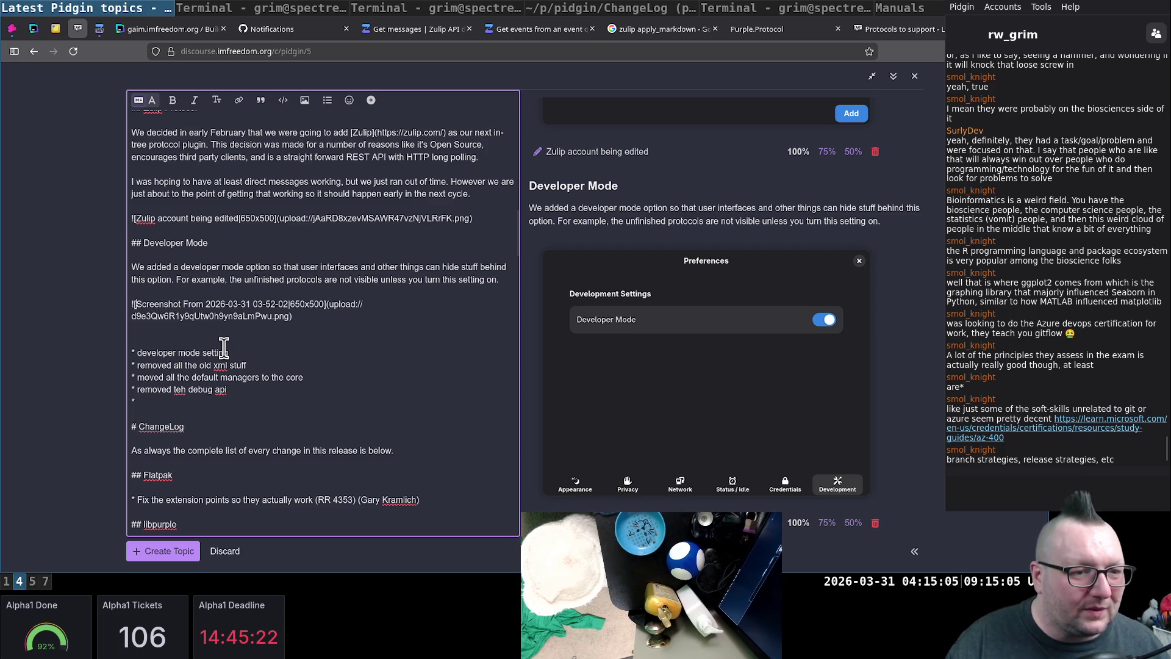
key(shift+Right)
key(shift+Right)
key(shift+Right)
key(shift+Right)
key(shift+Right)
key(shift+Right)
key(shift+Right)
key(shift+Right)
key(shift+Right)
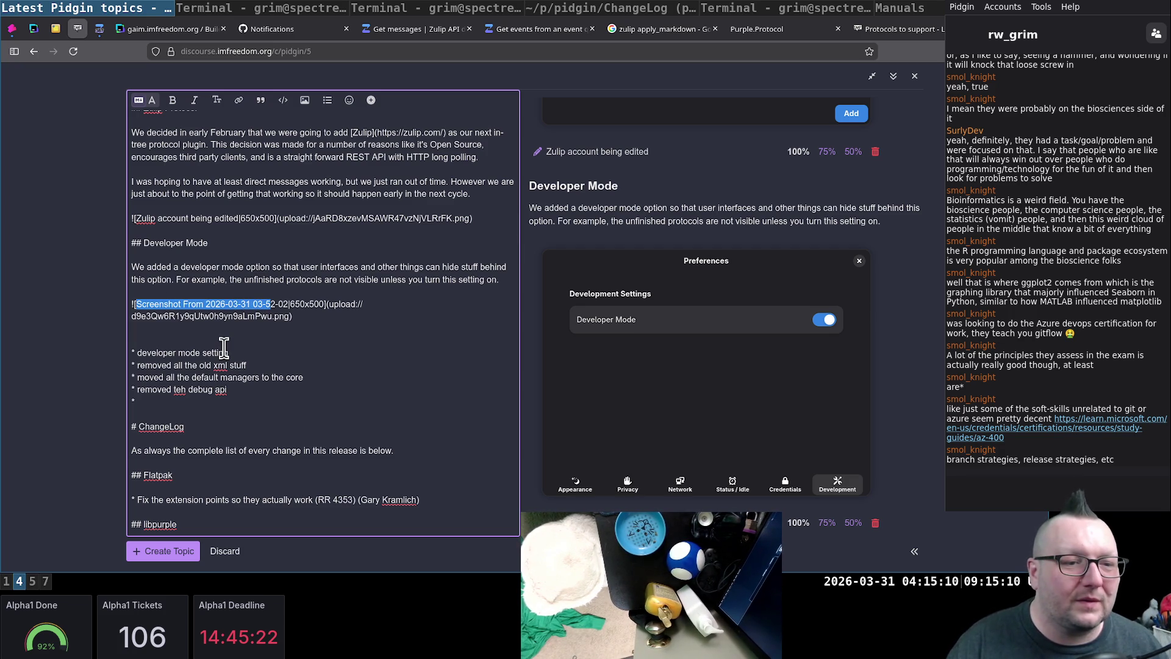
key(shift+Right)
key(shift+Right)
key(shift+Right)
key(shift+Right)
text(Develop)
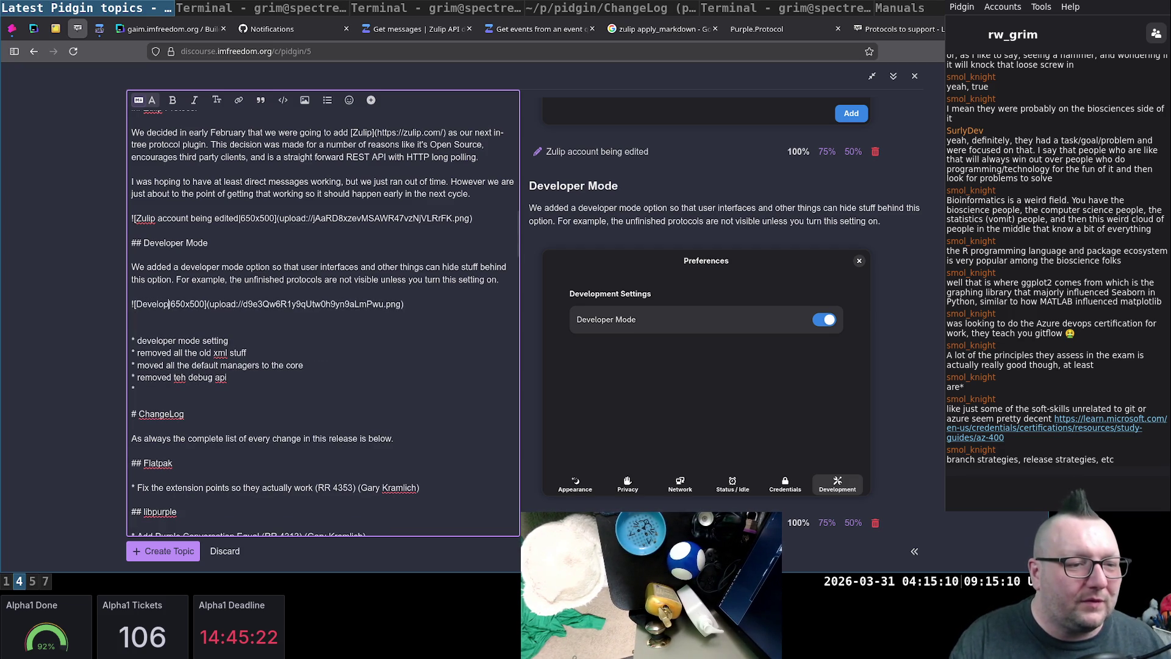
text(er mode )
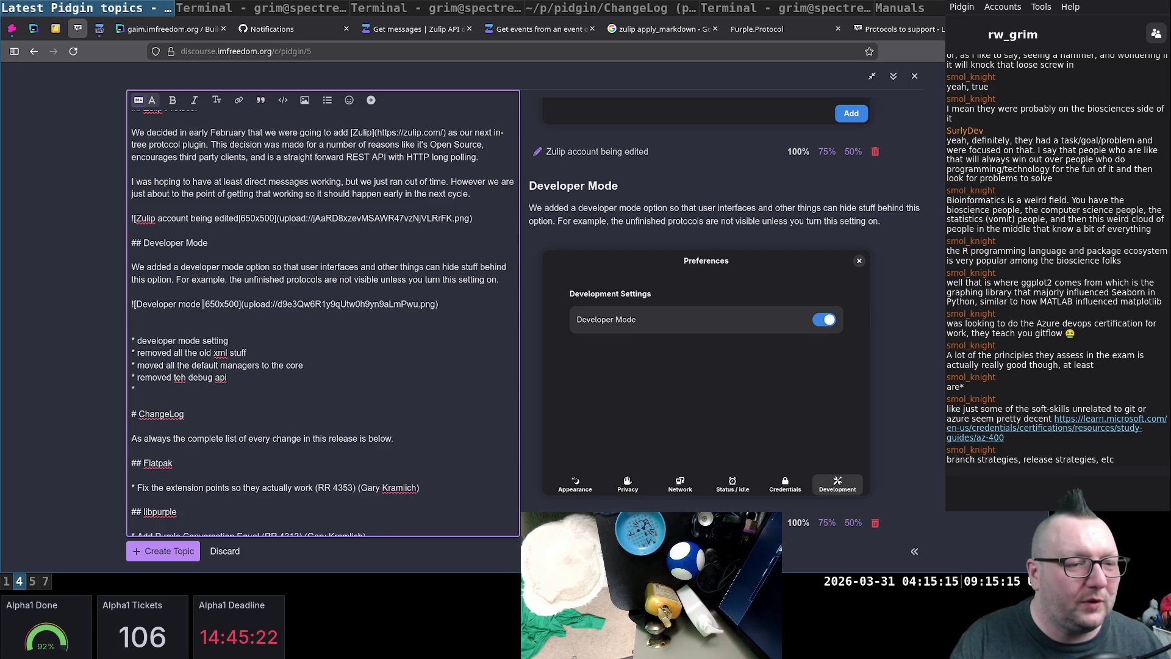
text(engaged)
Delete the '* developer mode setting' bullet and start a heading line in its place
key(Down)
key(Delete)
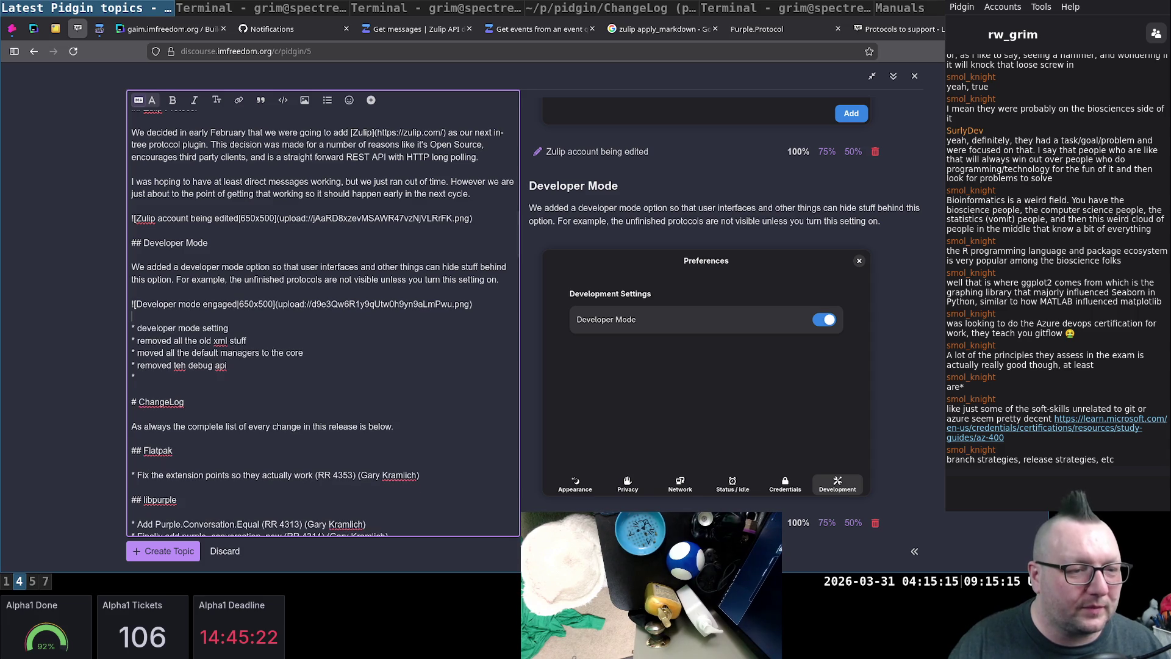
key(shift+Down)
key(Delete)
key(Return)
text(#)
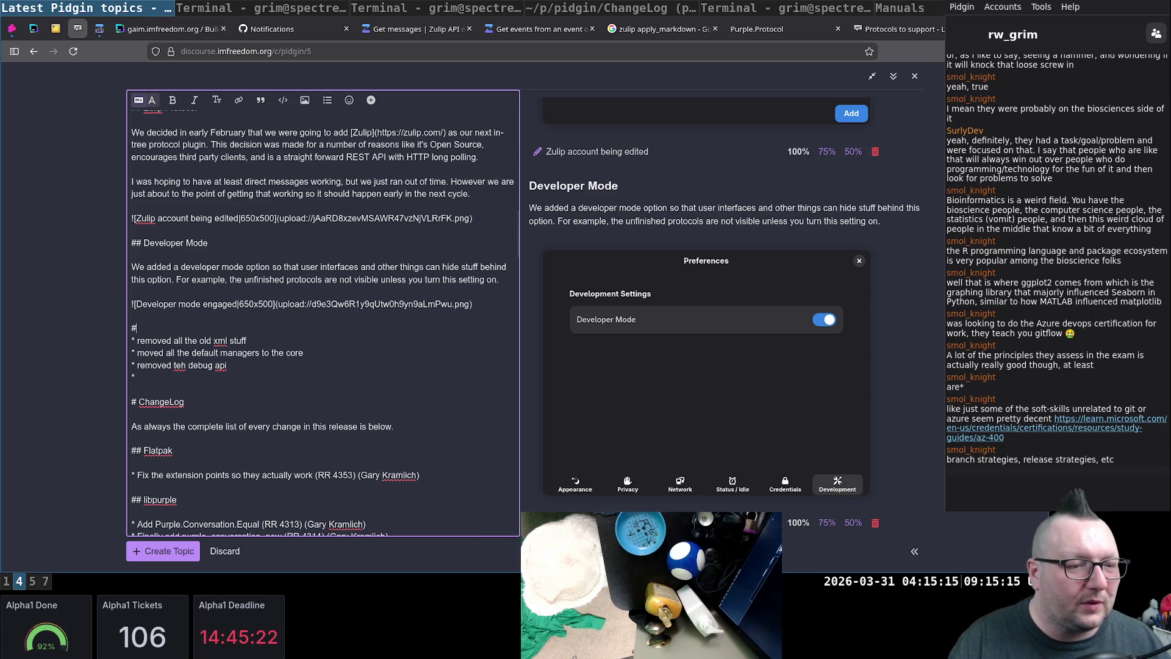
text(# R)
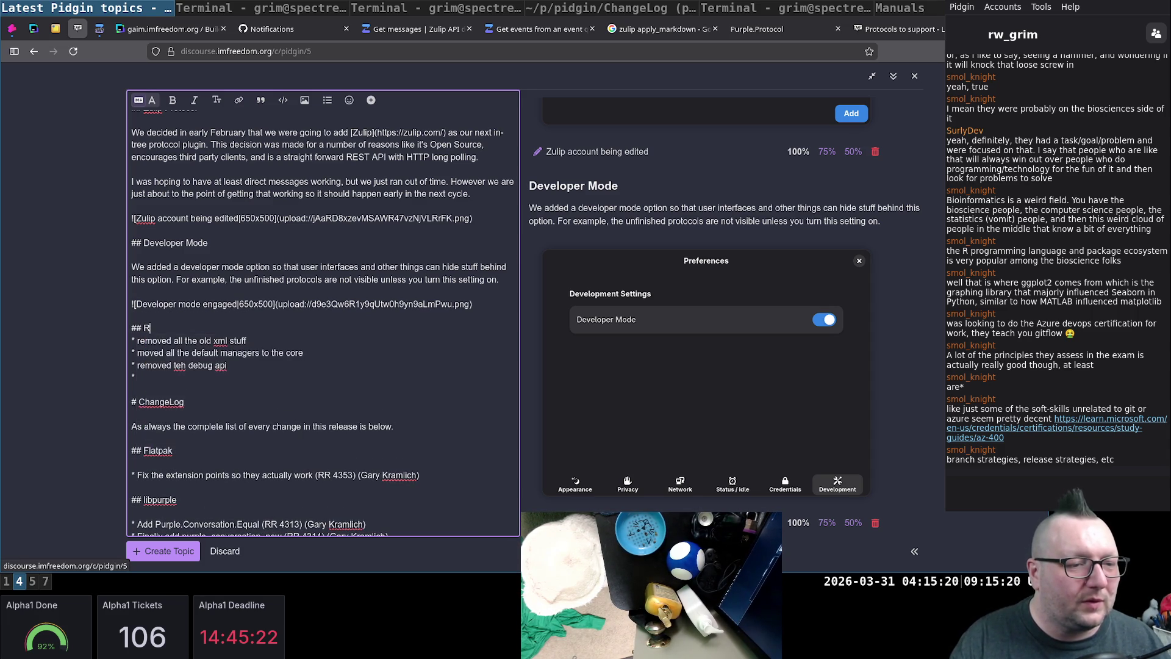
text(emoved All of)
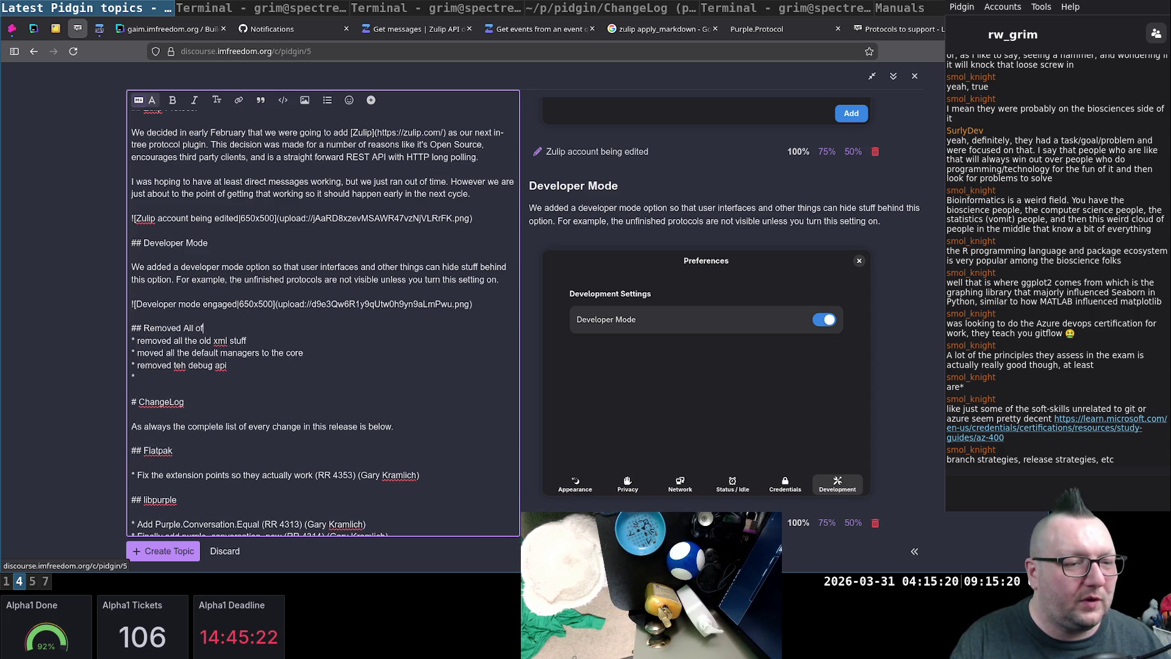
Complete the heading as 'Removed libxml2 Dependency' and add blank lines around the first bullet
key(BackSpace)
key(BackSpace)
key(BackSpace)
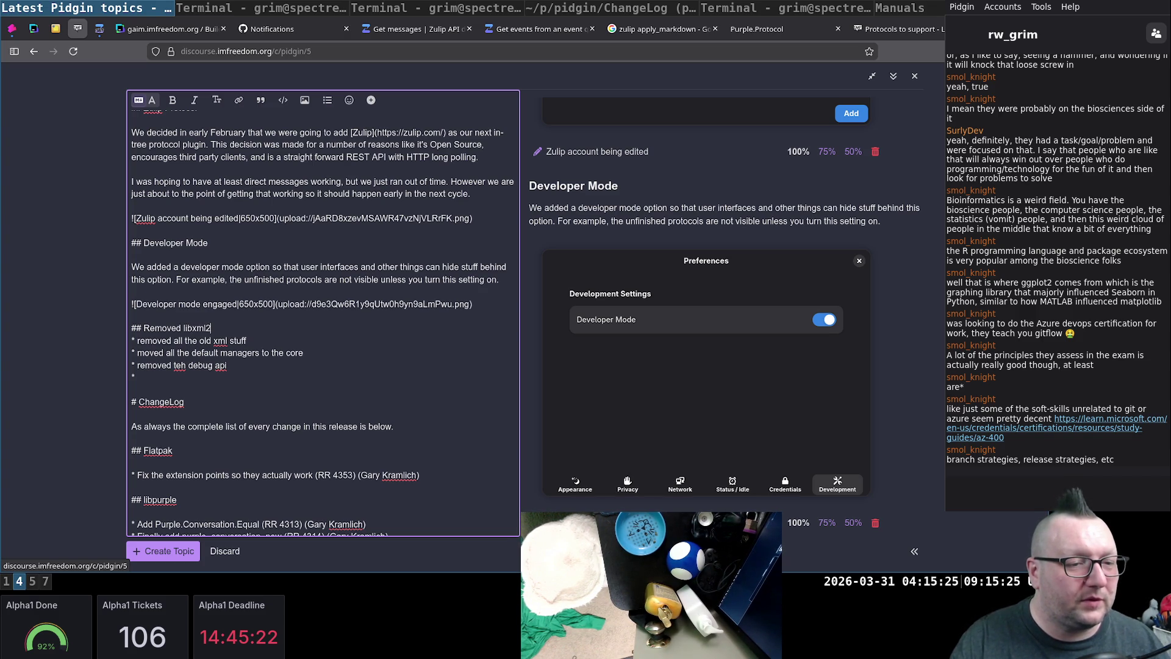
key(BackSpace)
text(Depend)
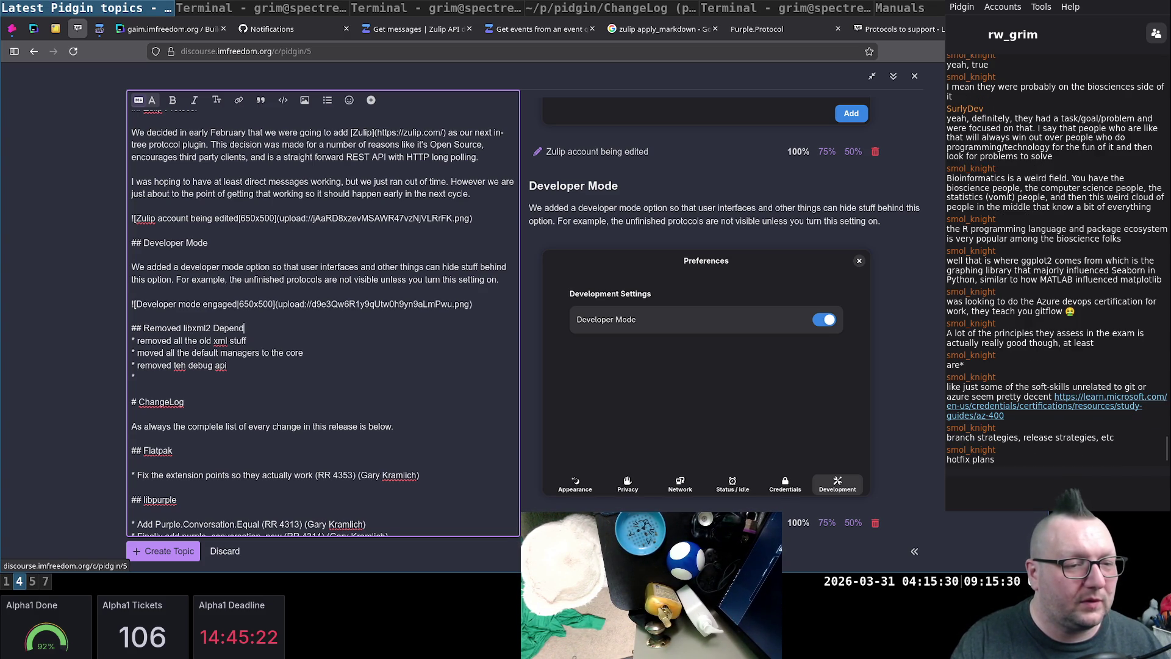
text(ency)
key(Return)
key(Down)
key(Down)
key(Return)
key(Return)
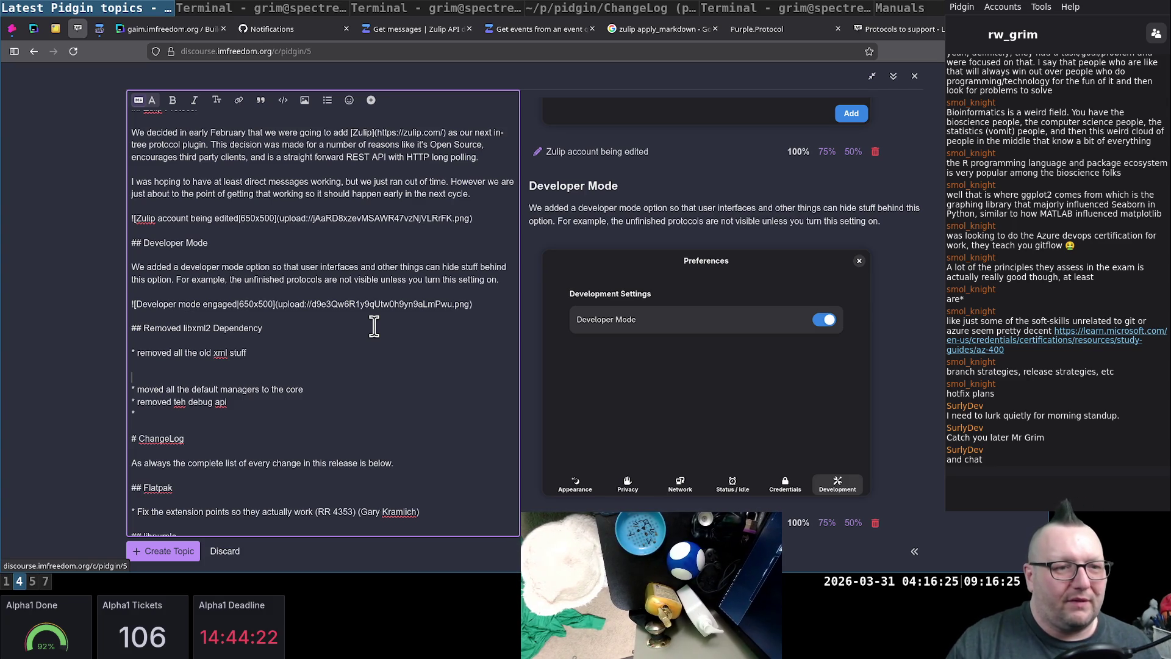
scroll(366, 359, down, 3)
scroll(398, 353, up, 1)
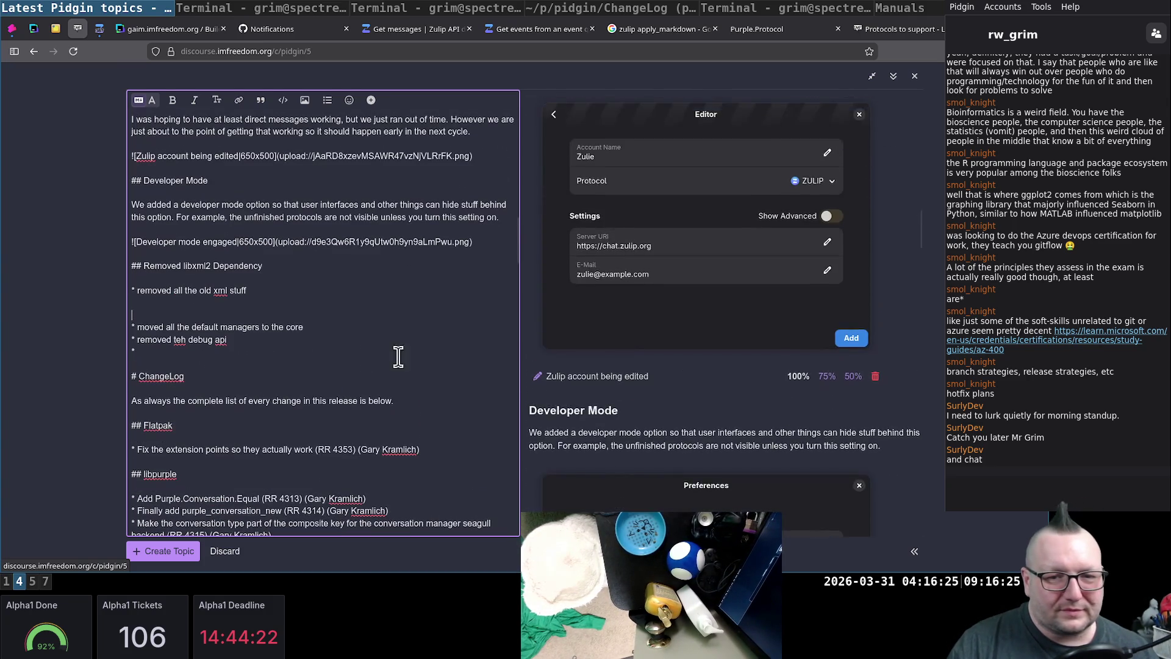
scroll(733, 392, down, 2)
scroll(732, 392, down, 2)
scroll(732, 392, down, 1)
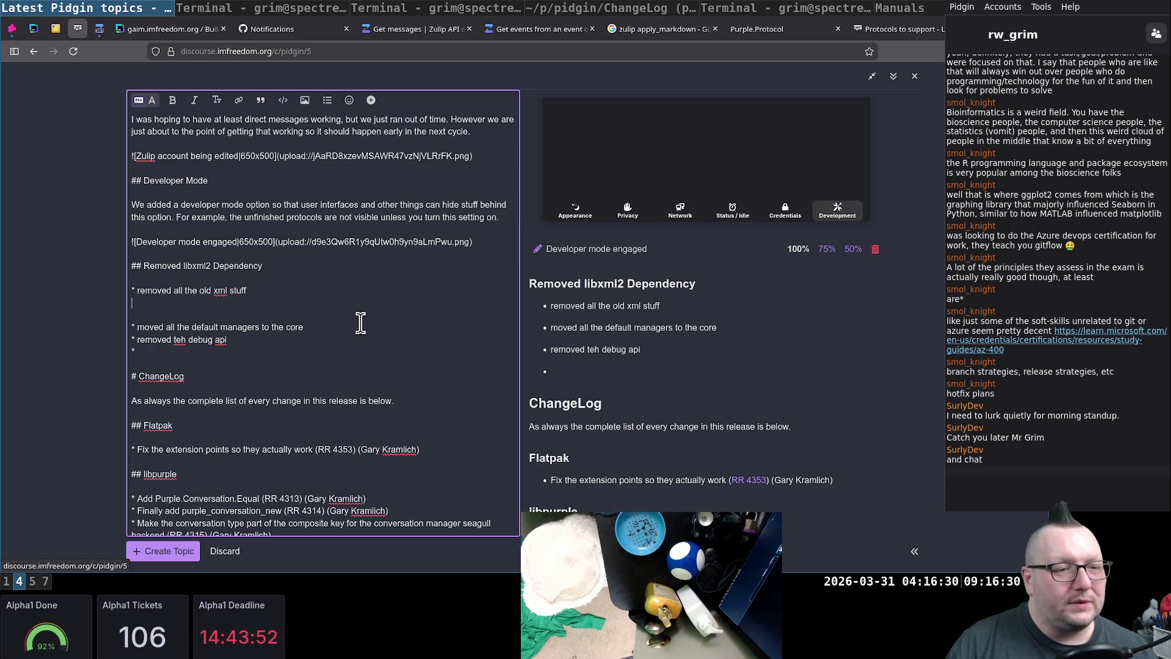
Write the paragraph about XML configuration files replaced with Sqlite3 implementations, allowing libxml2's removal
key(Up)
key(Up)
key(Return)
key(Return)
key(Up)
key(Up)
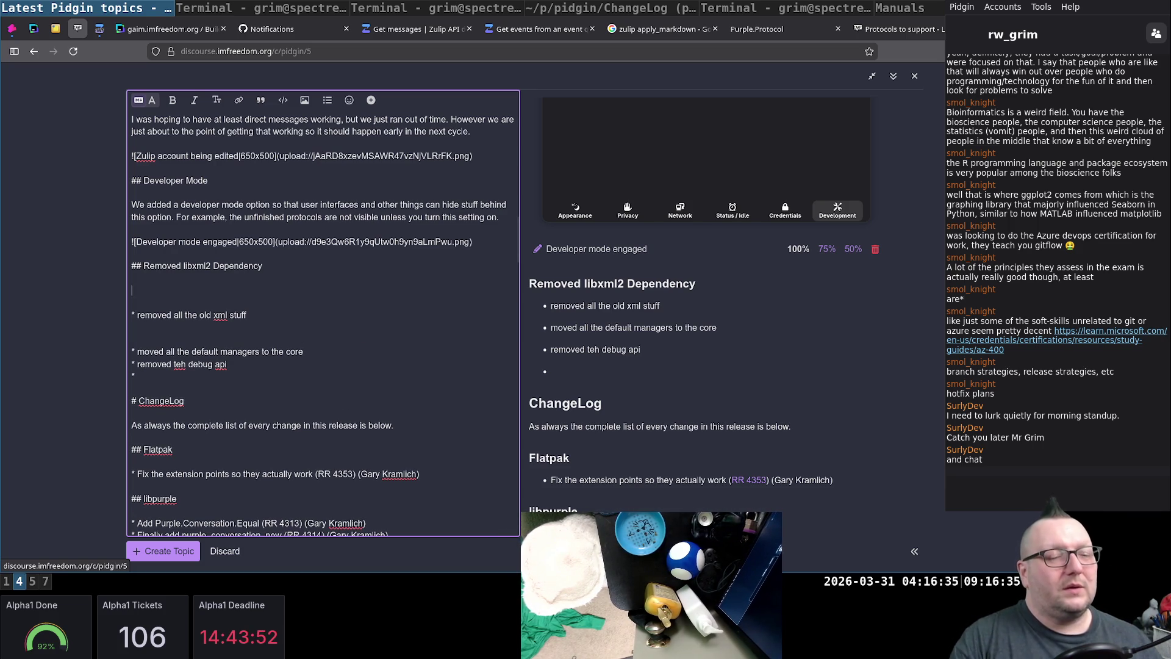
text(We have slowly)
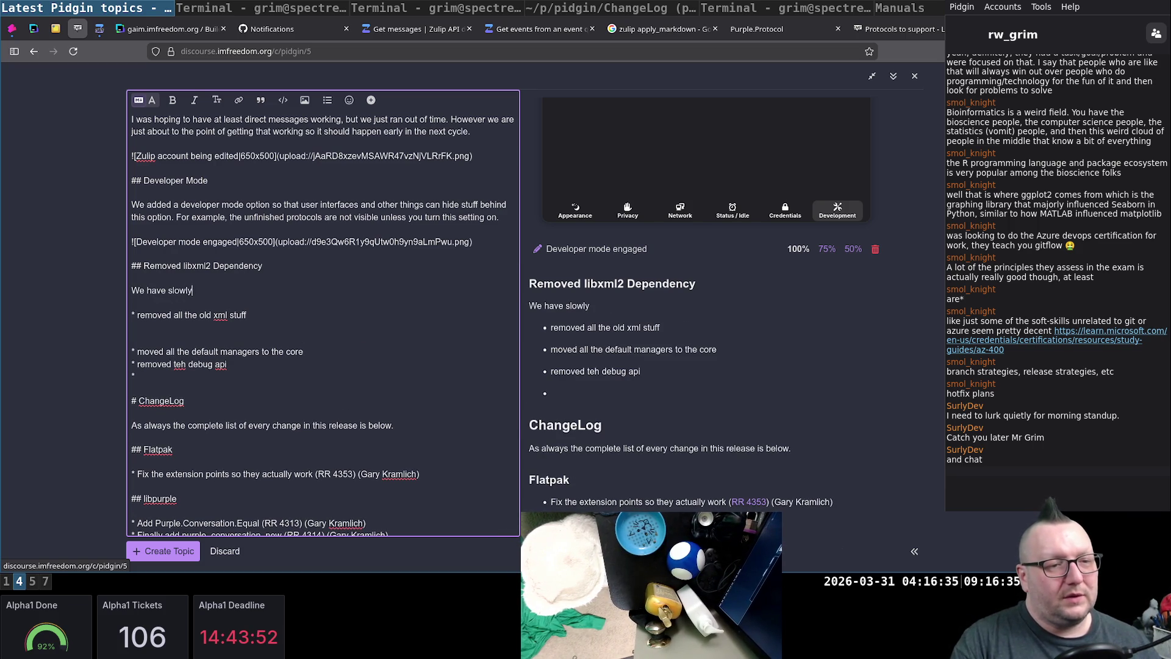
text( be gett)
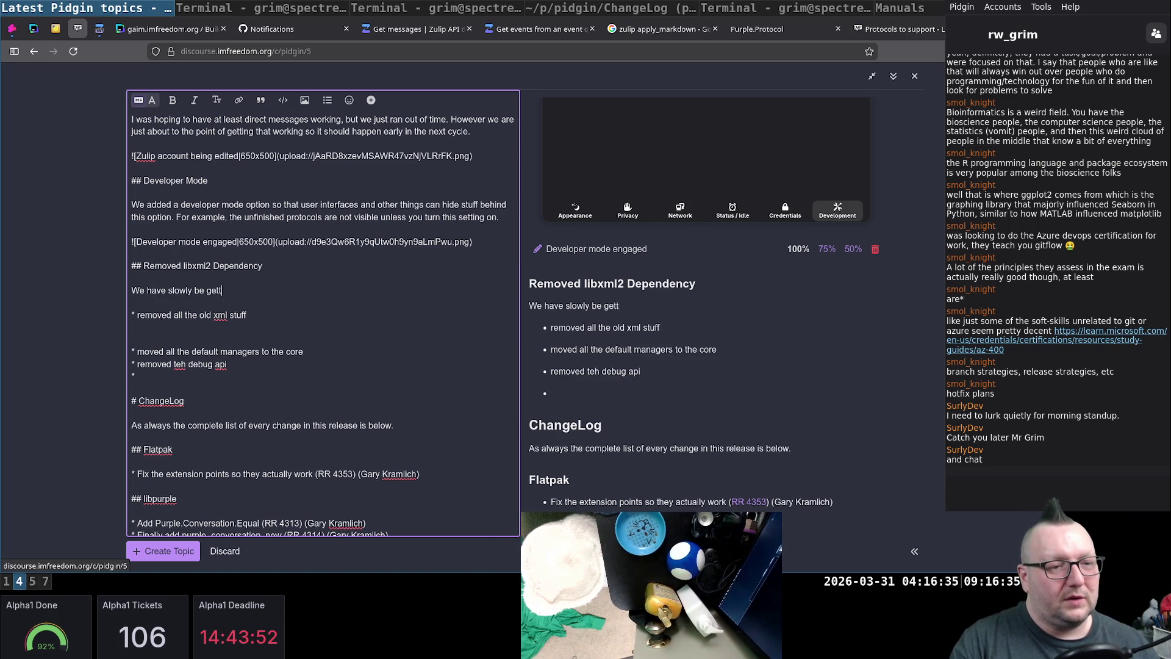
text(ign)
key(BackSpace)
key(BackSpace)
key(BackSpace)
key(BackSpace)
key(BackSpace)
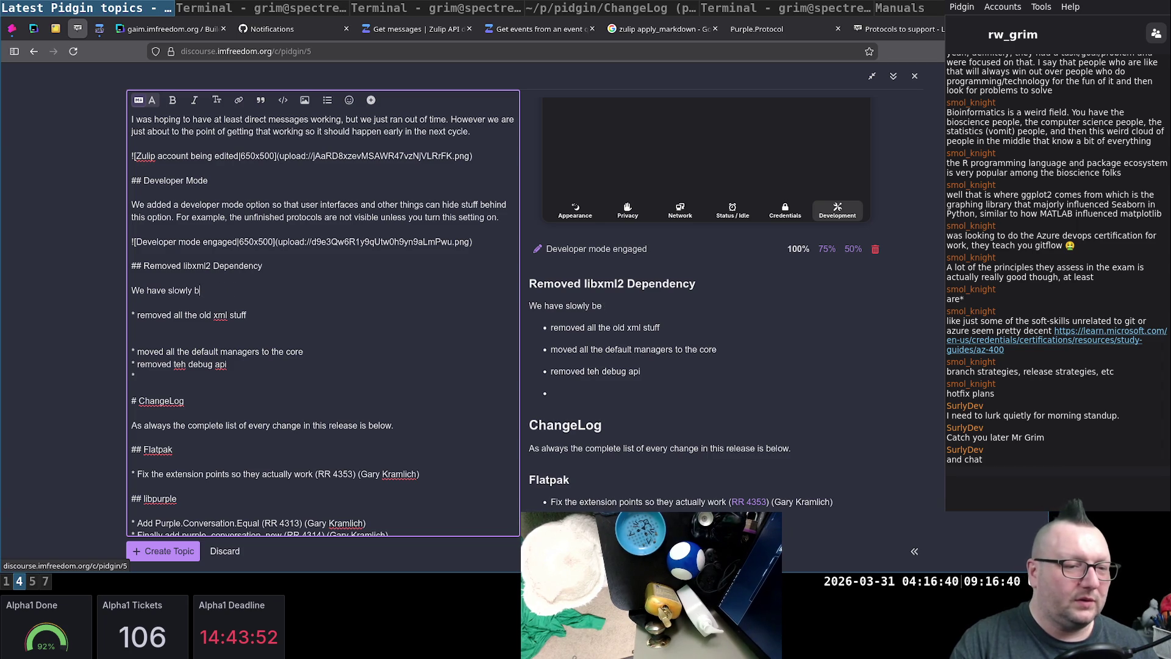
text(placing all of ou)
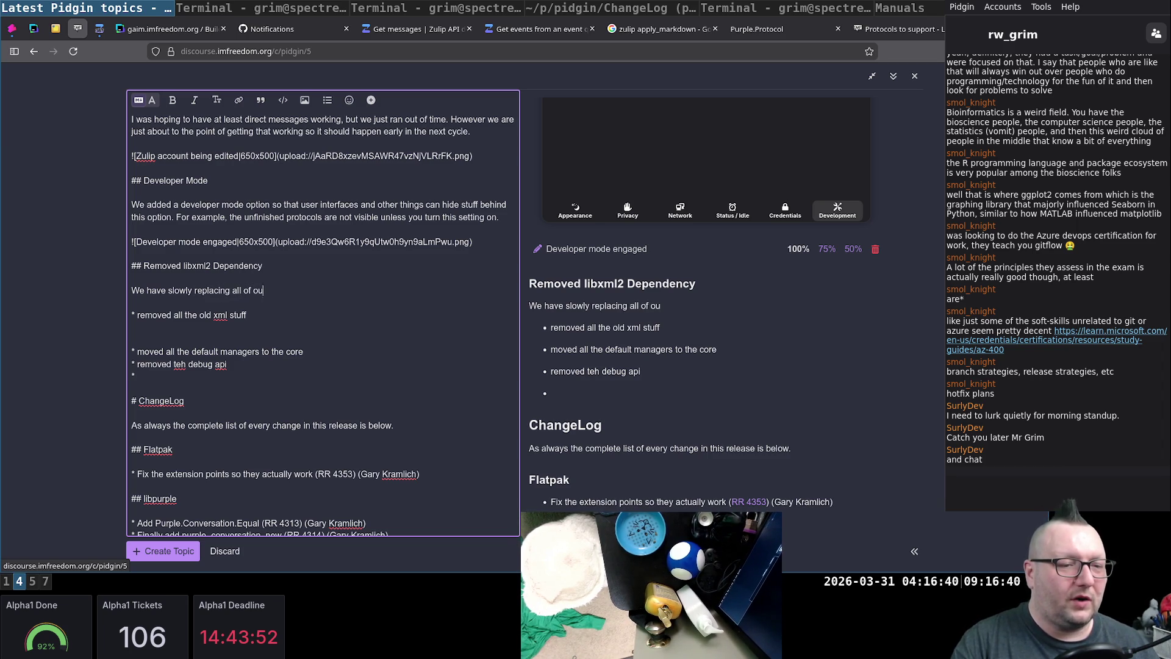
text(r old XML confi)
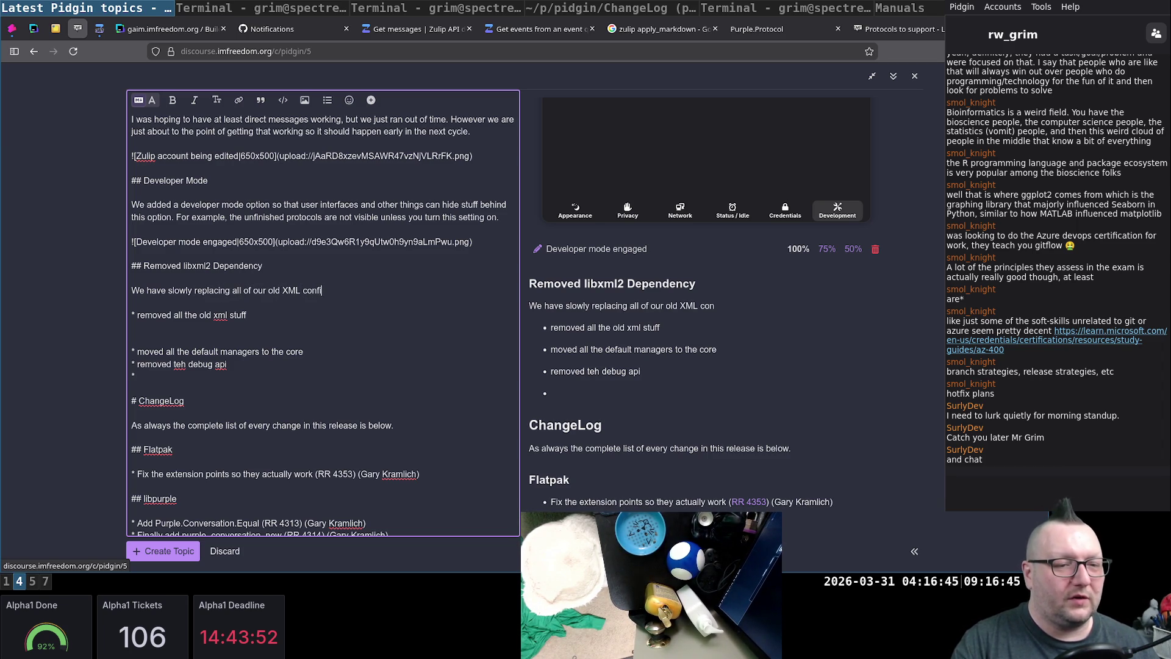
text(guration filu)
key(BackSpace)
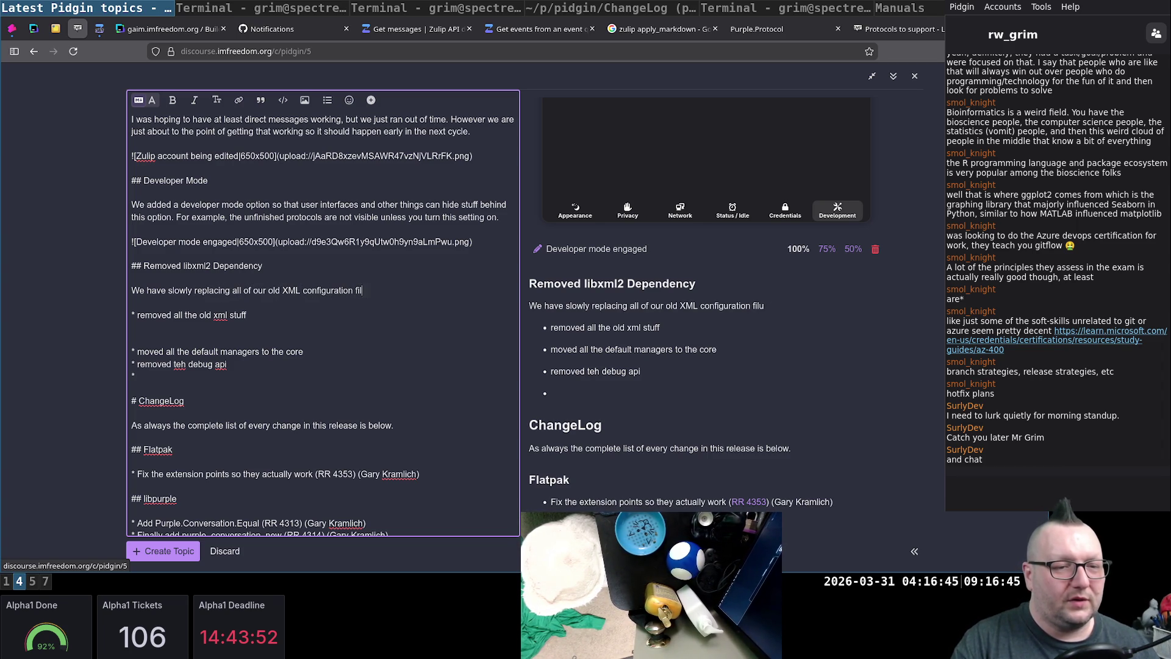
text(es with)
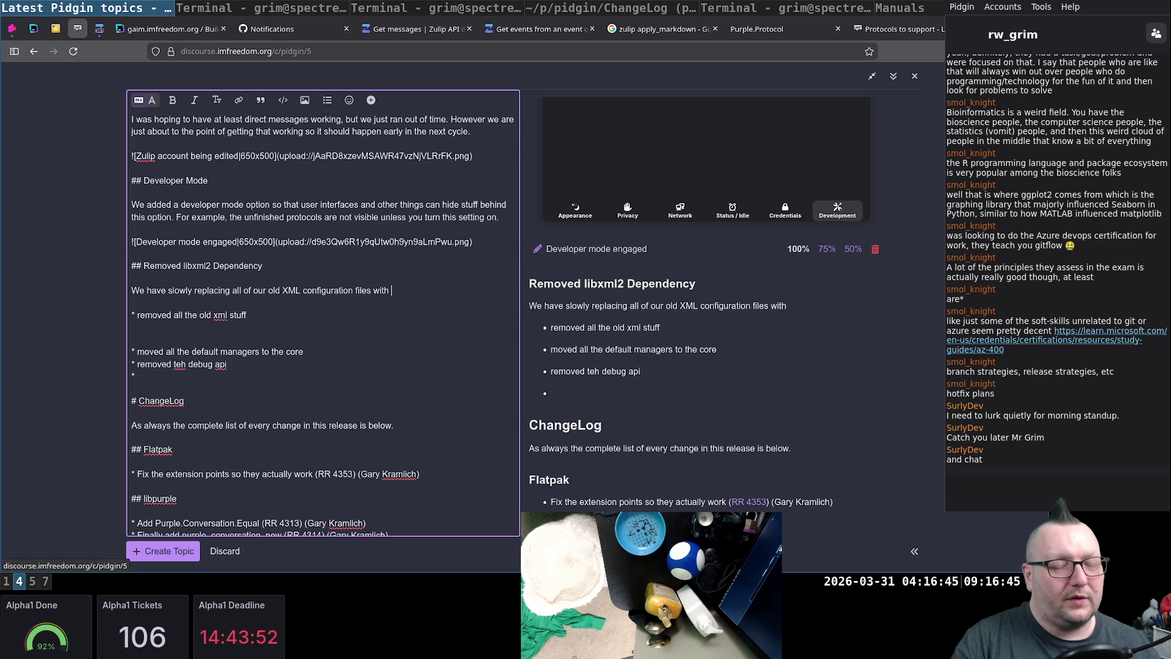
text(Sqlite3 )
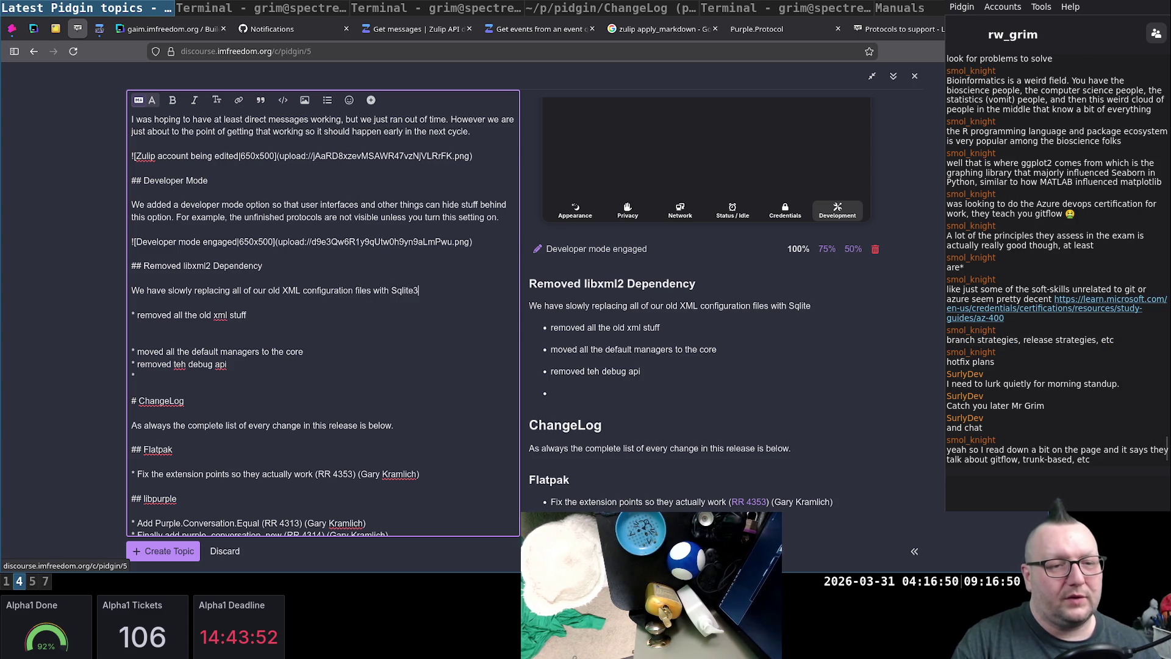
text(im)
text(ple)
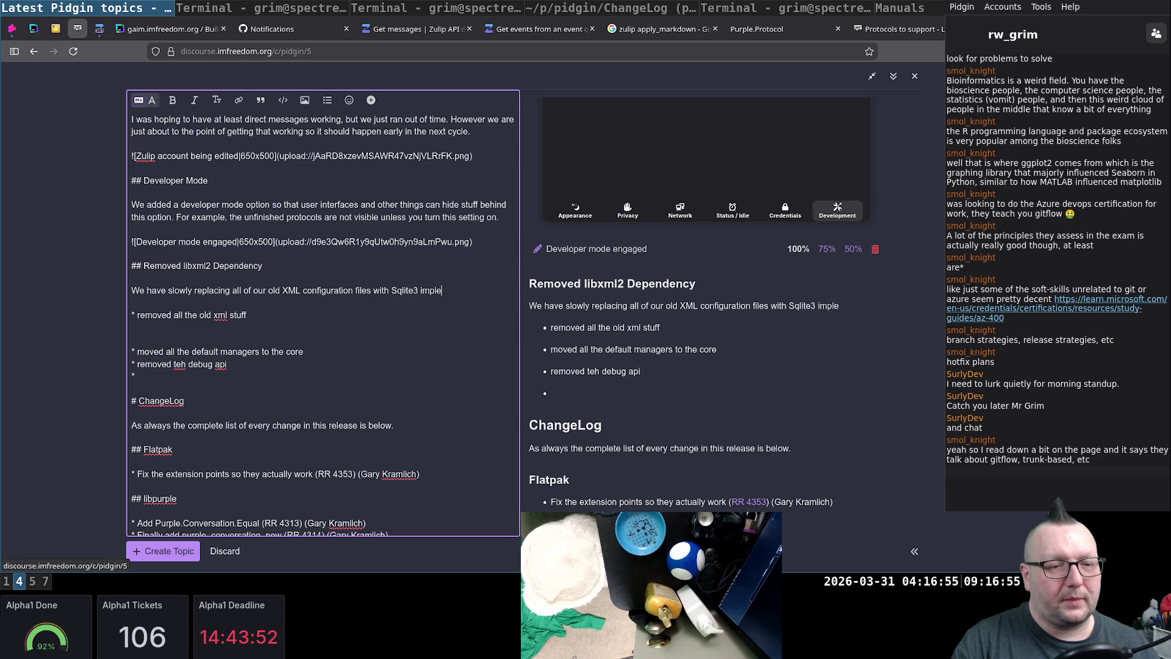
text(mntions.)
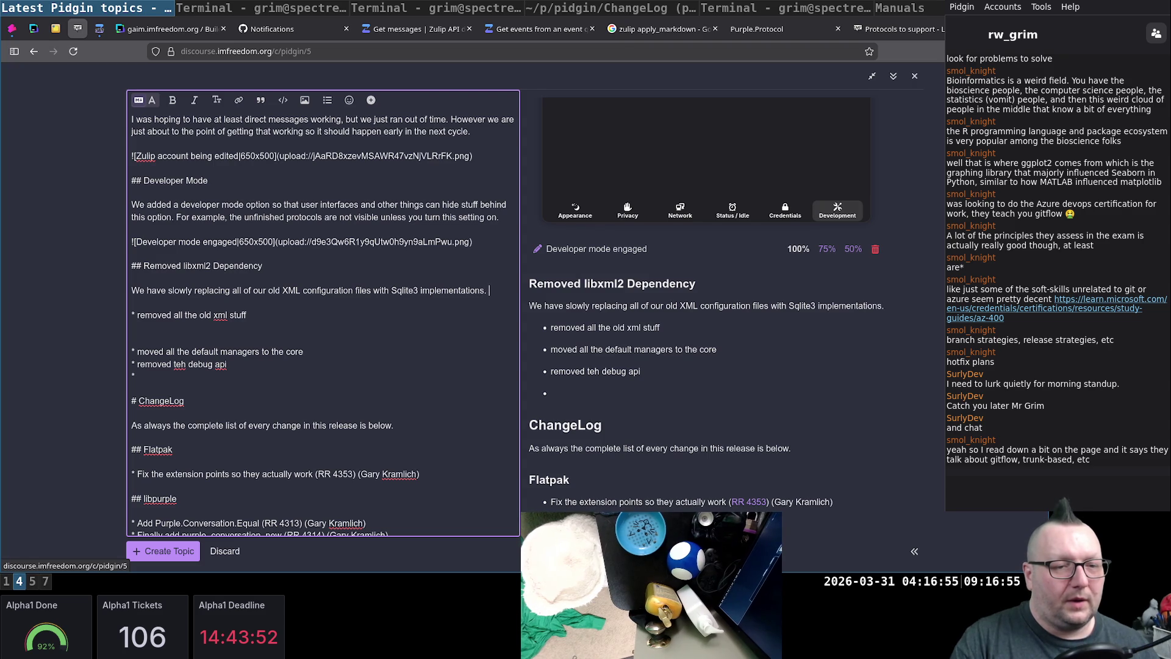
text( a)
key(BackSpace)
key(BackSpace)
text(s and )
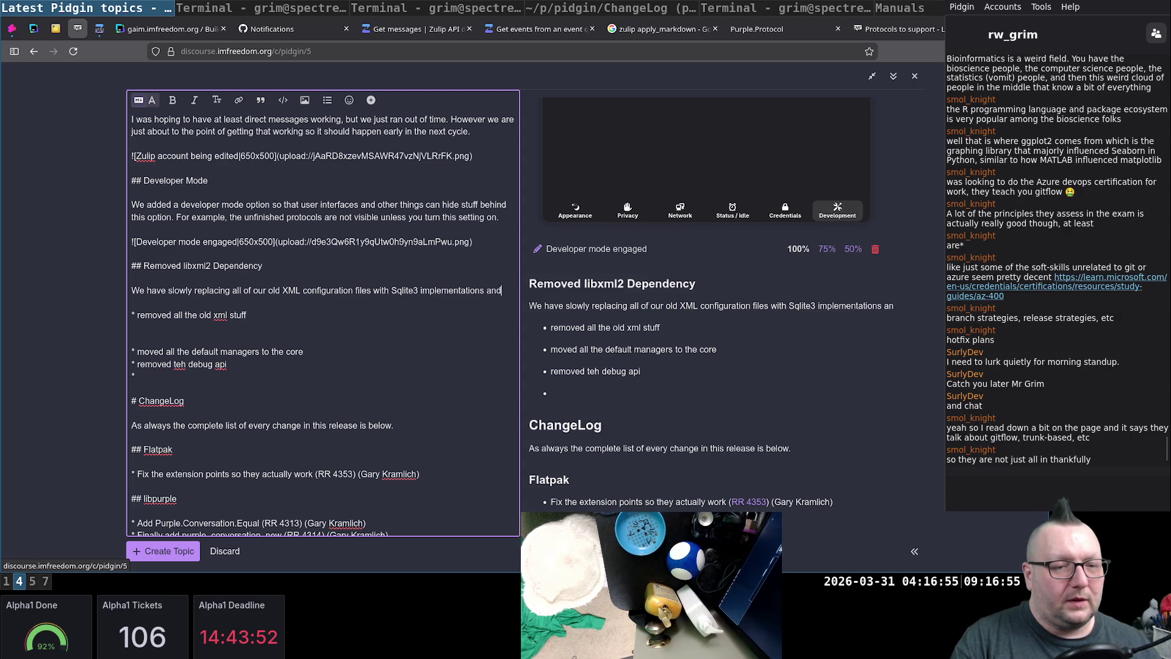
text(during this sy)
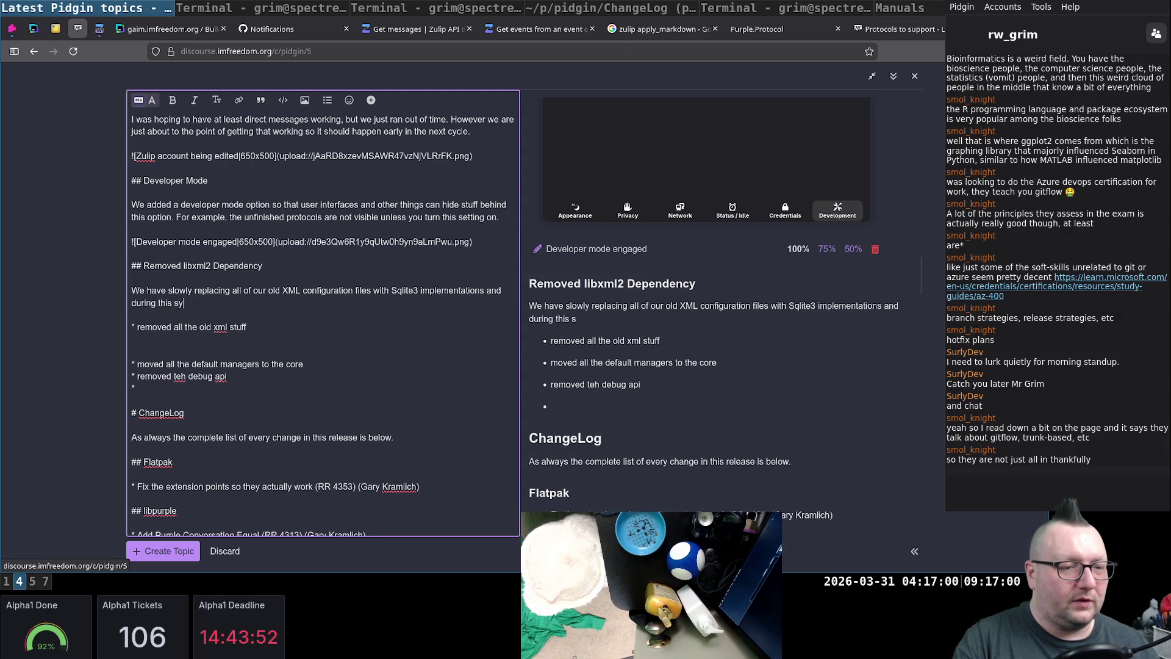
key(BackSpace)
key(BackSpace)
text(cycle was ac)
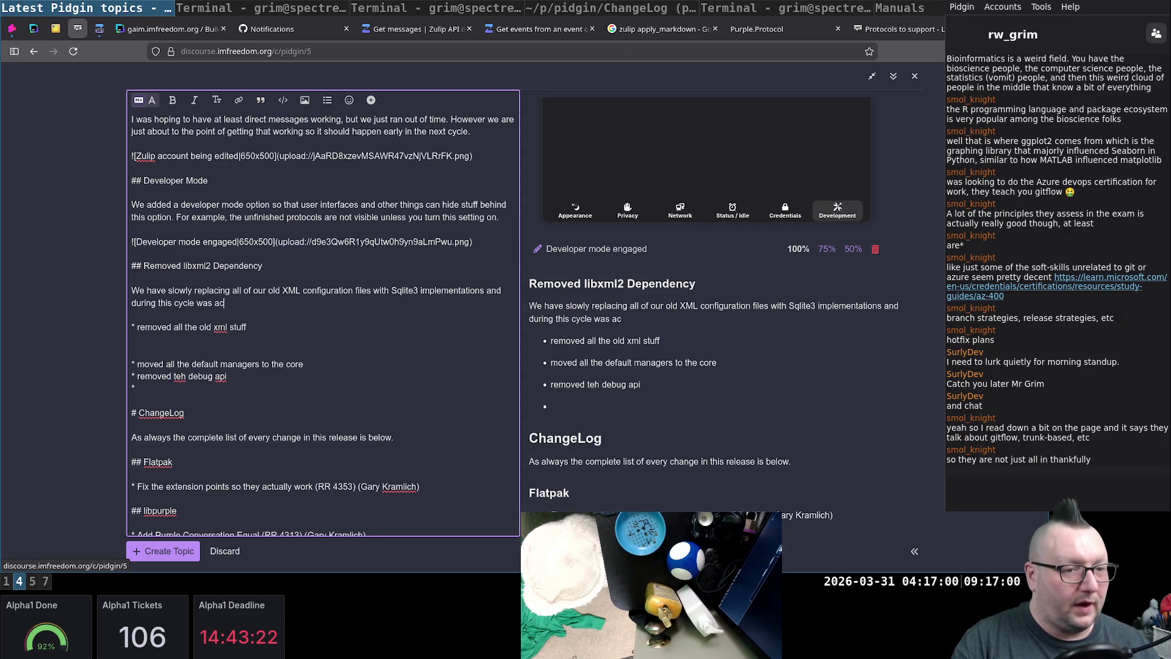
text(tually got rid of the )
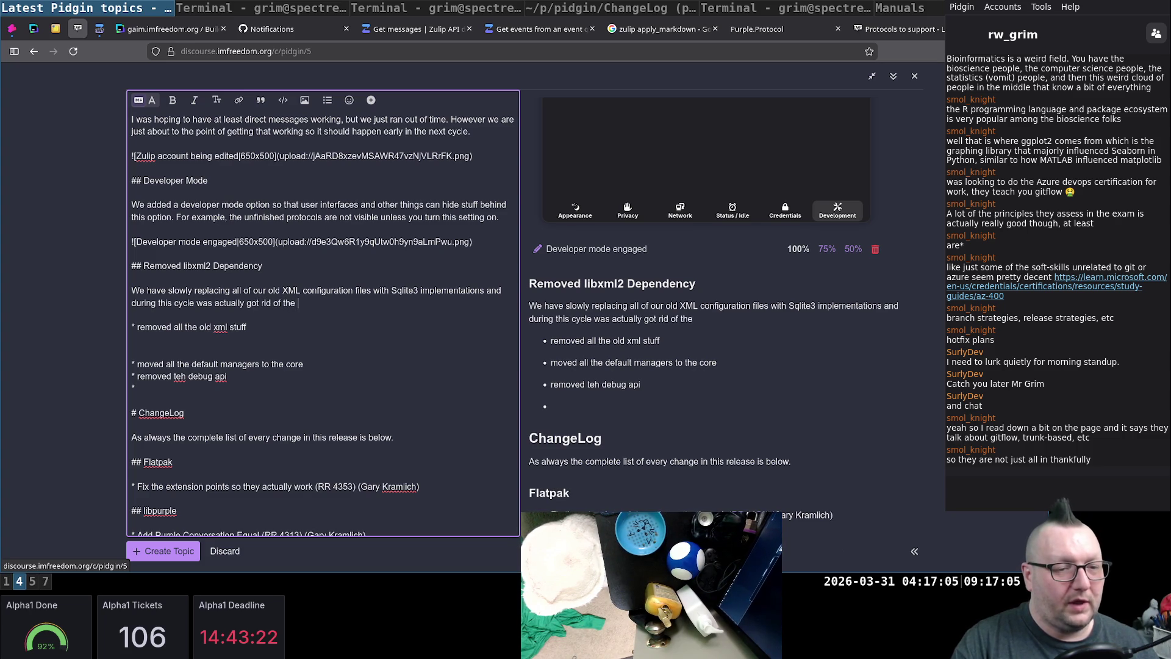
text(last of them.)
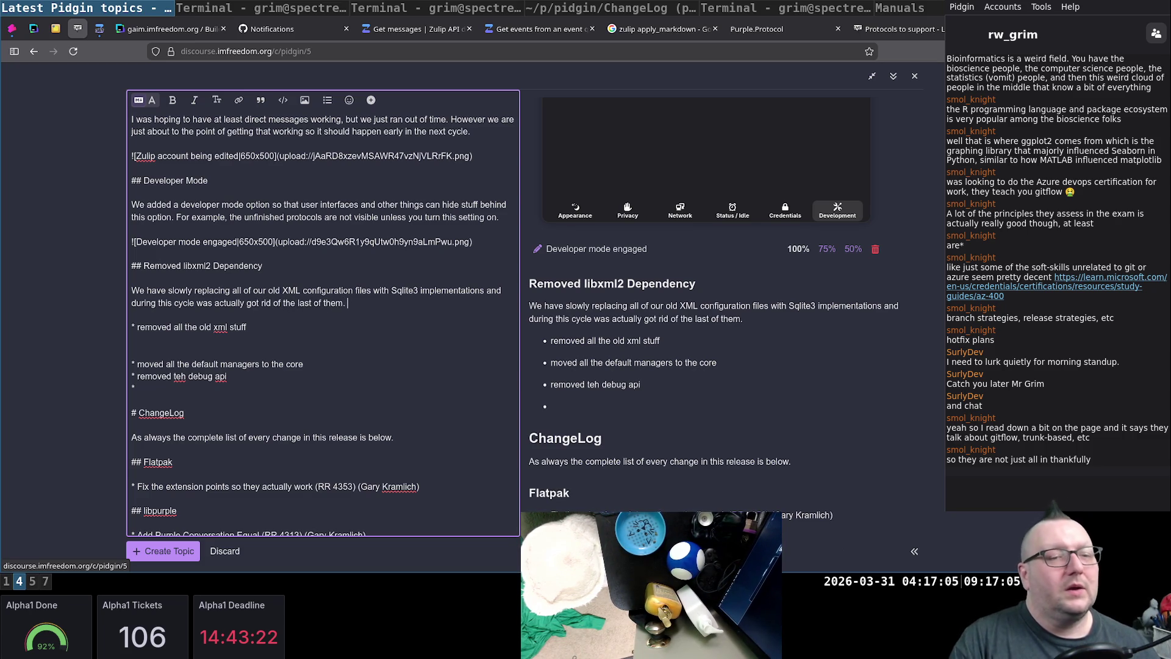
text( Because of)
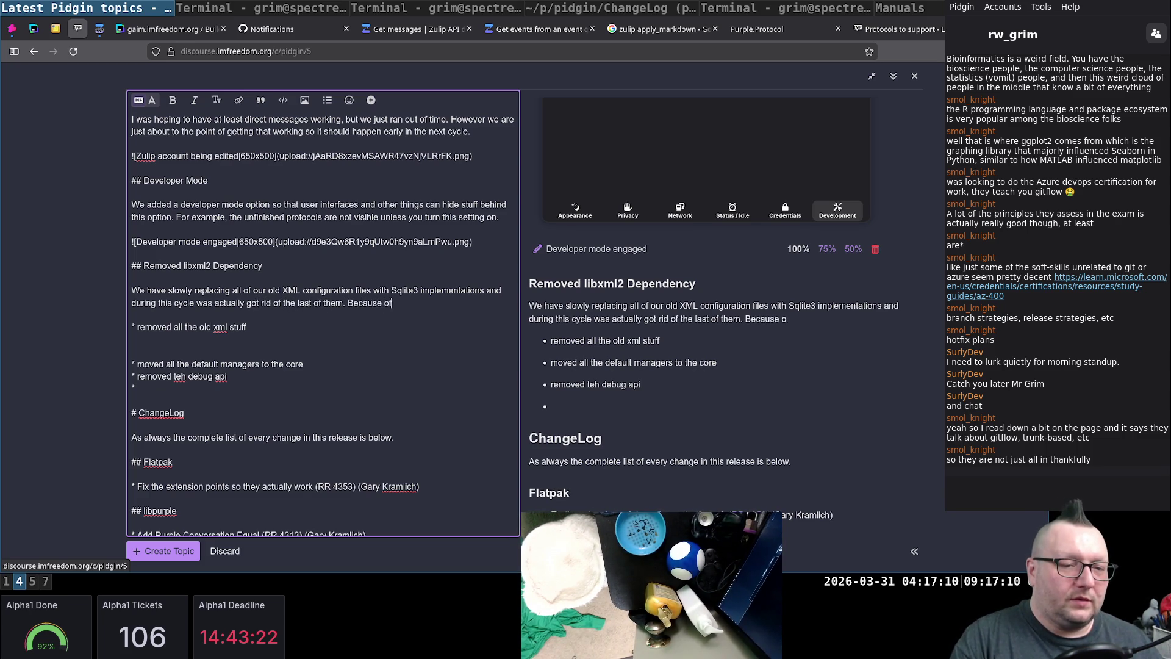
text( this we were )
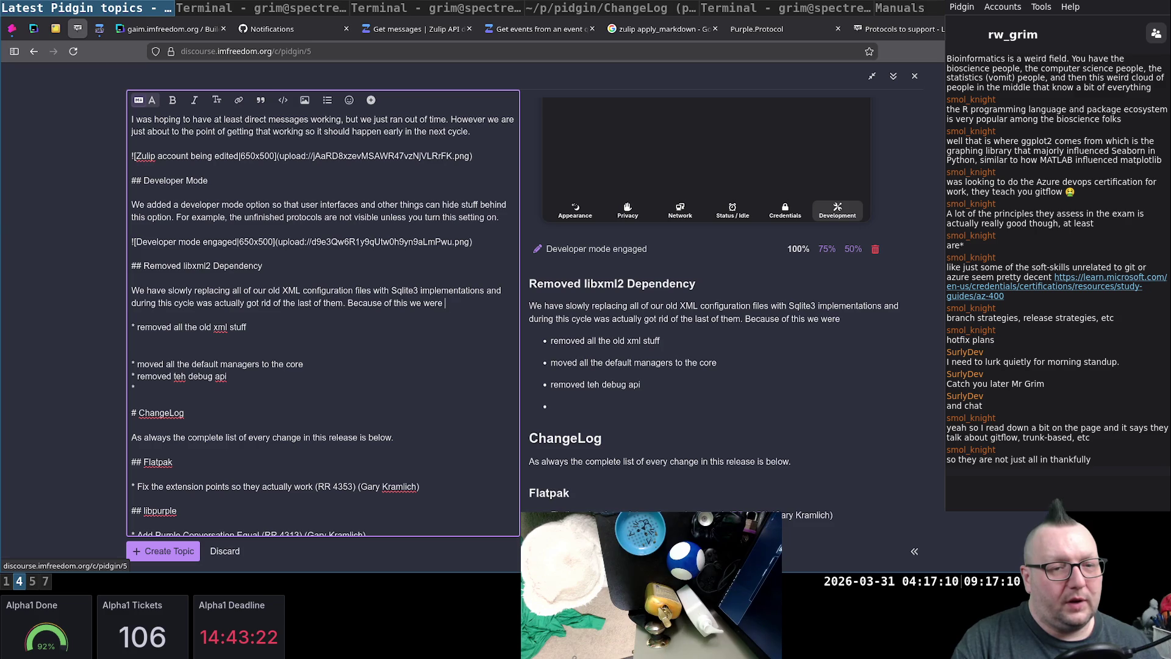
text(able to remove the )
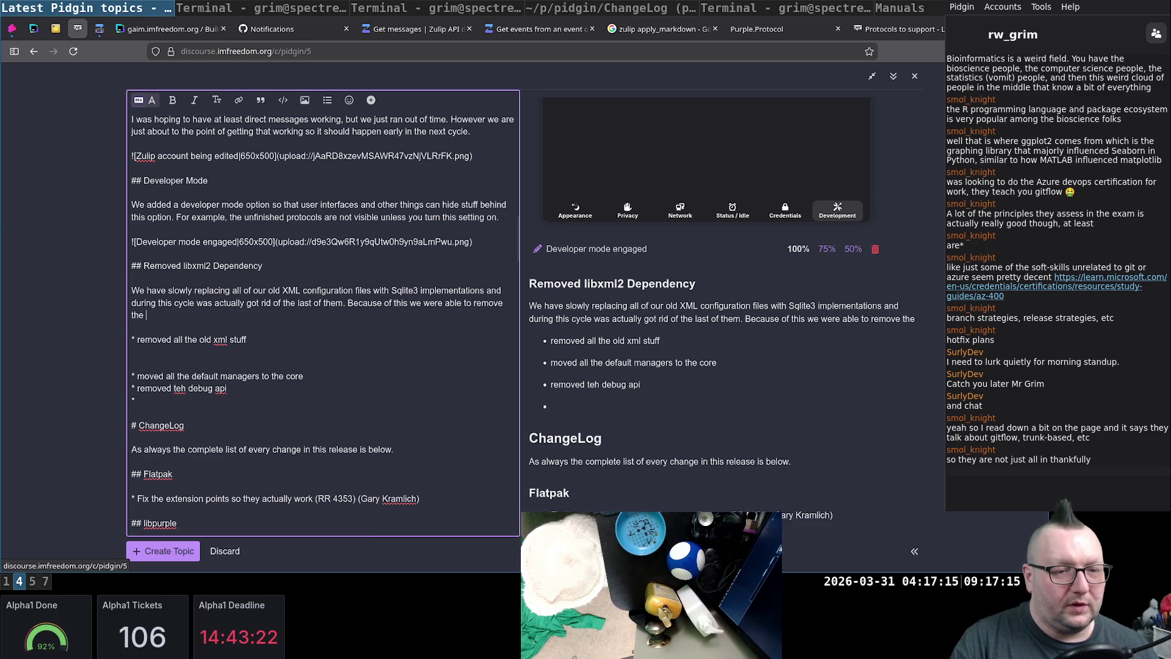
text(libxml2 )
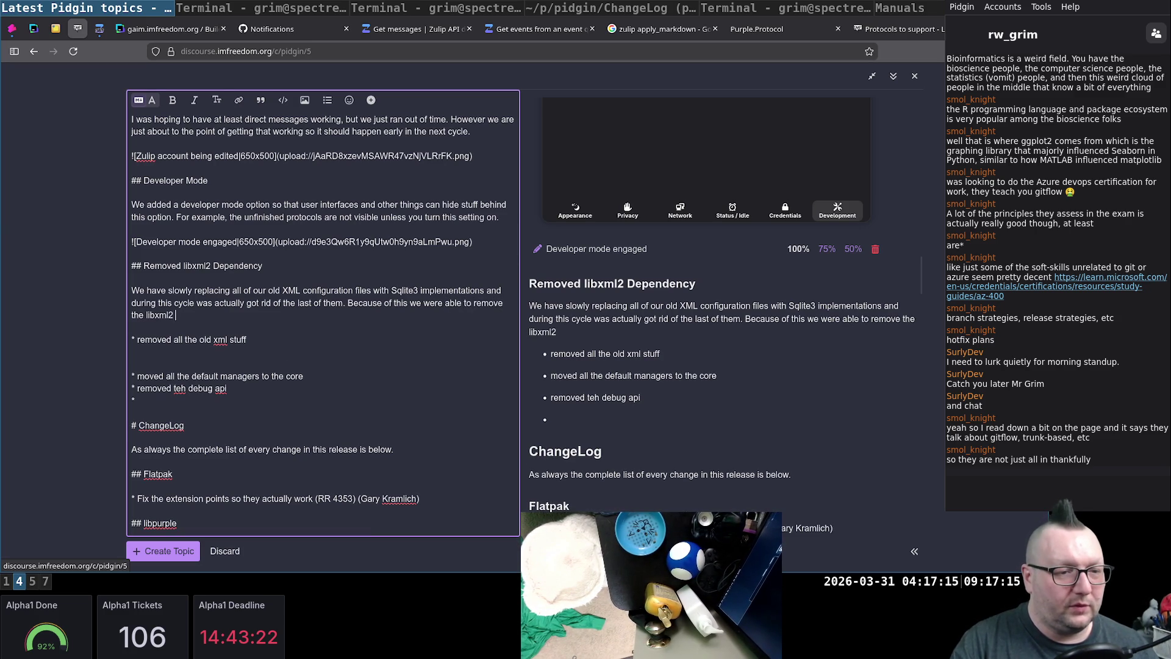
text(dependen)
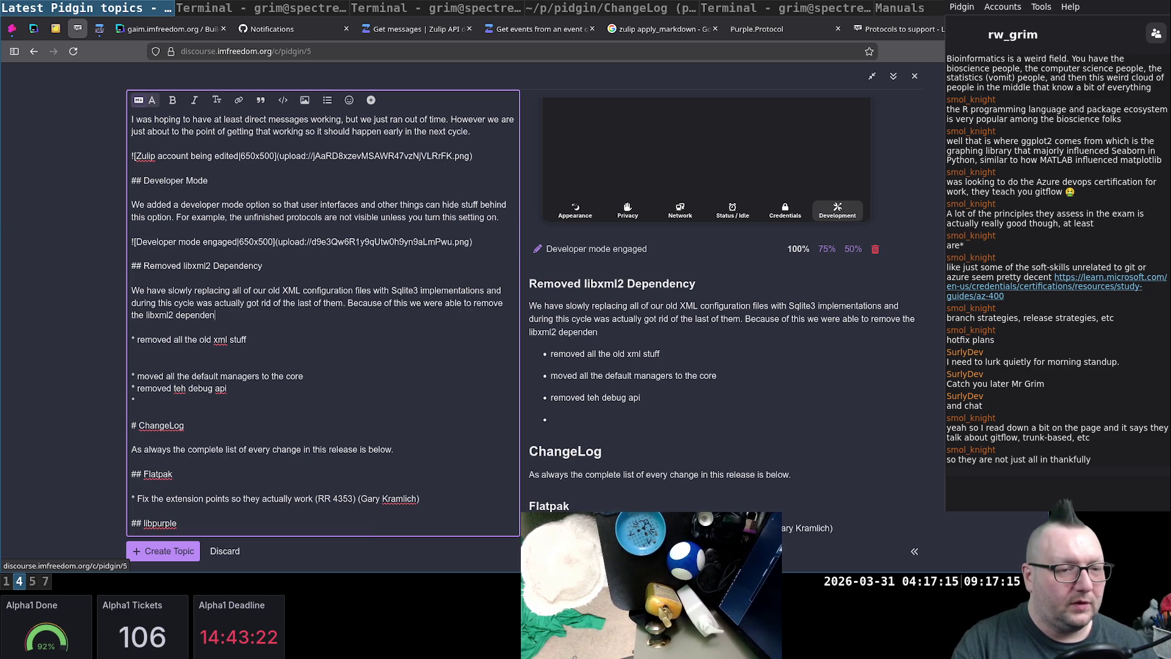
text(cy )
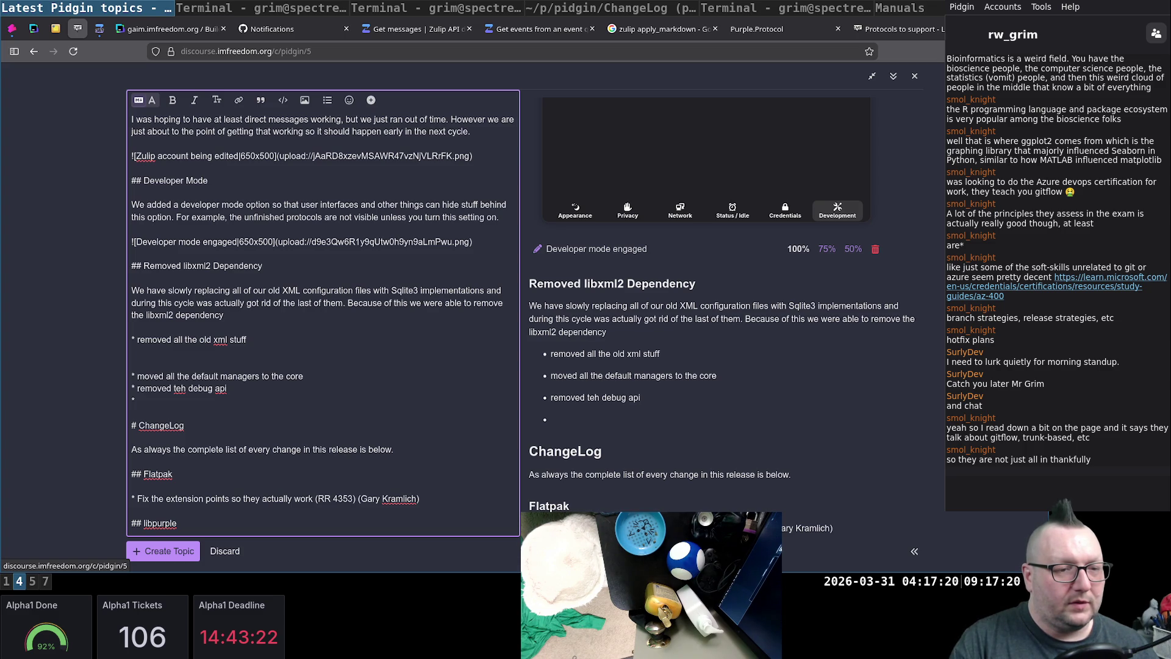
text(as well.)
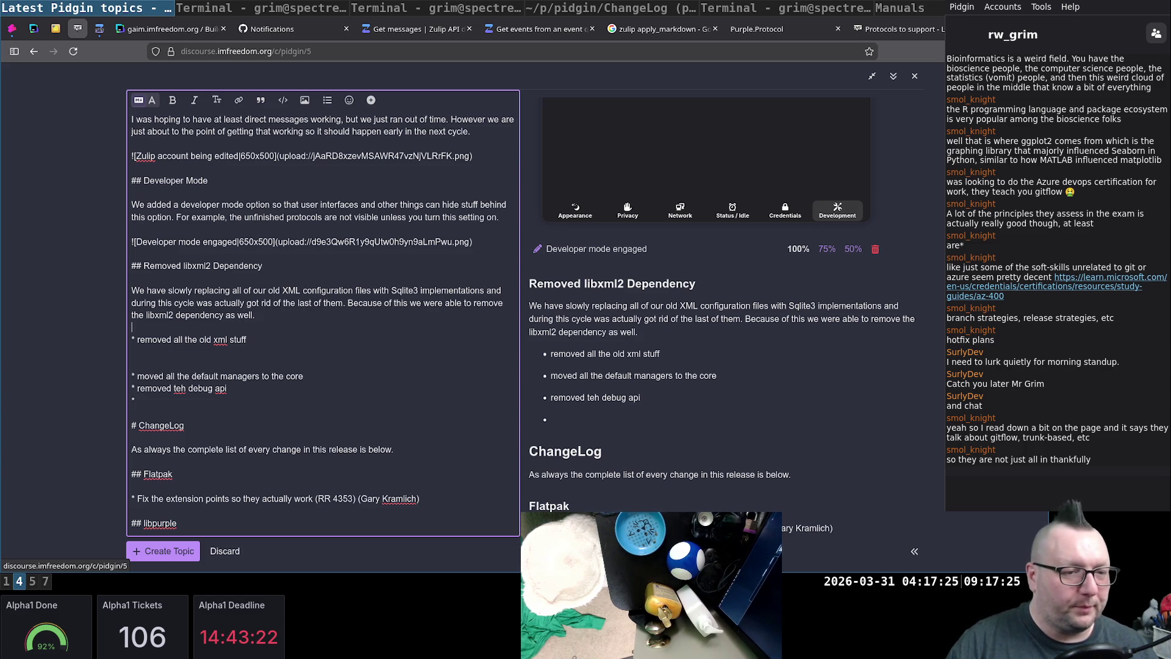
Delete the redundant old-xml-stuff bullet and the empty bullet under 'removed teh debug api'
key(shift+End)
key(Delete)
key(Delete)
key(Delete)
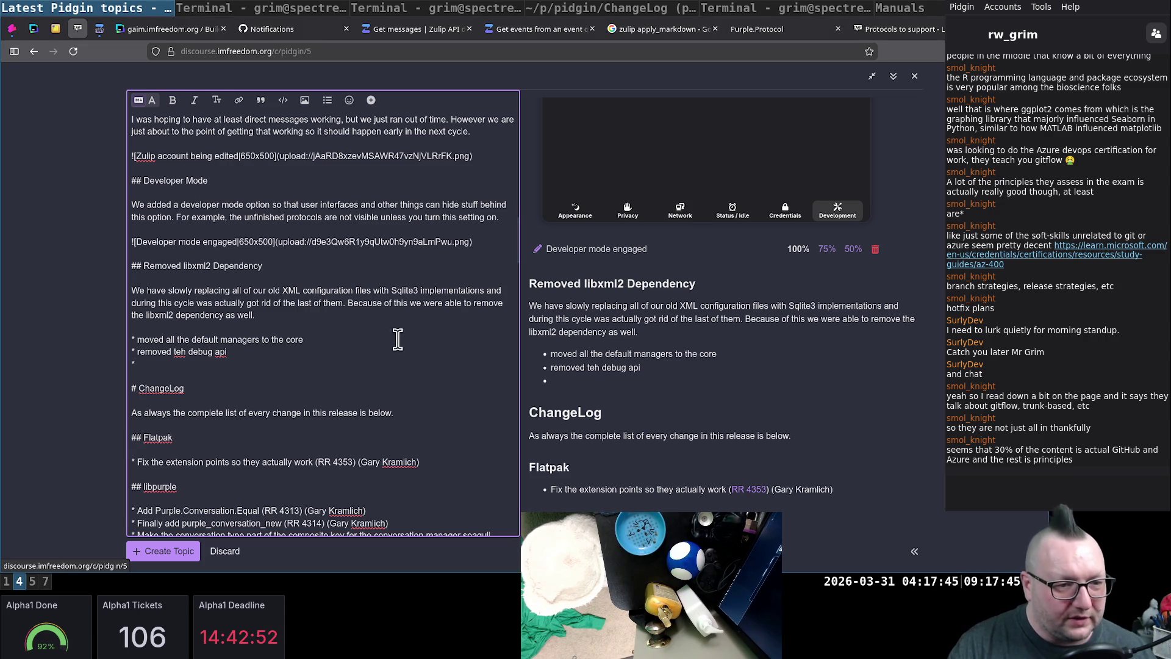
key(BackSpace)
key(BackSpace)
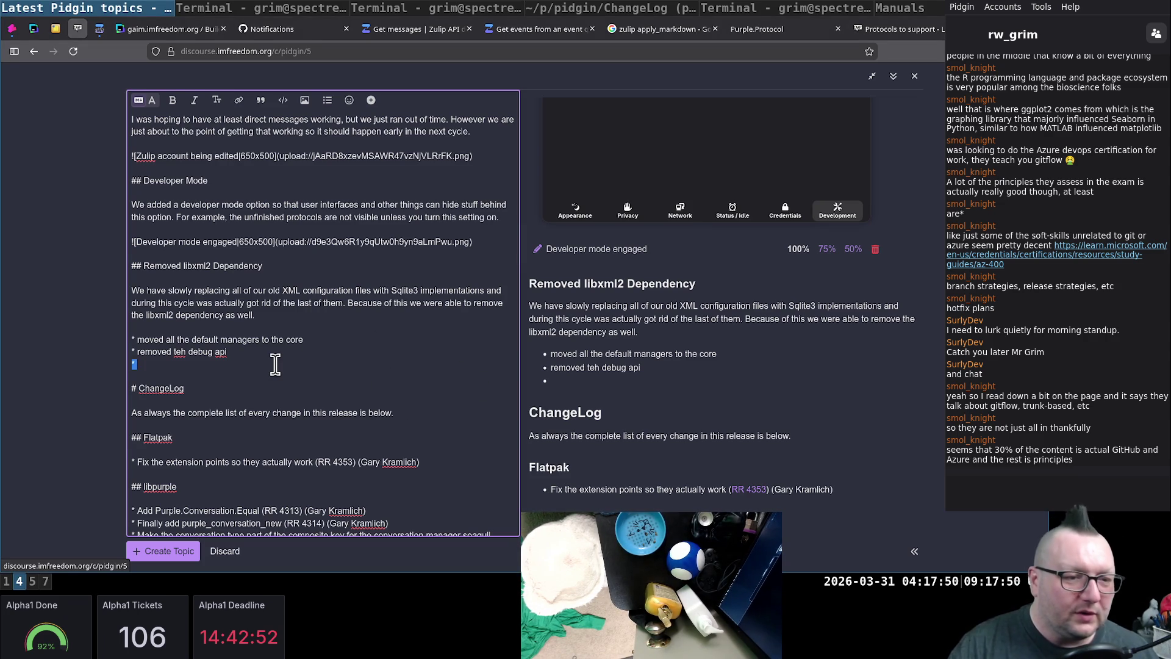
key(BackSpace)
scroll(275, 364, up, 5)
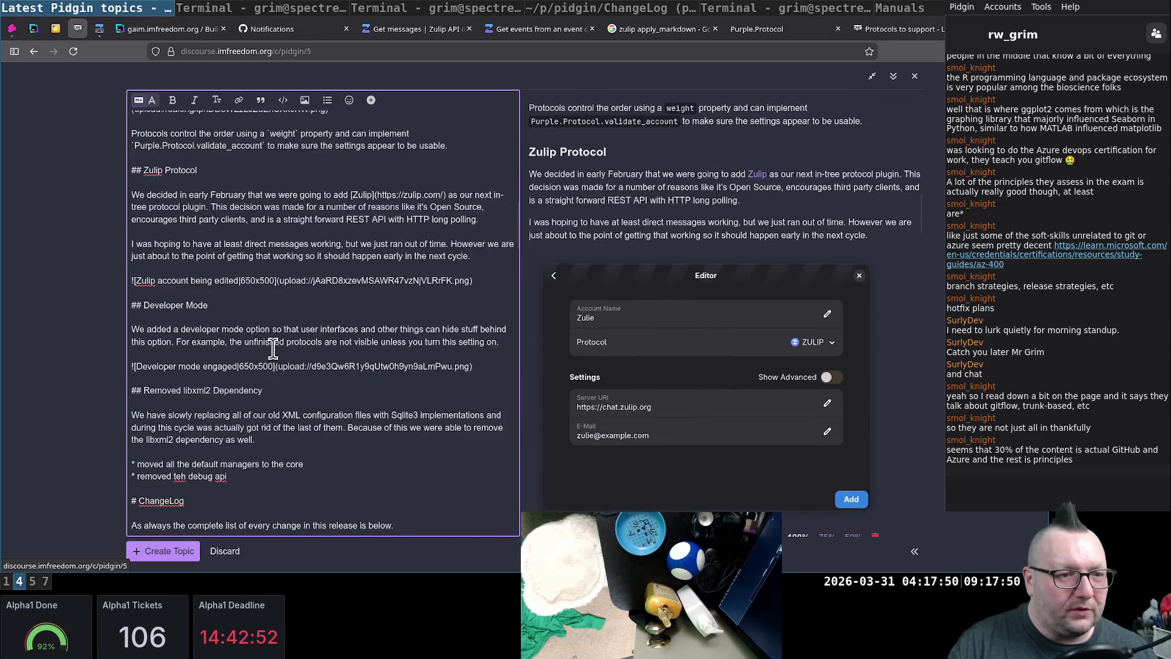
scroll(275, 238, up, 1)
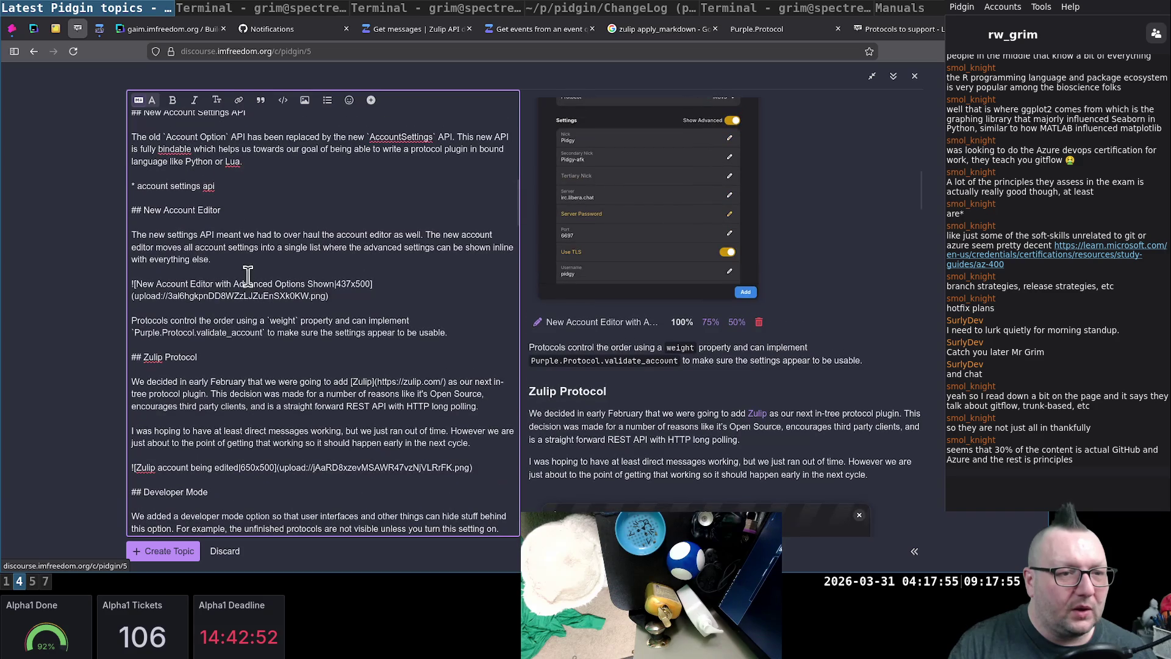
scroll(349, 275, up, 1)
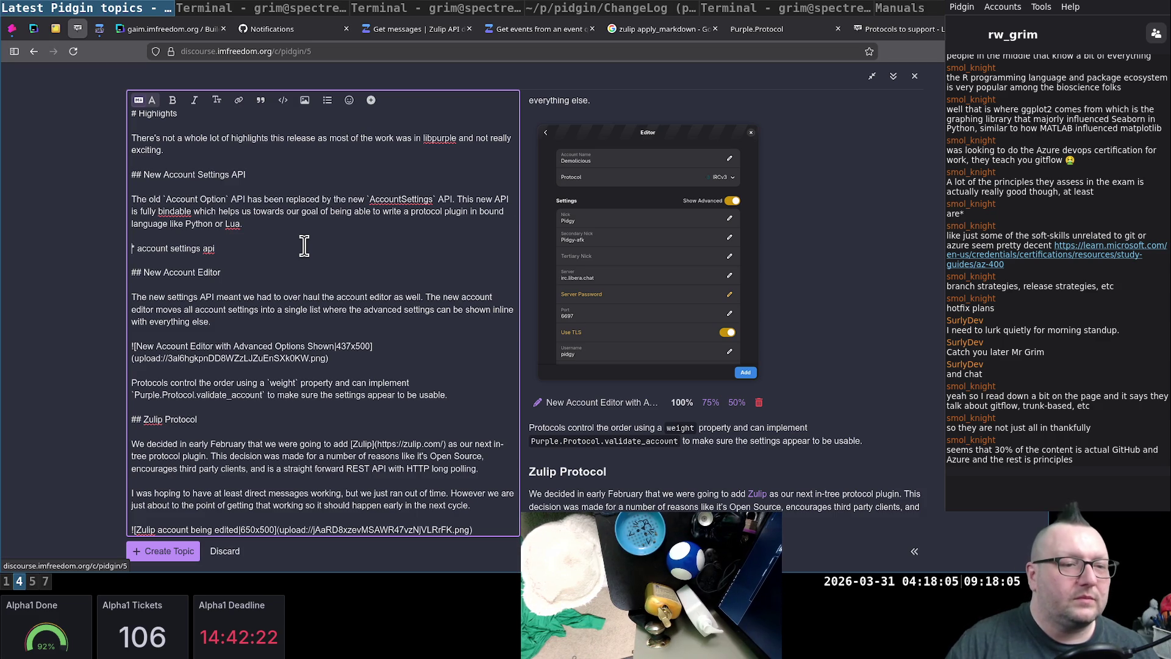
Delete the '* account settings api' placeholder line and start a new paragraph after the API description
key(shift+Home)
key(BackSpace)
key(BackSpace)
key(Delete)
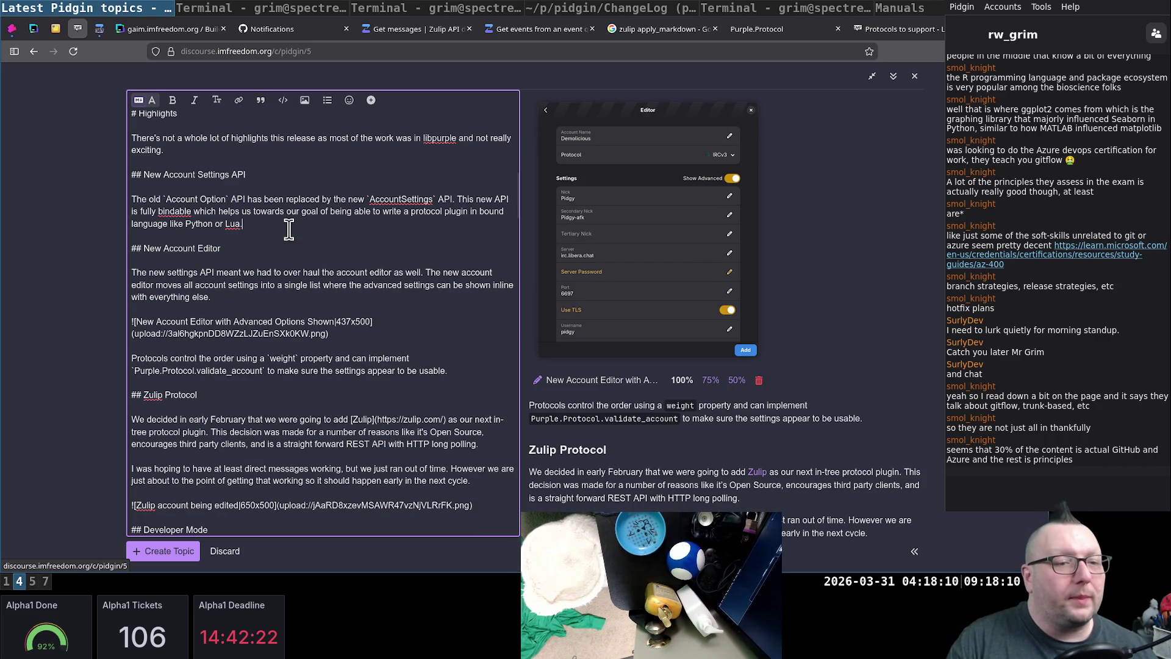
key(Return)
key(Return)
text(Thi)
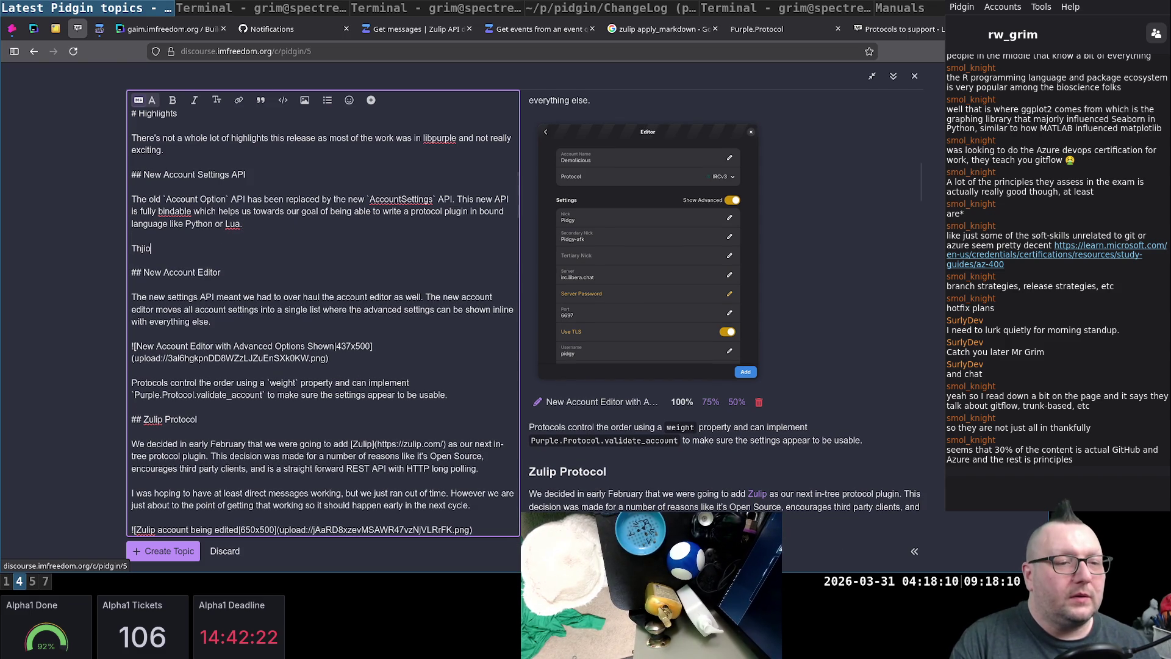
text(is a)
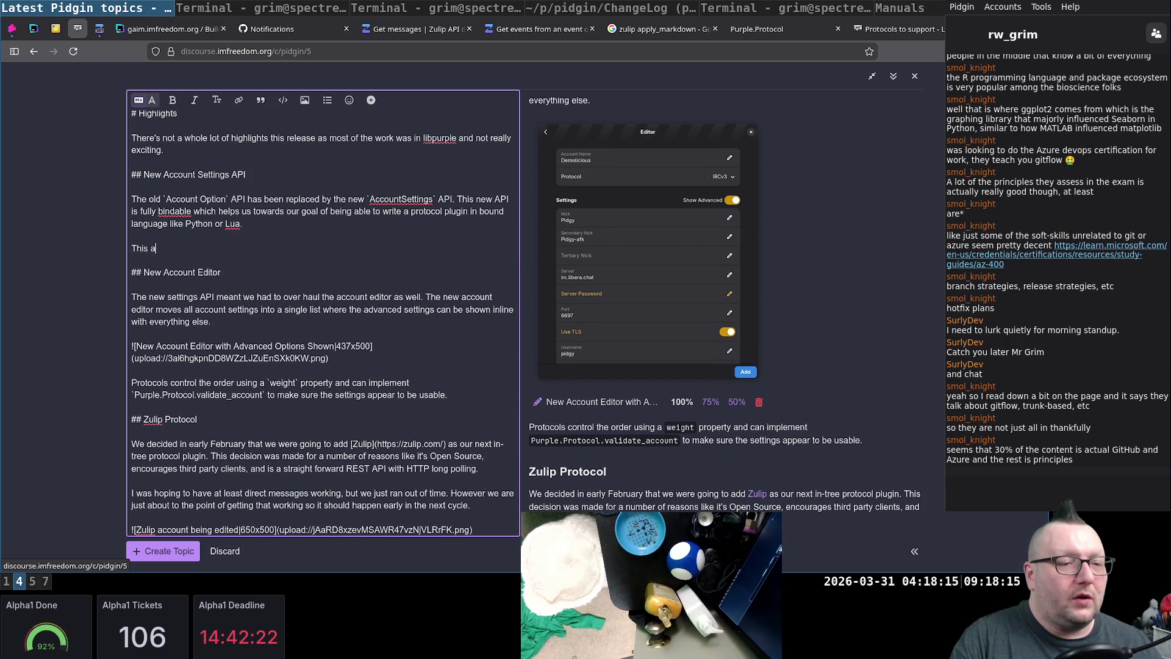
text(lso finally )
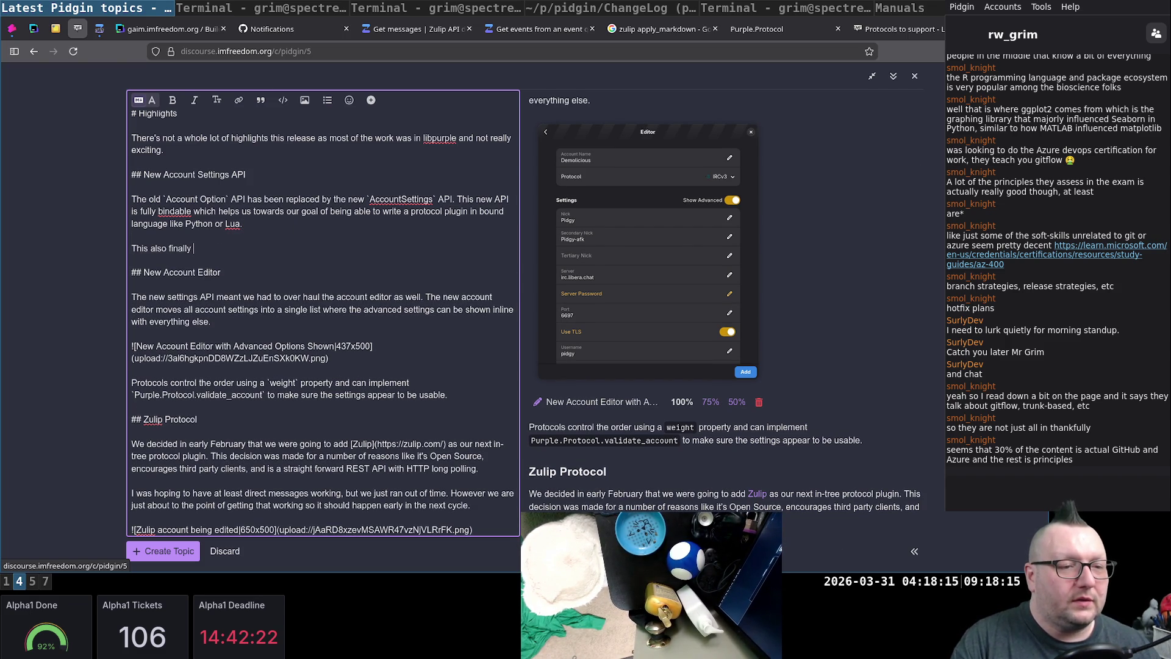
text(let us)
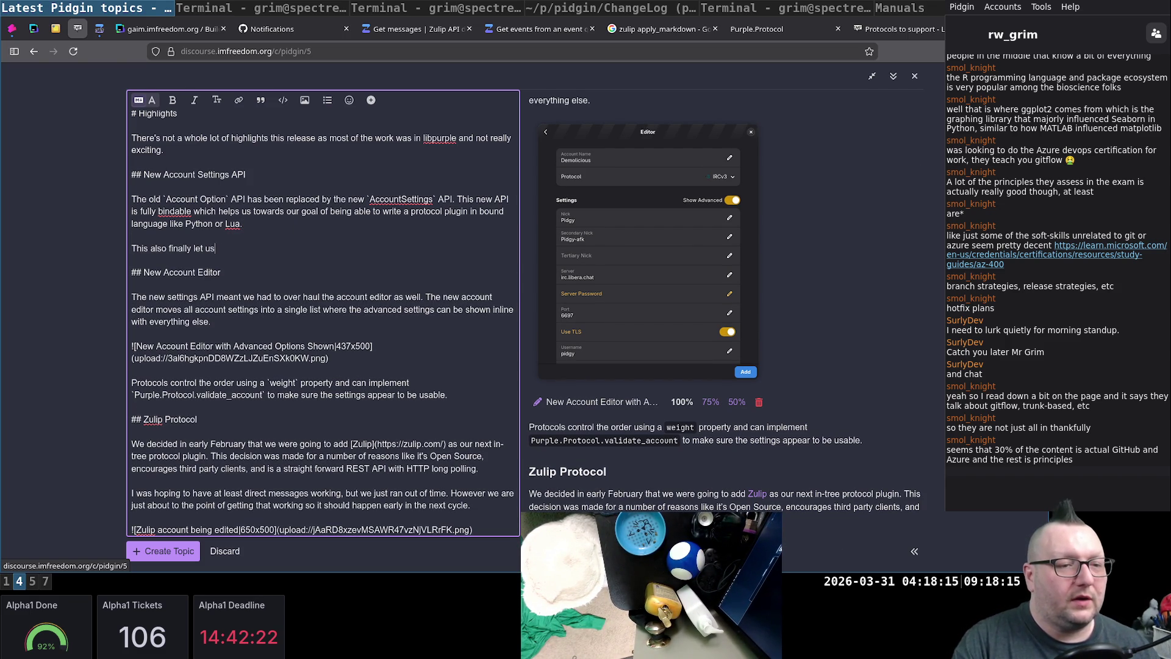
text( get rid of the)
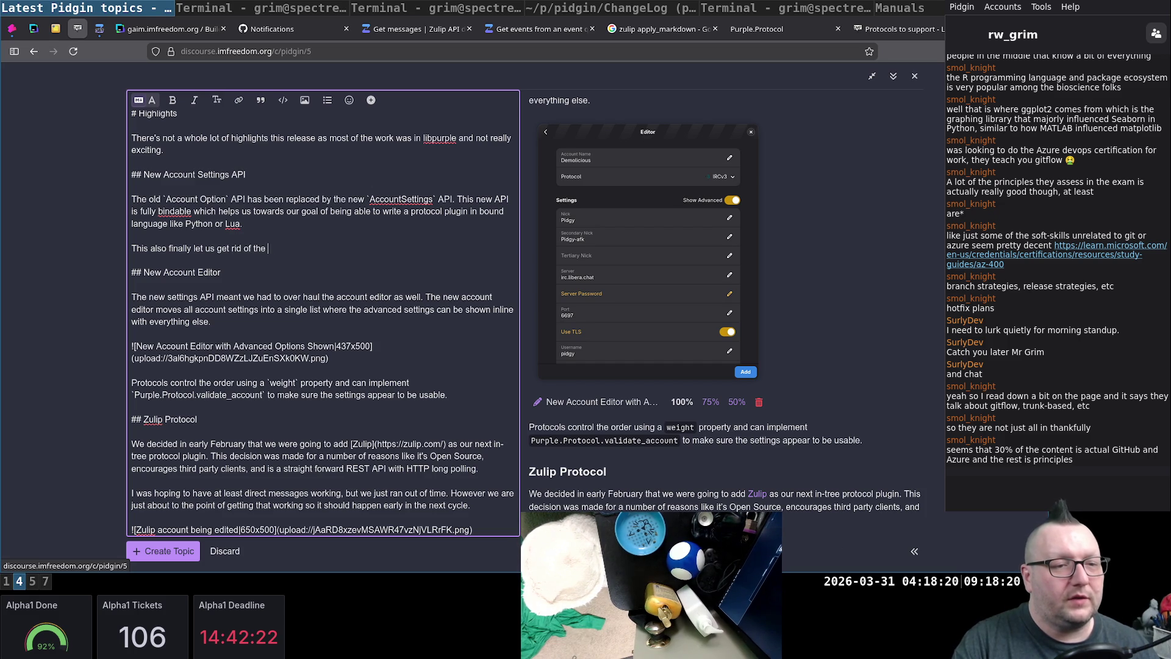
text( Account)
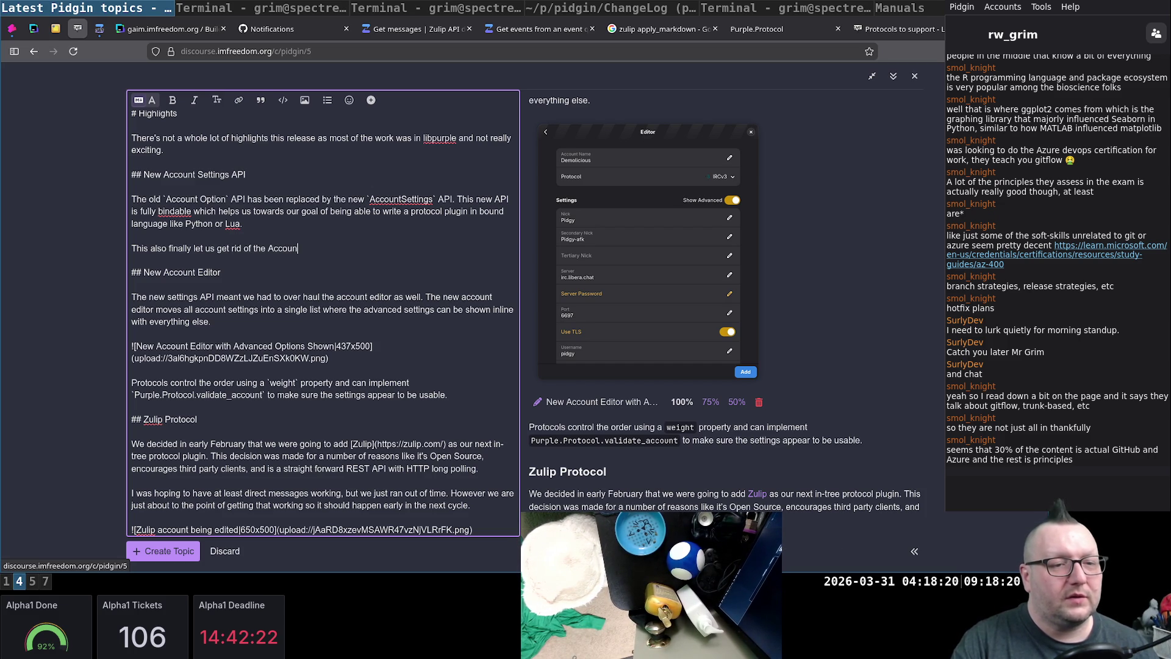
Write the sentence about removing the required username so IRC uses its own nomenclature, fixing typos
key(ctrl+Left)
text(`)
key(End)
text(Spli)
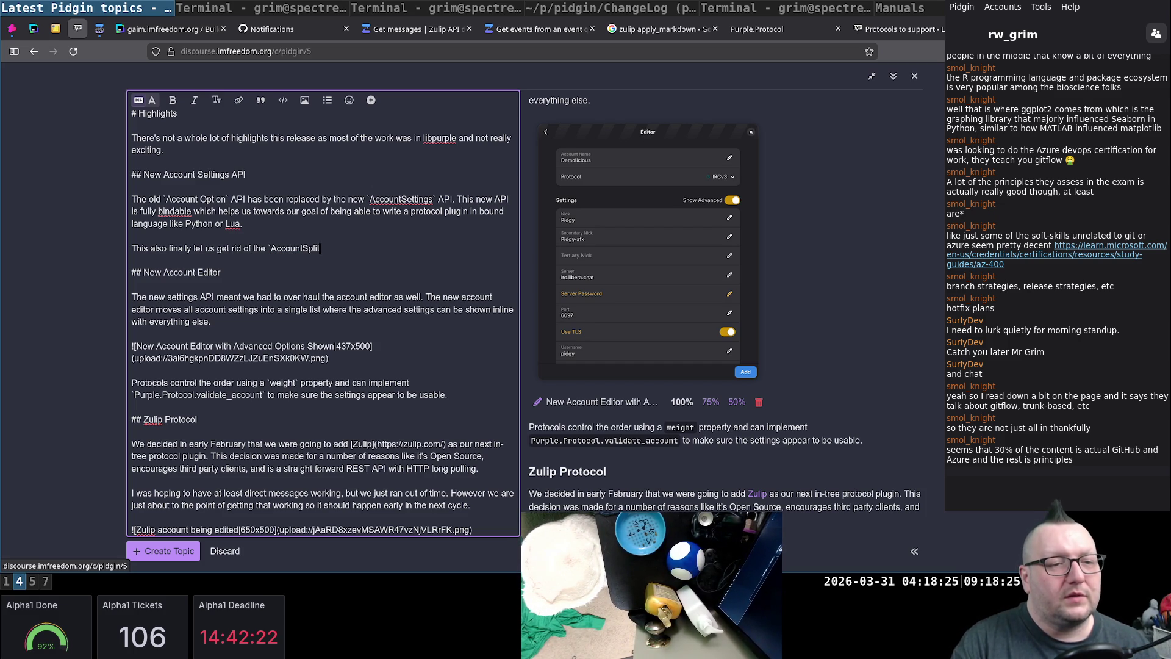
text(ts` and)
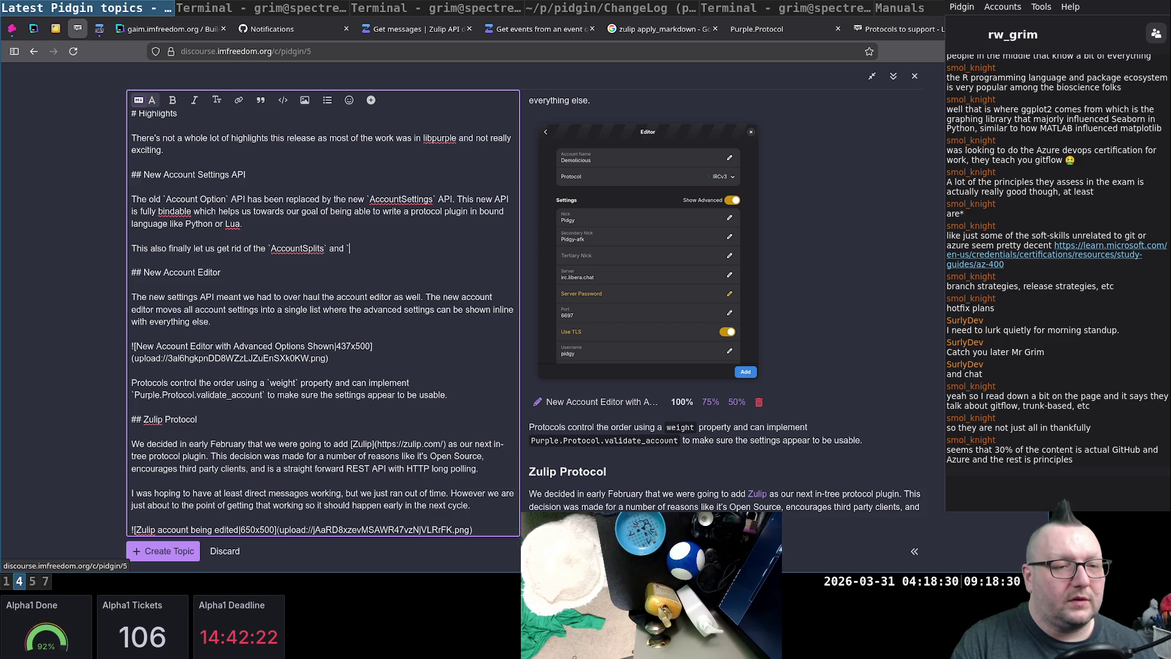
text(usern)
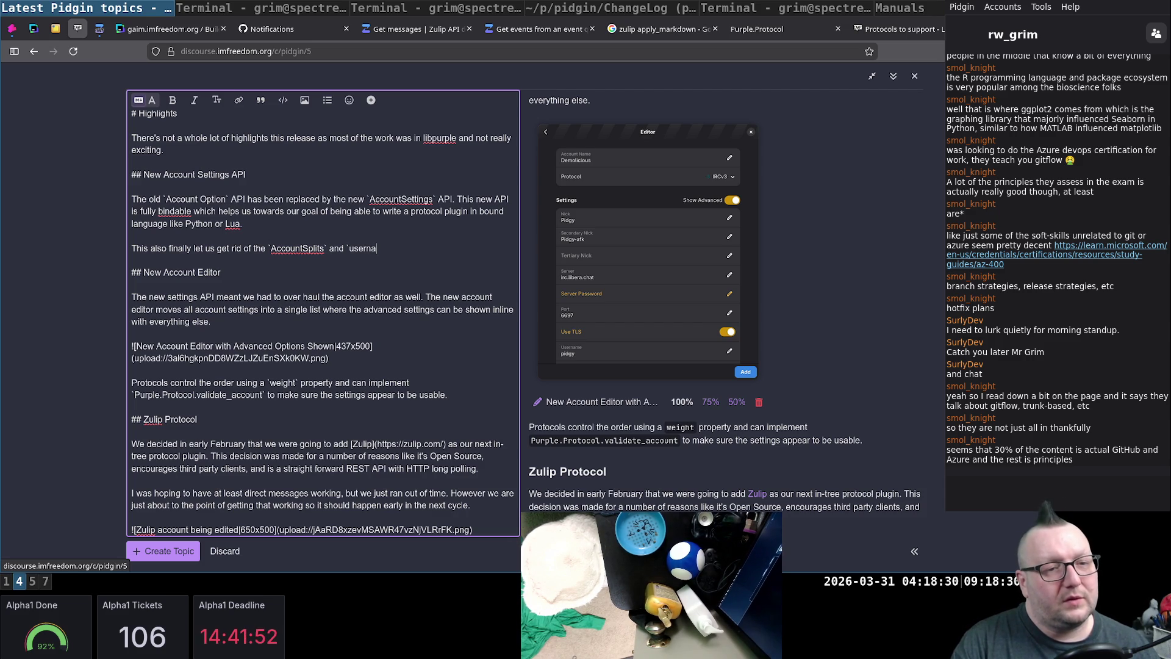
key(BackSpace)
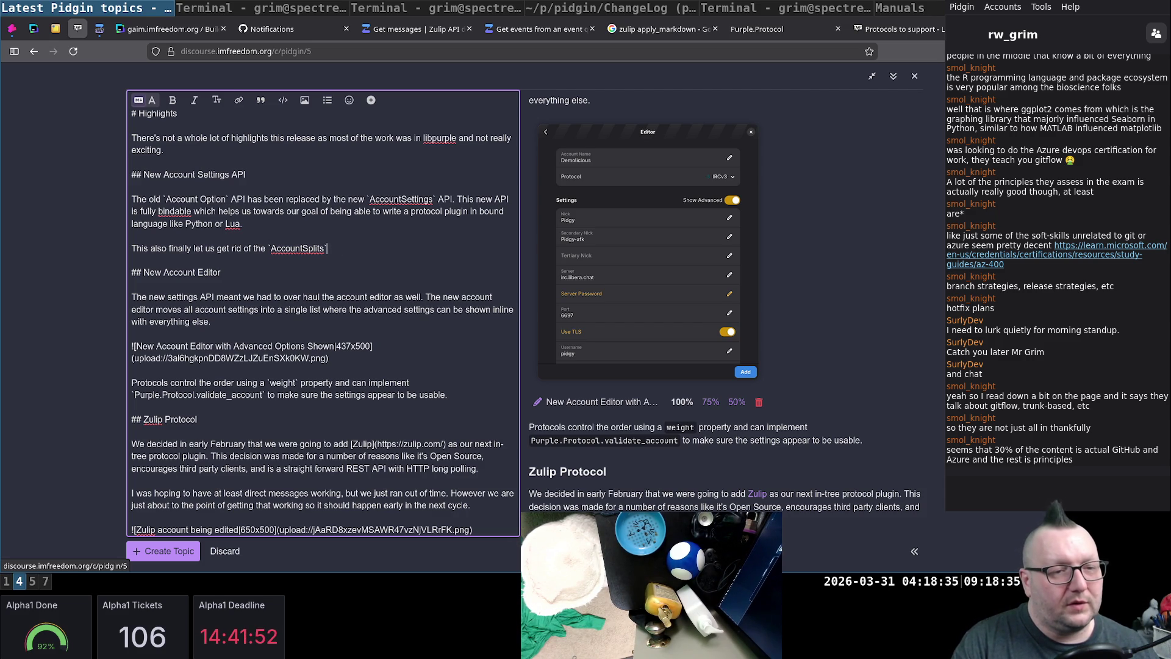
key(BackSpace)
key(BackSpace)
key(BackSpace)
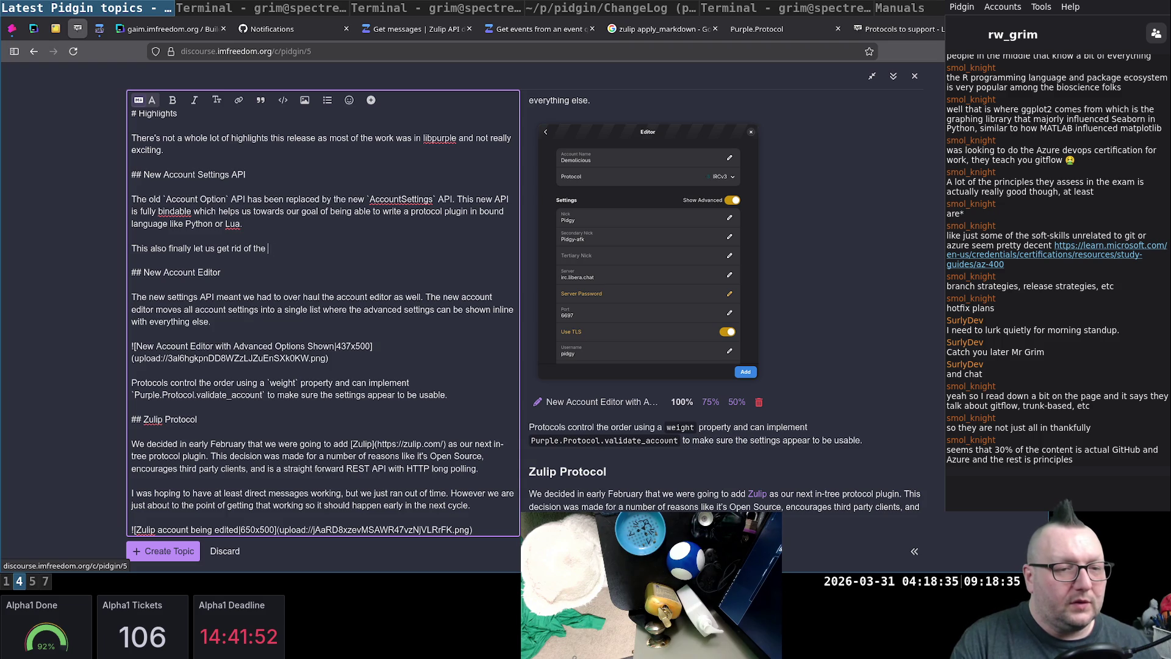
text(required username for ea)
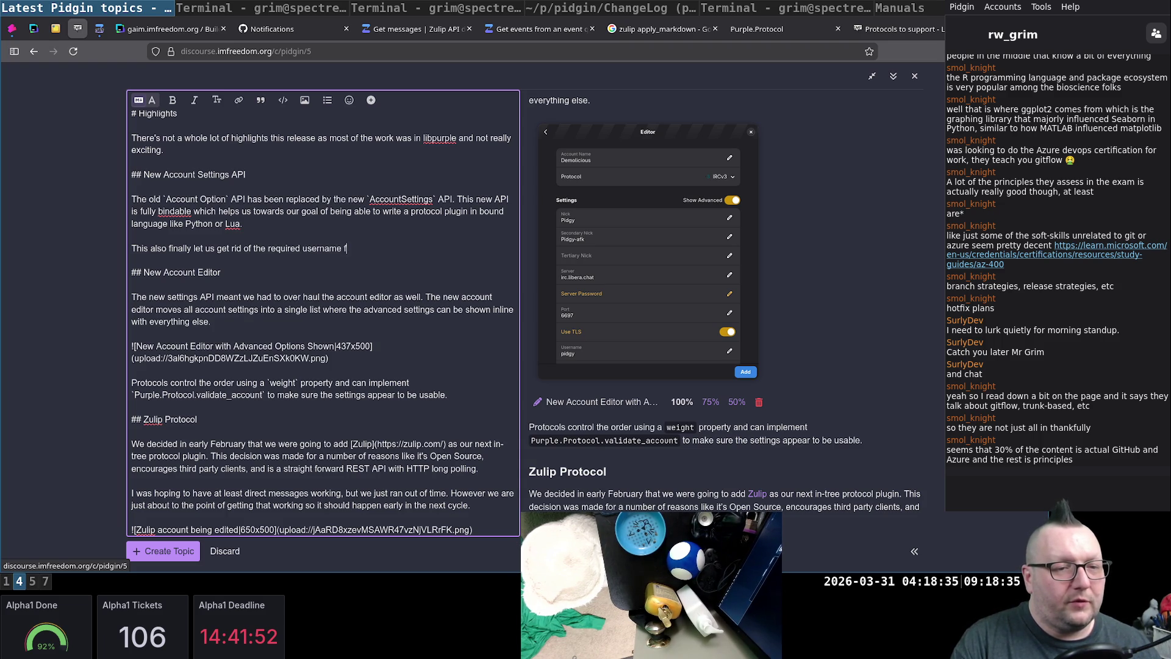
text(ch account)
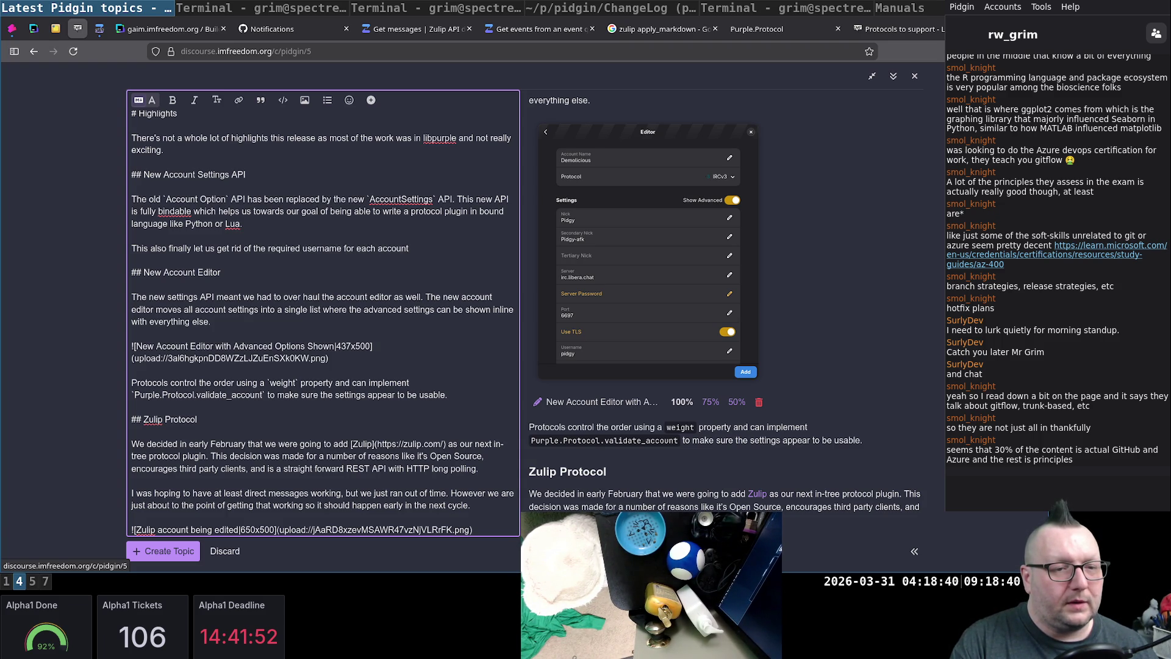
text( which n)
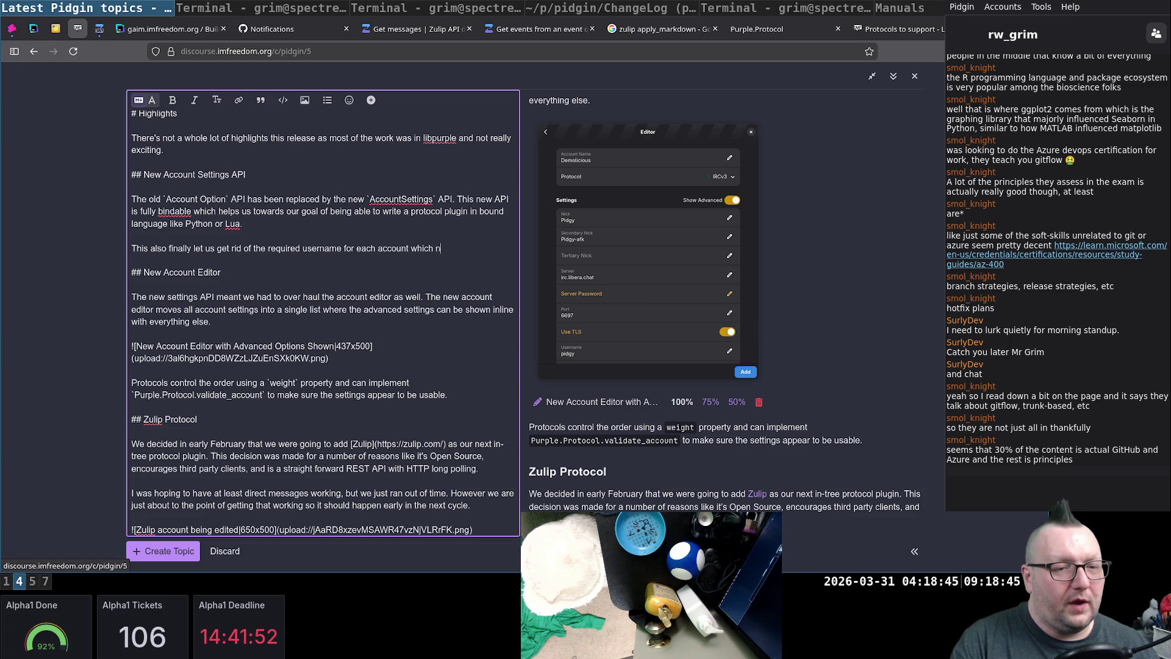
text(ow lets protocols )
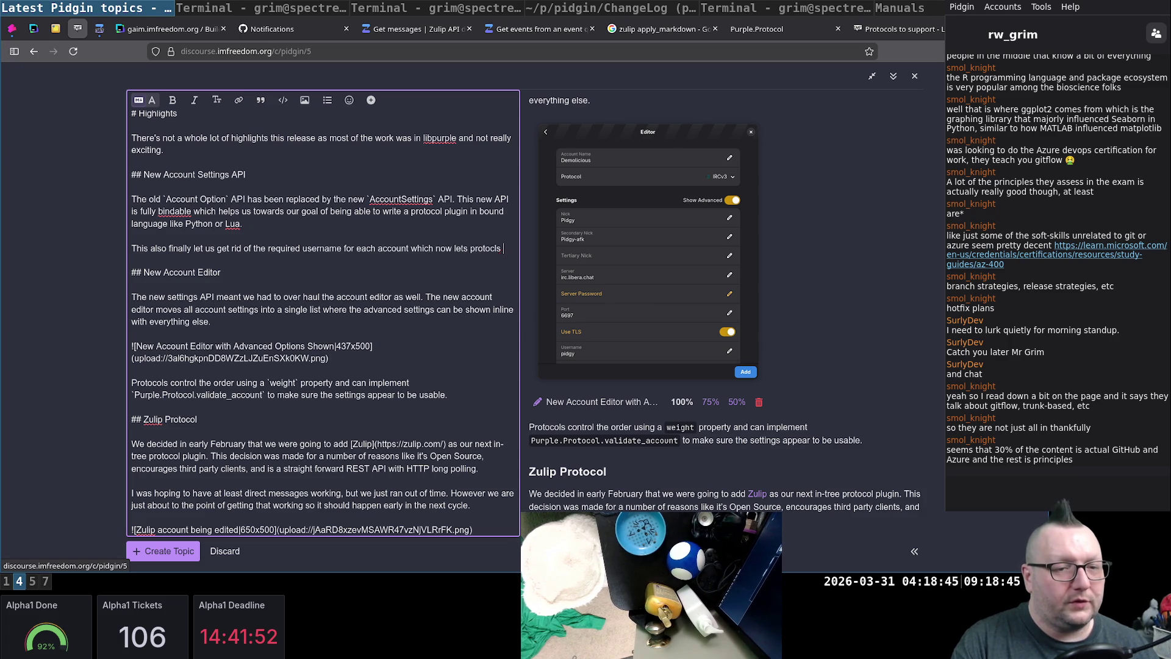
text(u)
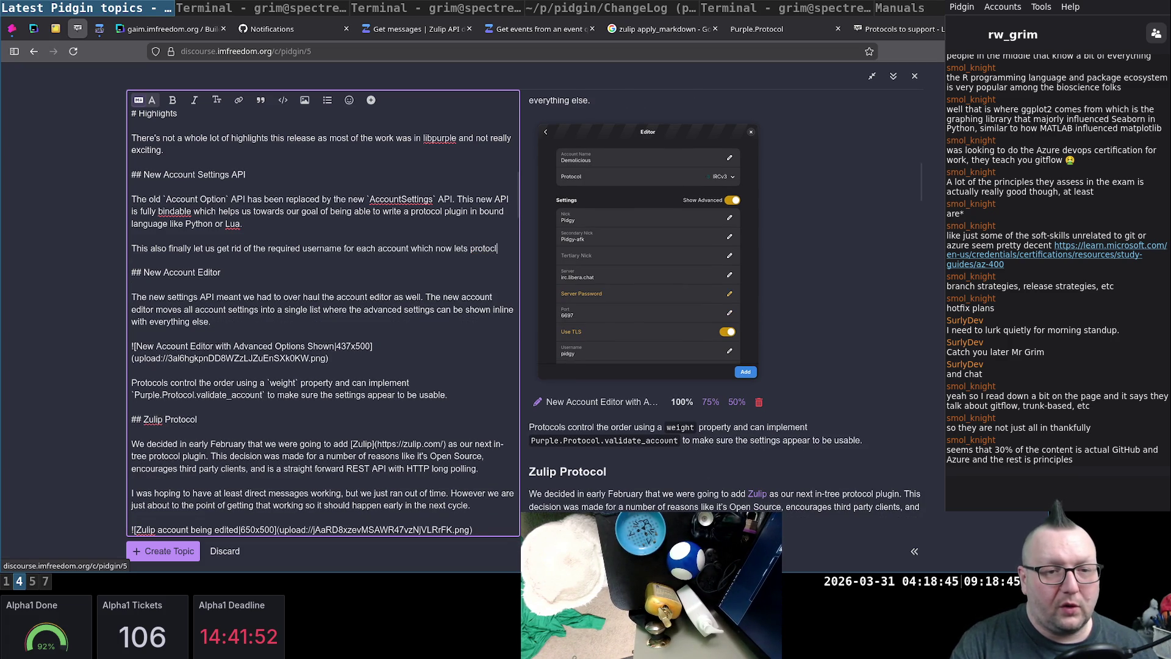
key(BackSpace)
text(s)
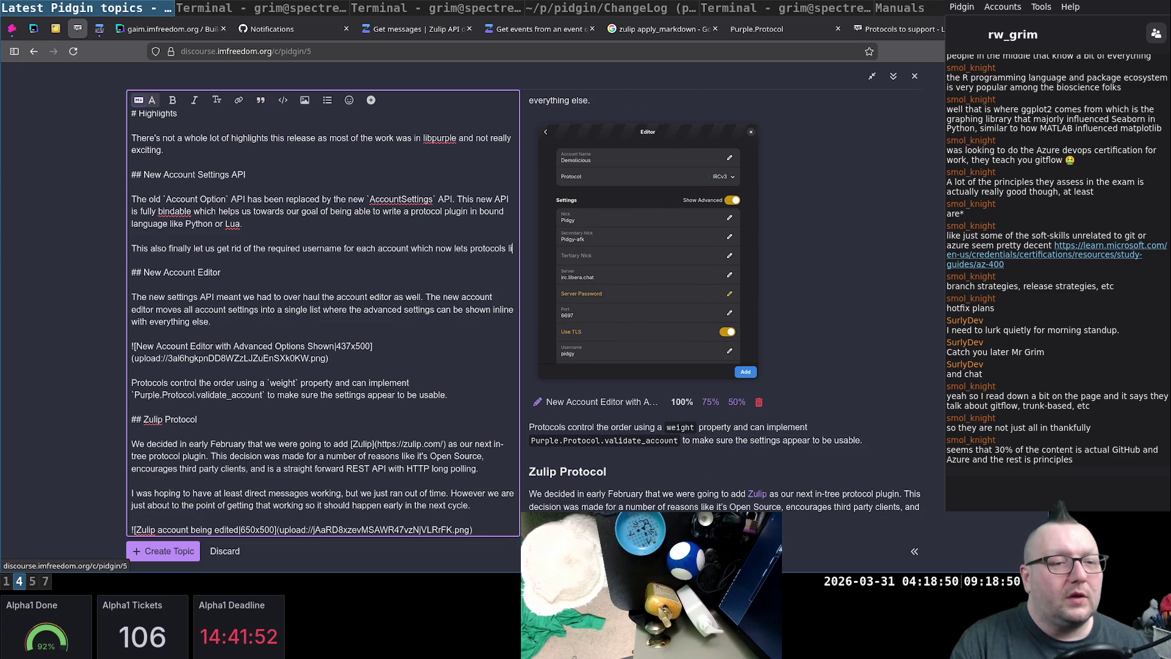
text( like IRC now use)
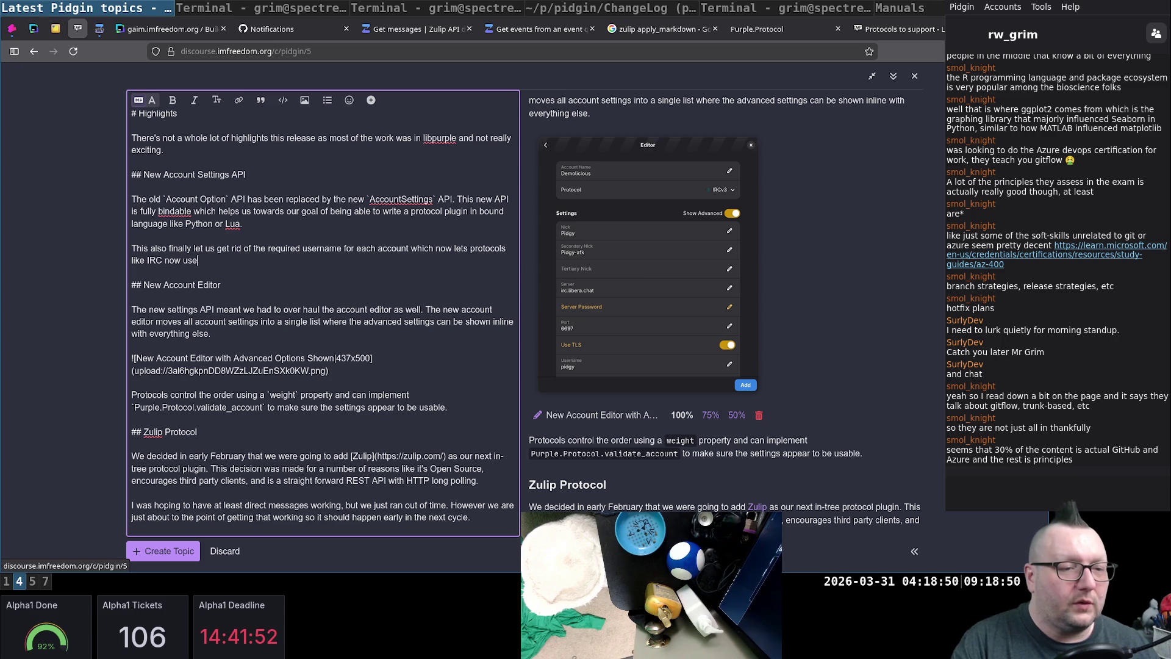
text( their actually )
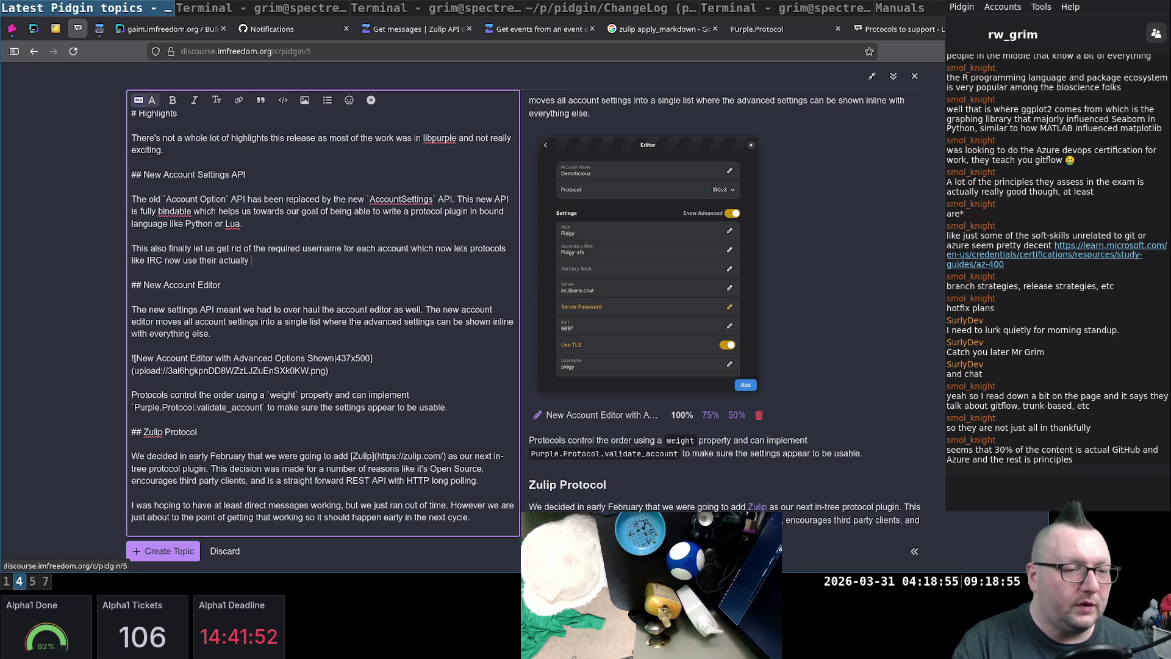
text(nomenclature f)
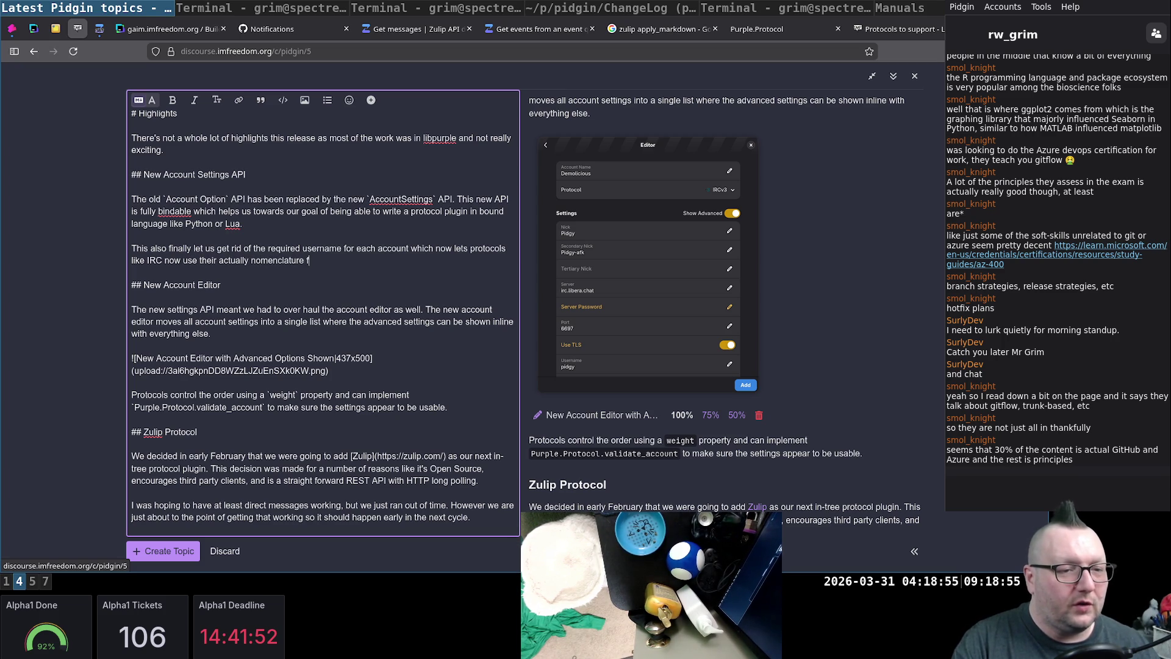
text(or the prtocol)
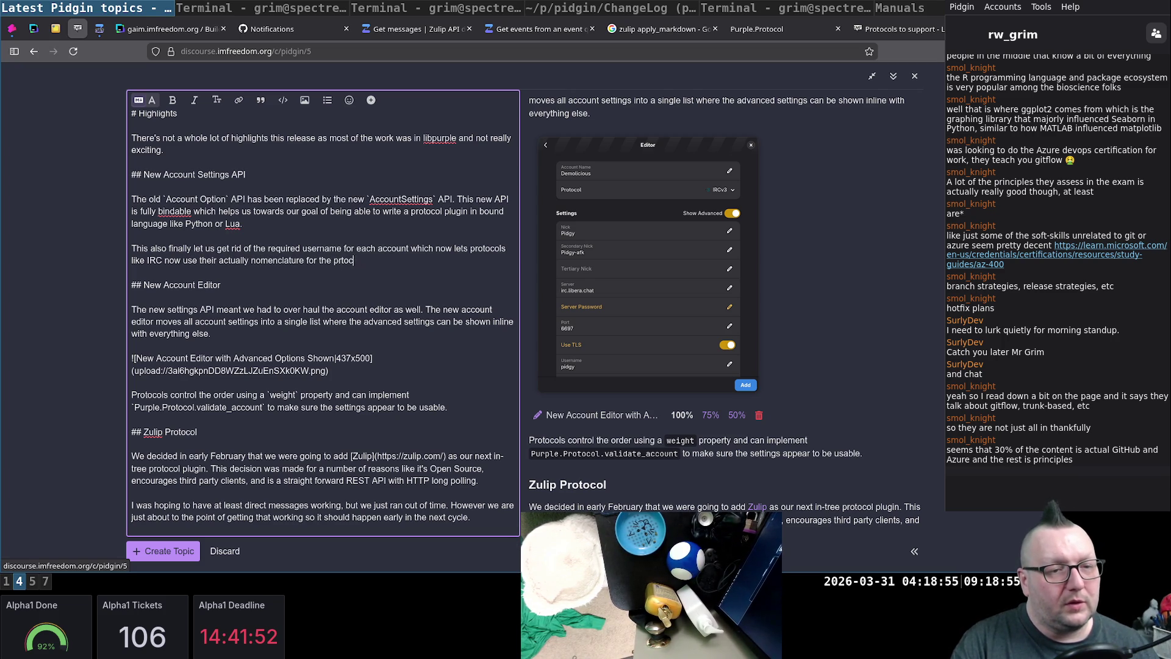
key(BackSpace)
key(BackSpace)
key(BackSpace)
text(rotocol)
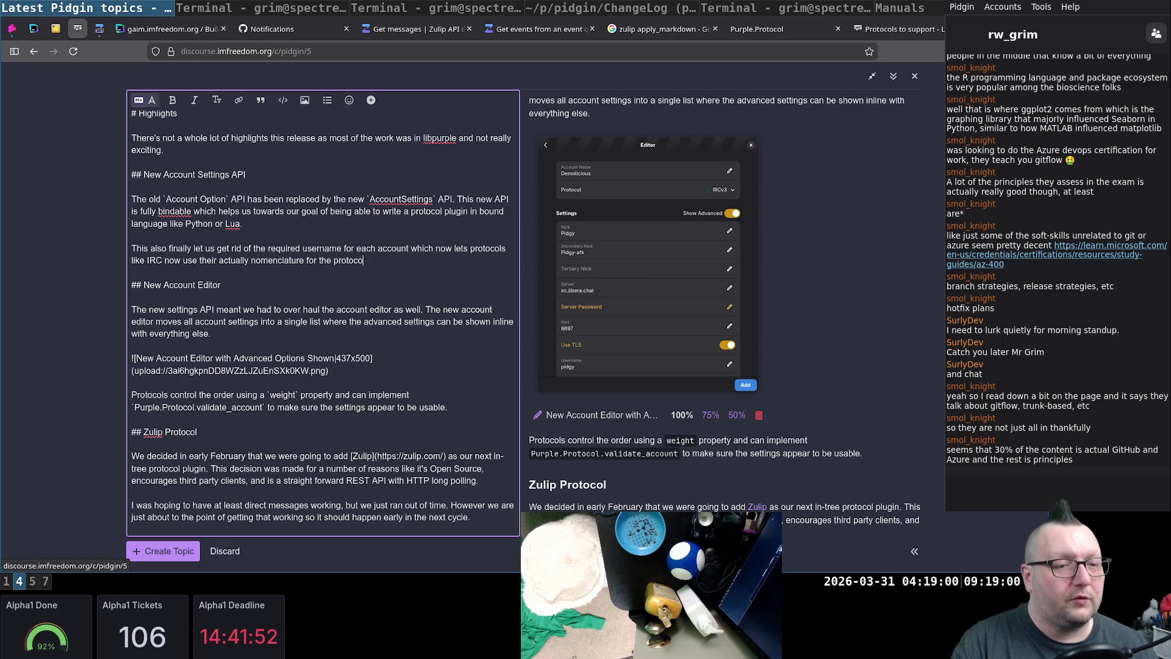
key(BackSpace)
key(BackSpace)
key(BackSpace)
key(BackSpace)
key(BackSpace)
key(BackSpace)
text(r )
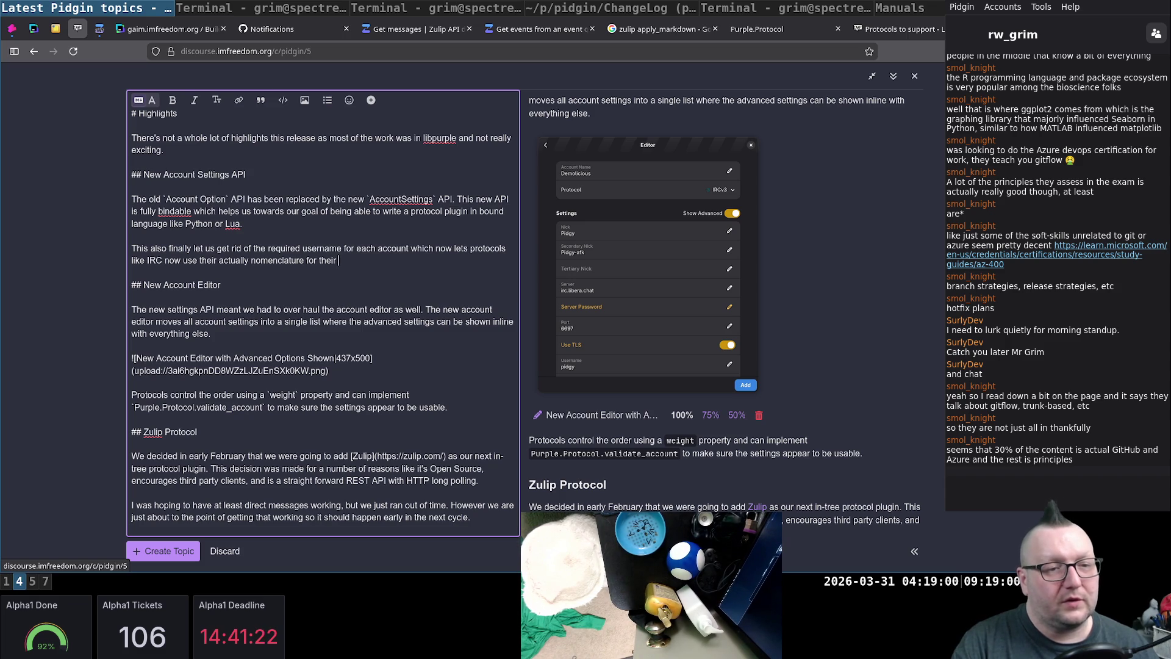
text(cco)
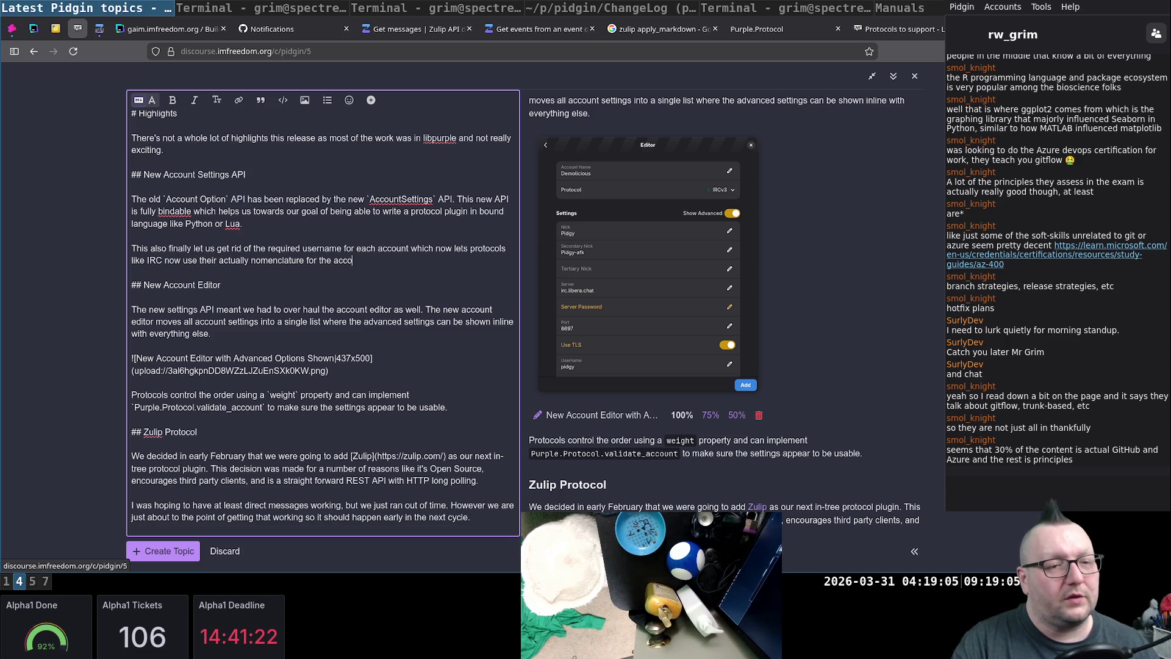
text(unt settings.)
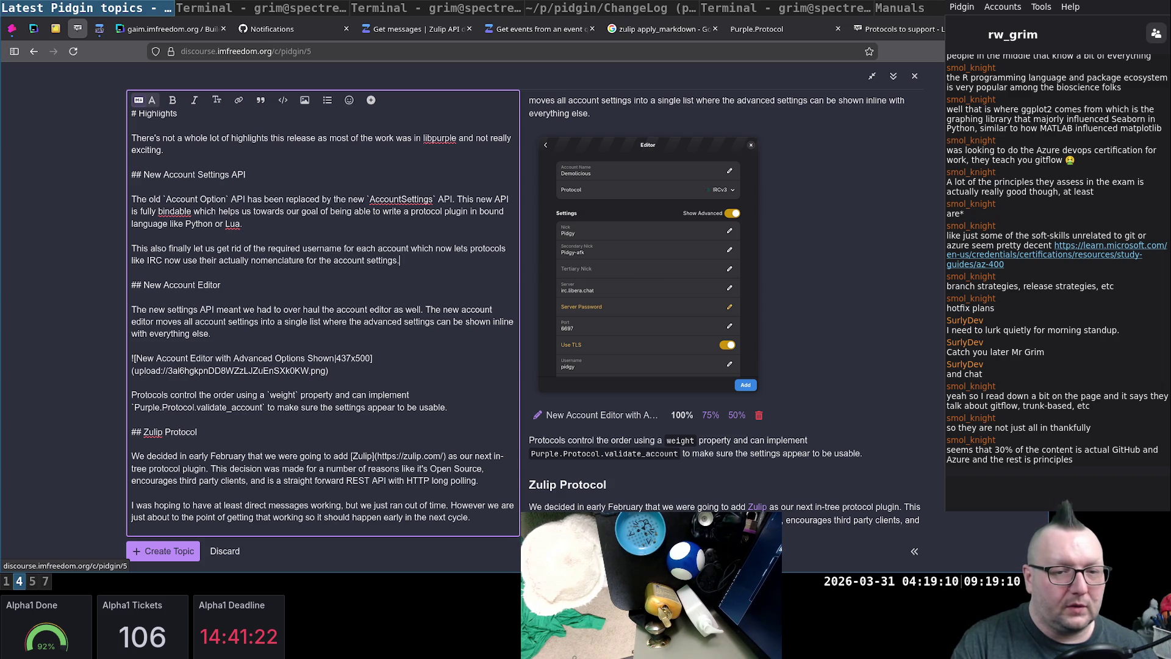
text( Y)
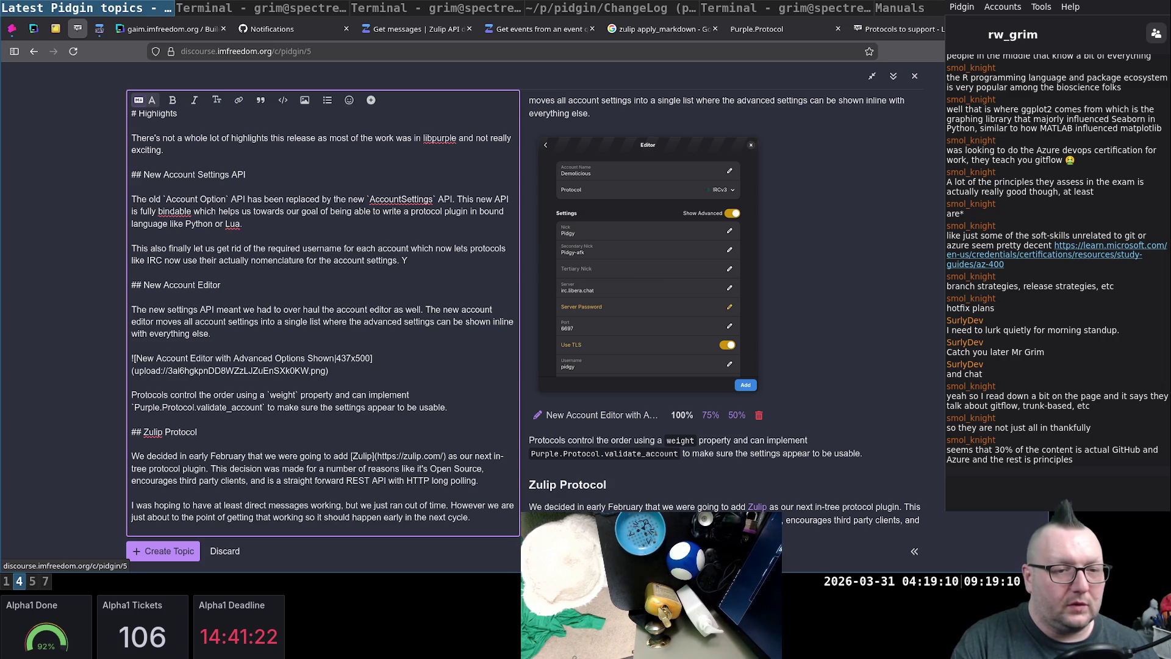
key(BackSpace)
text(There is an )
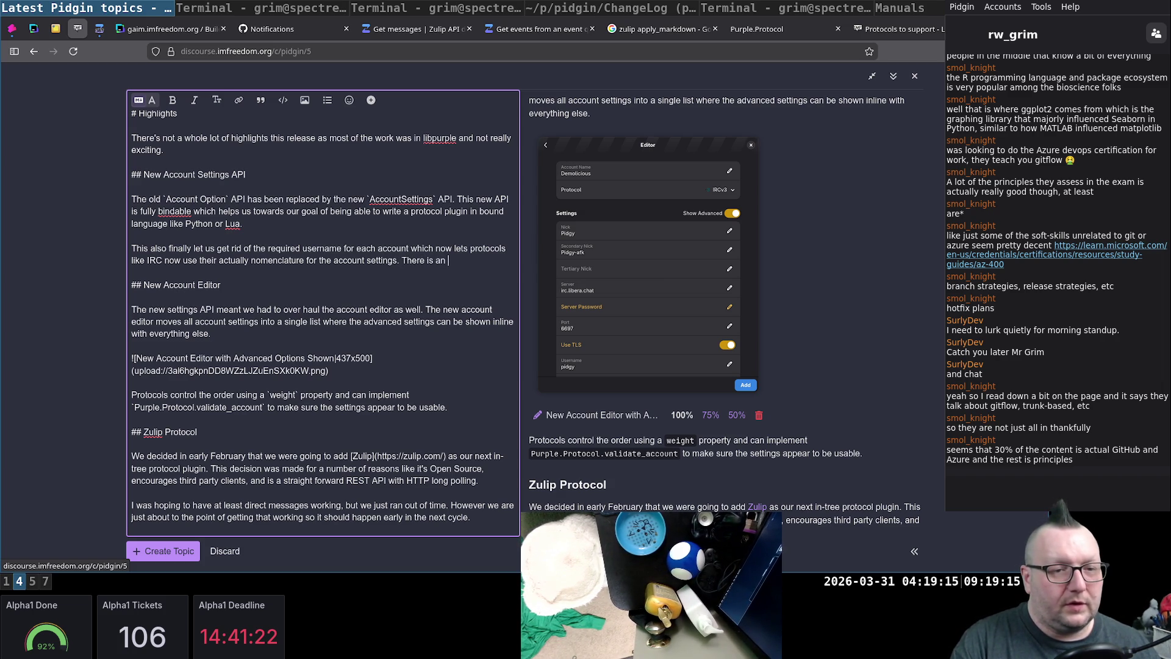
text(examplk)
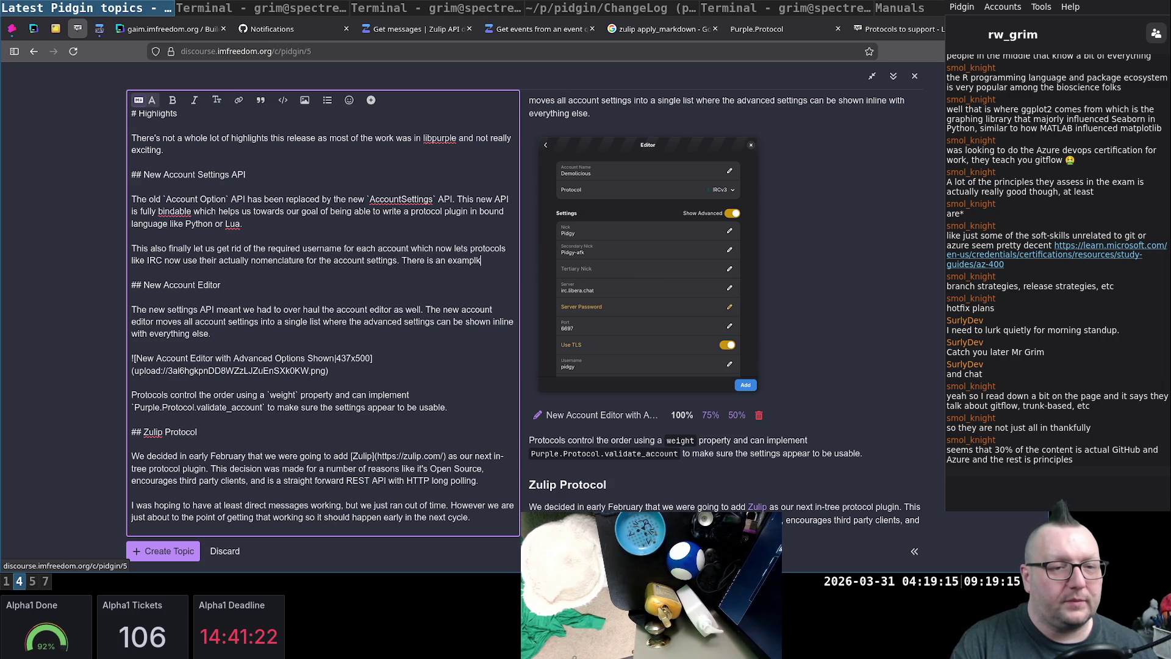
Append the sentence saying the screenshot below shows IRC's nick field, not confused with IRC's username setting
key(BackSpace)
key(BackSpace)
key(BackSpace)
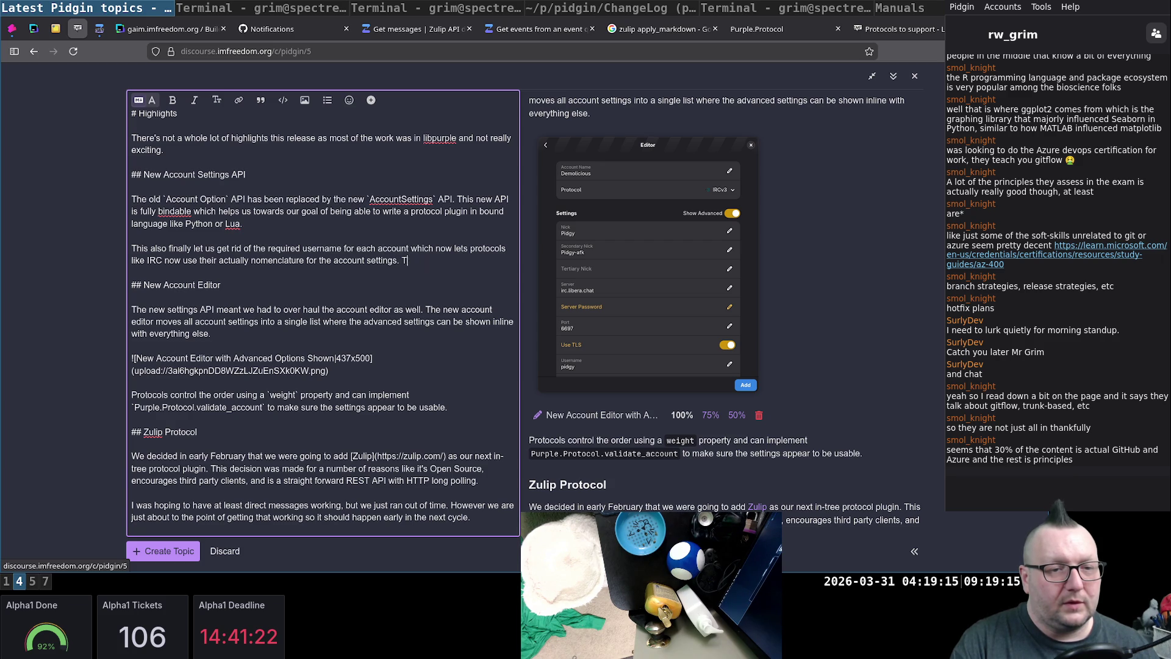
text(he screen sh)
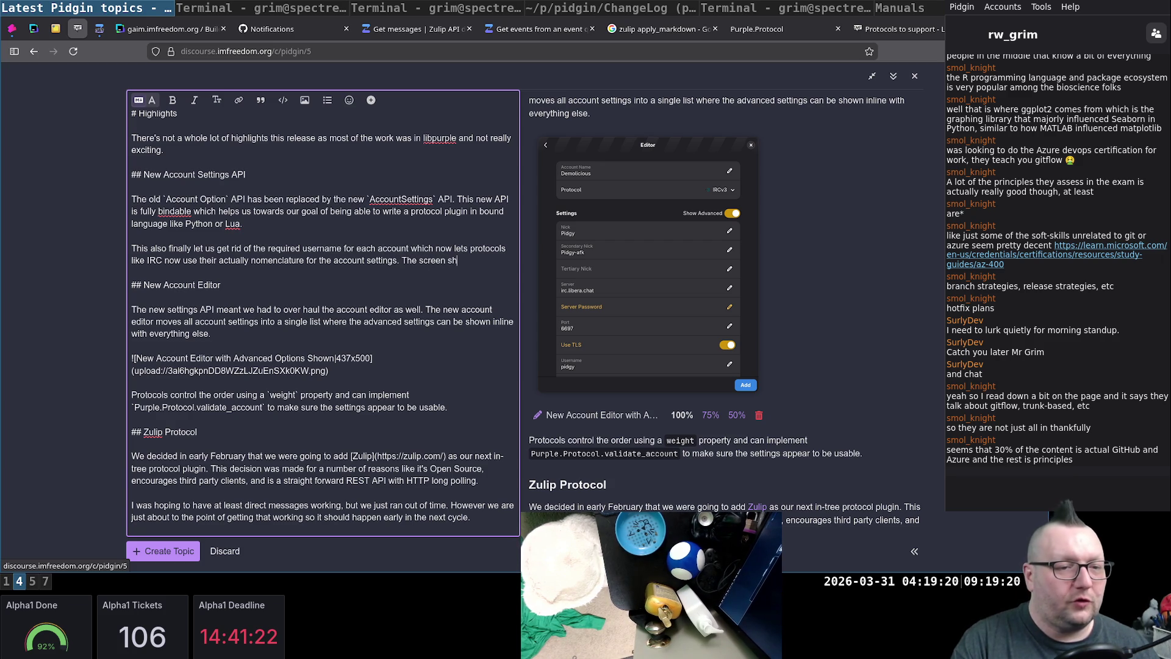
text(ot in the `New)
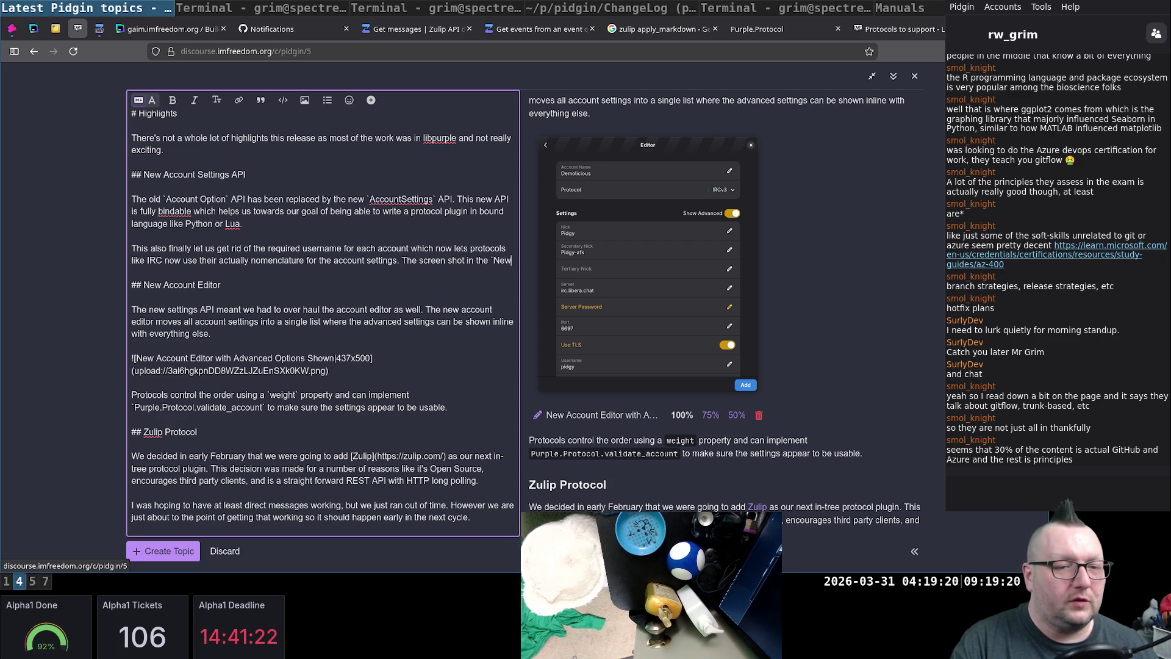
text( Account E)
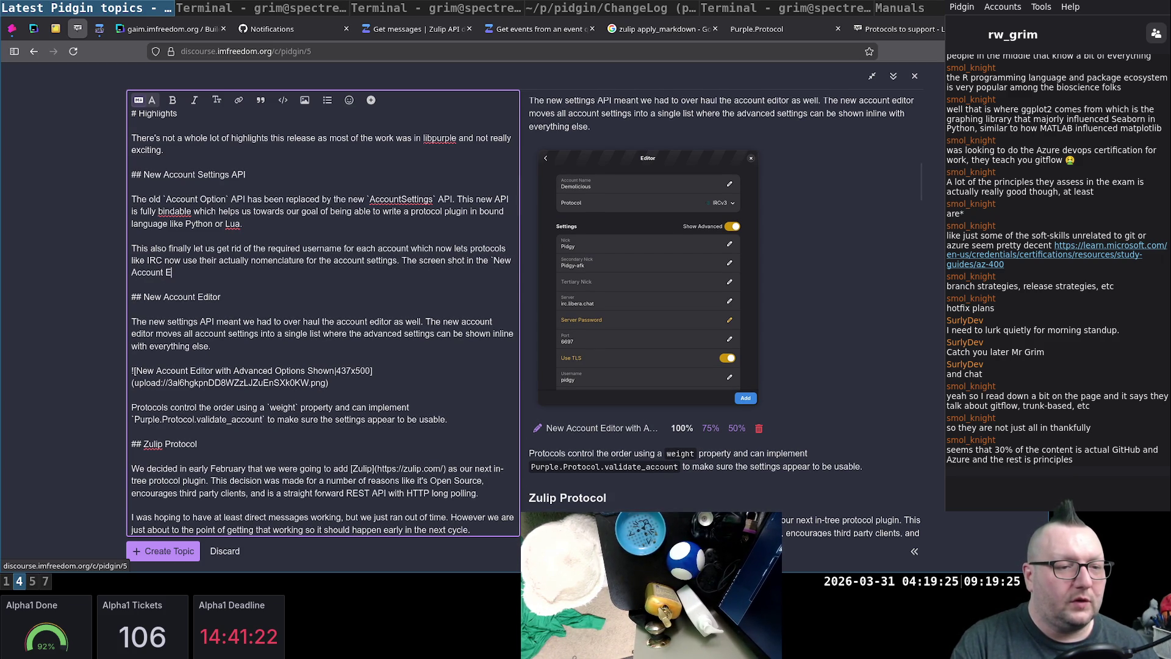
text(ditor` entry)
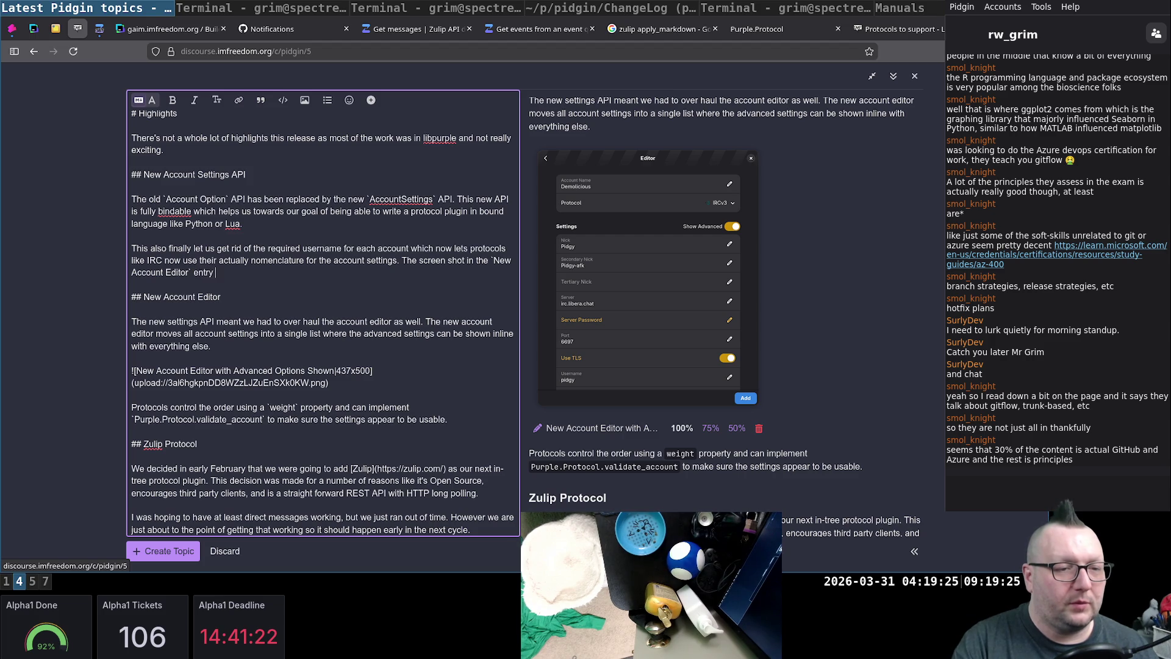
key(BackSpace)
key(BackSpace)
key(BackSpace)
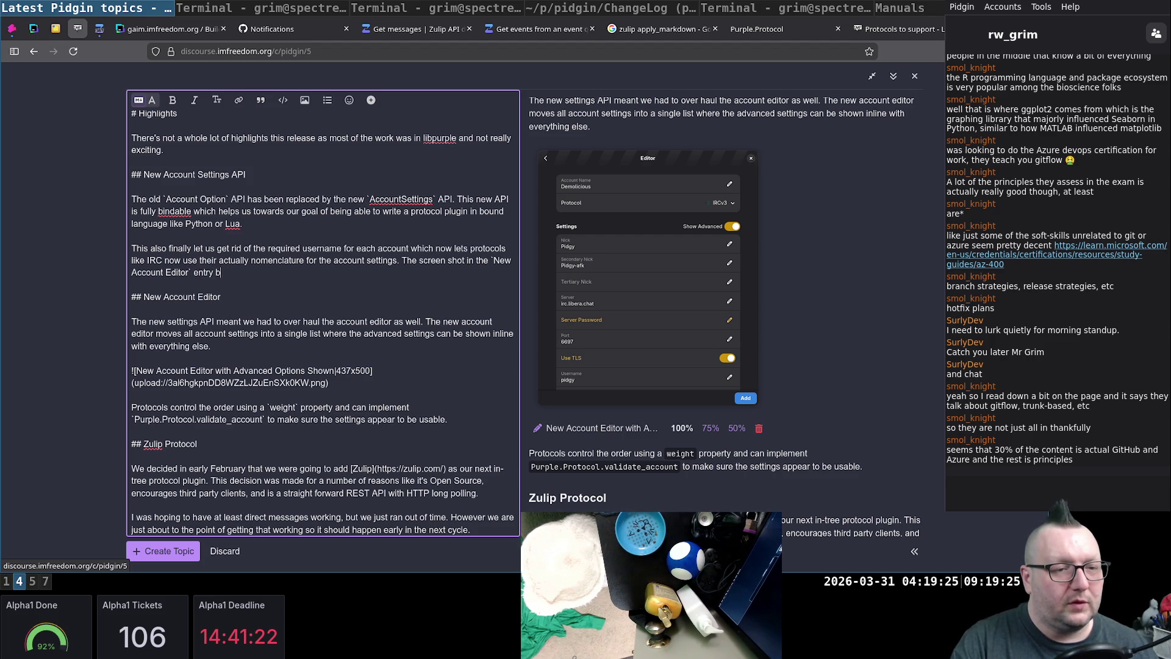
text(elow)
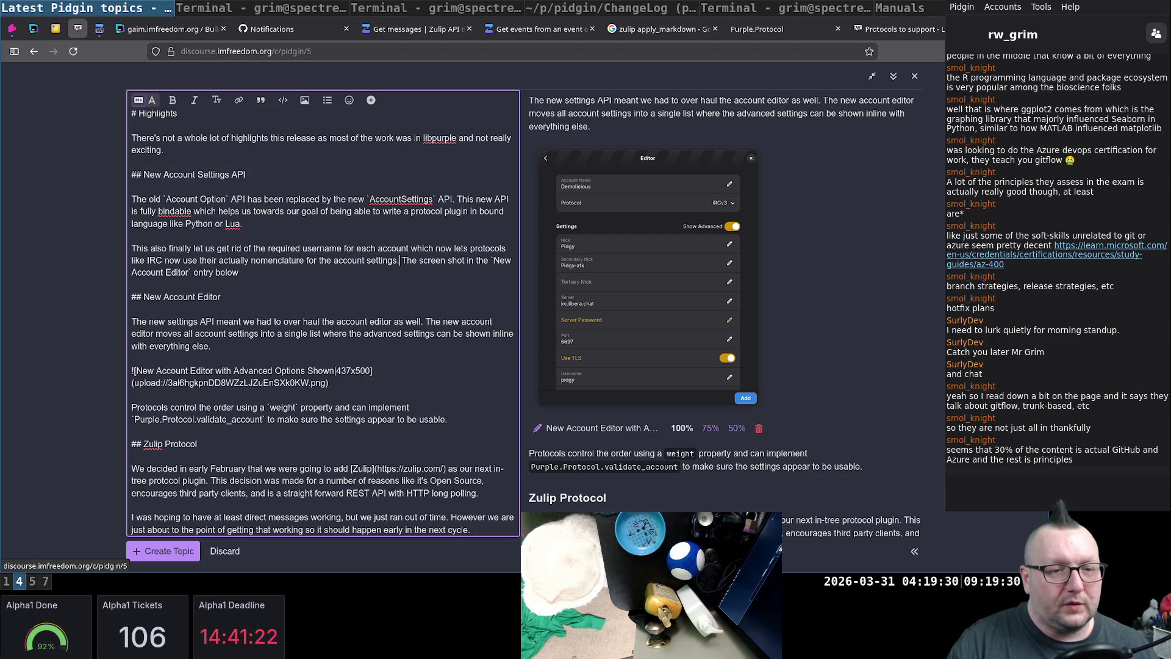
key(Delete)
text(In t)
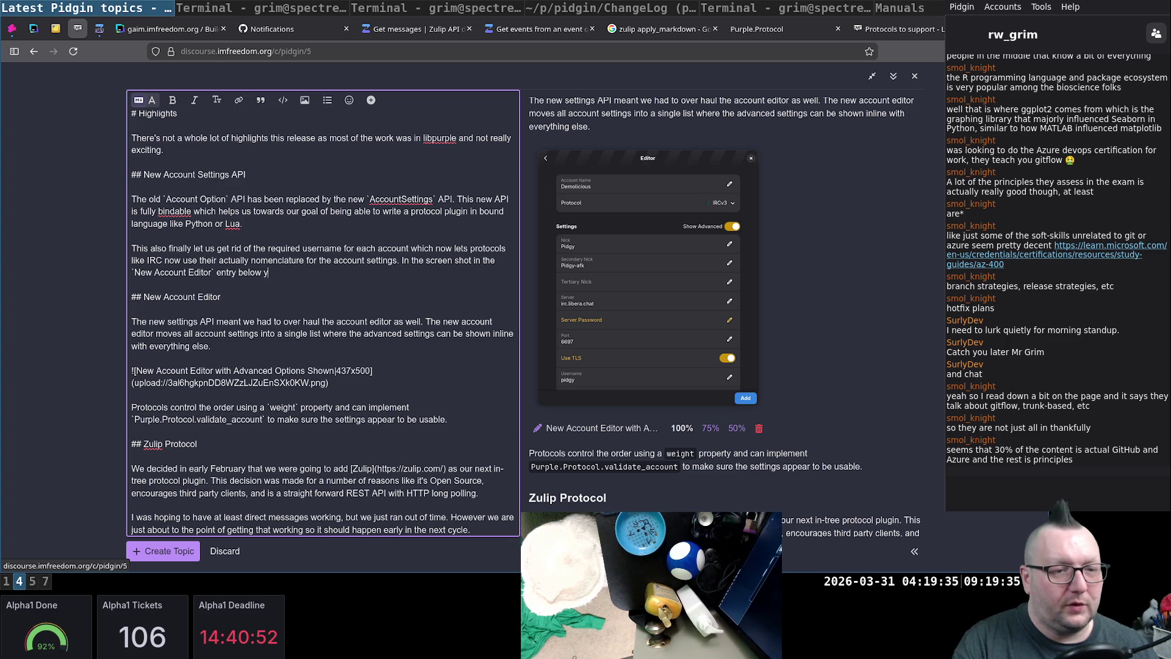
text( you can use tha)
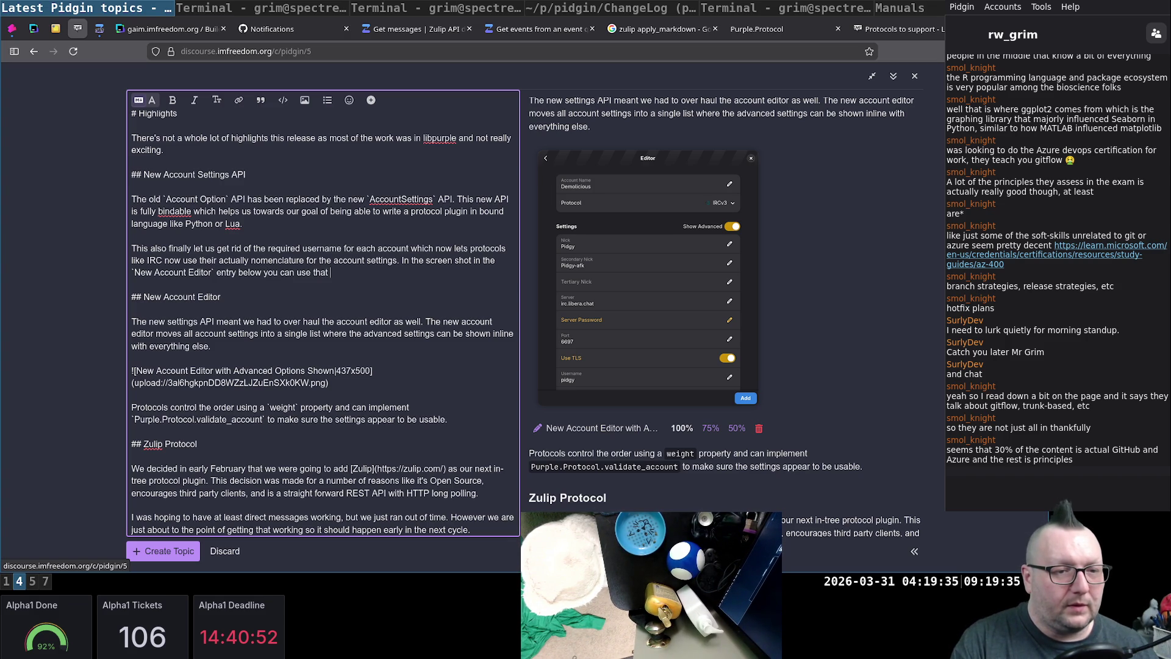
text( the)
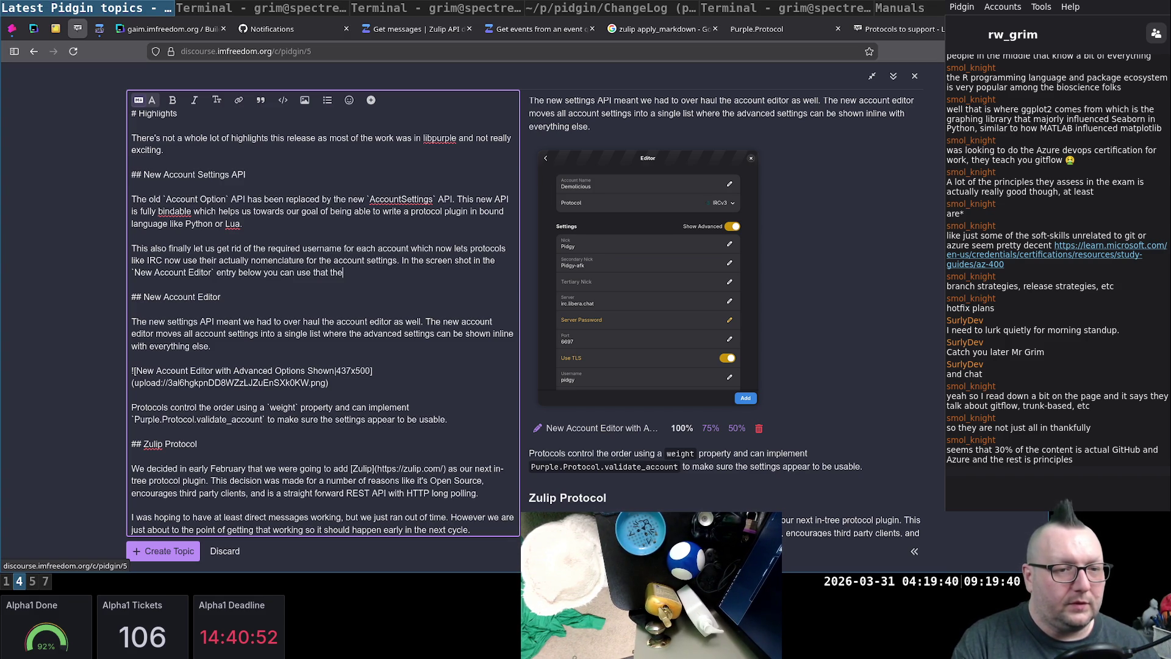
text( user w)
text(ent)
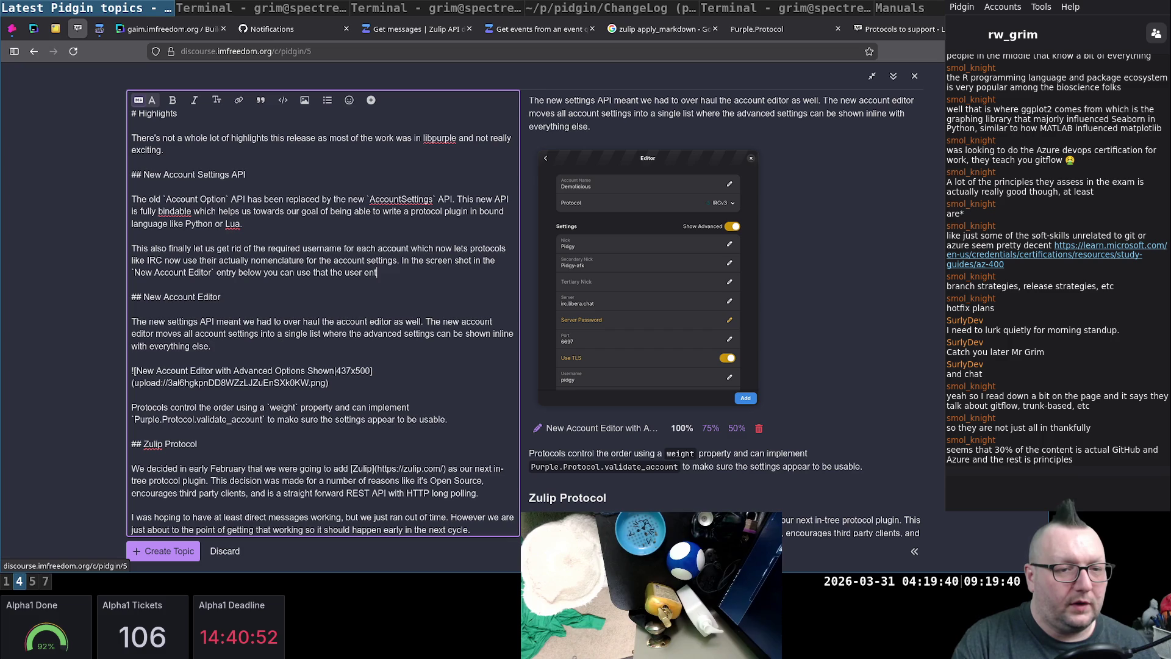
text(ers)
text( a `nick)
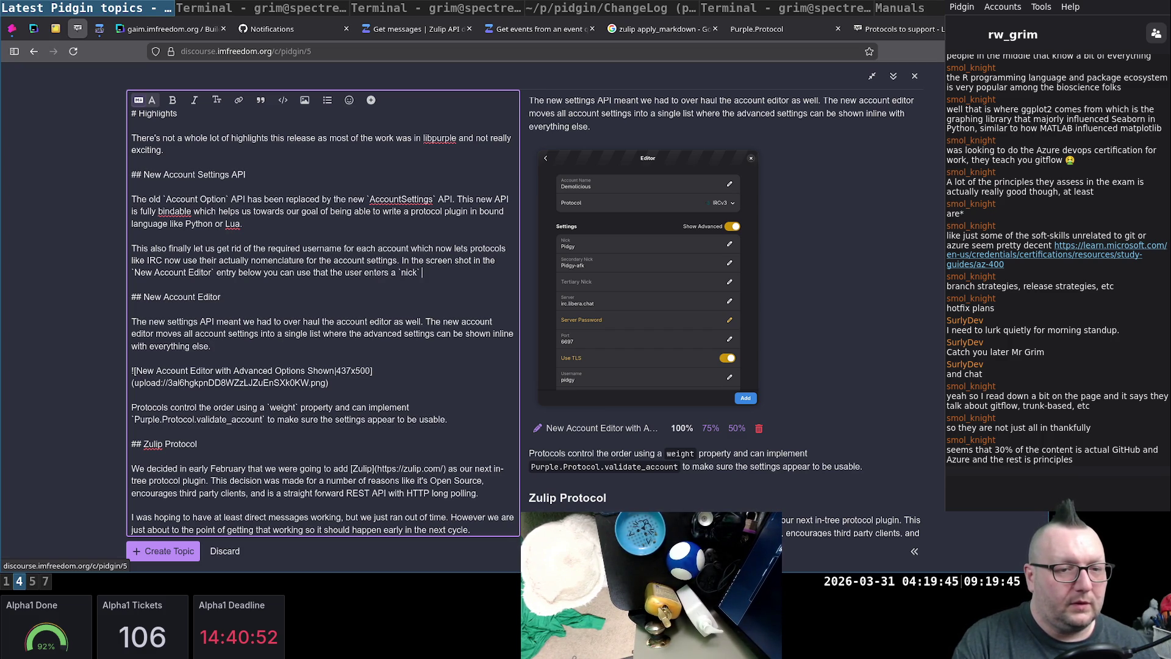
text(ich )
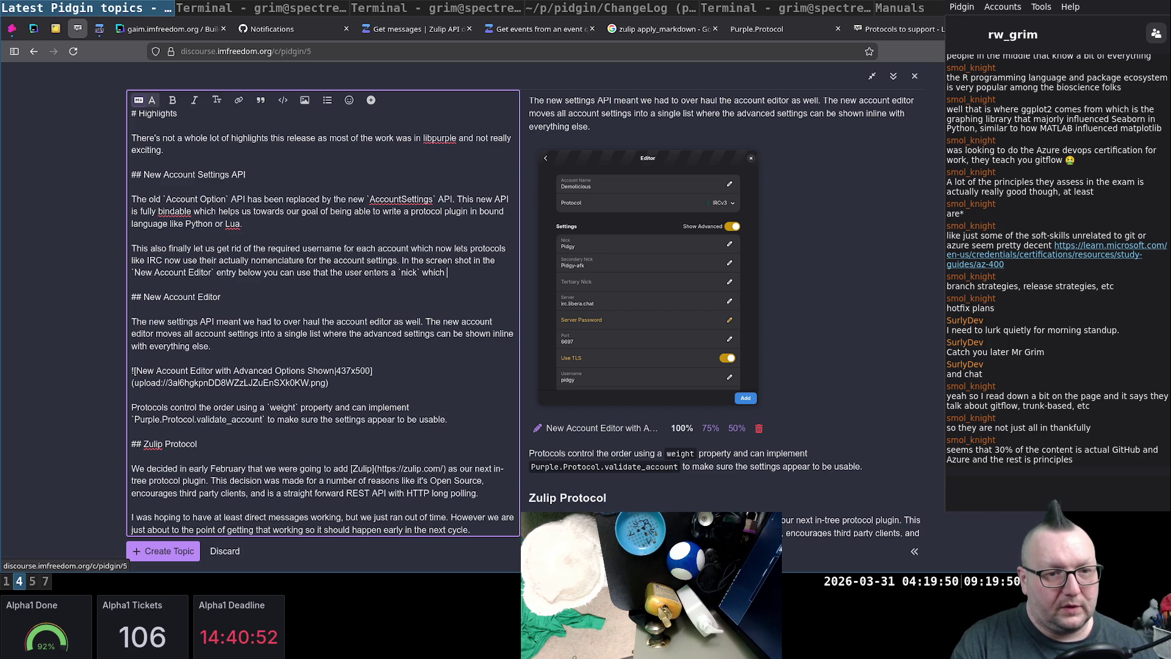
text(is the correct )
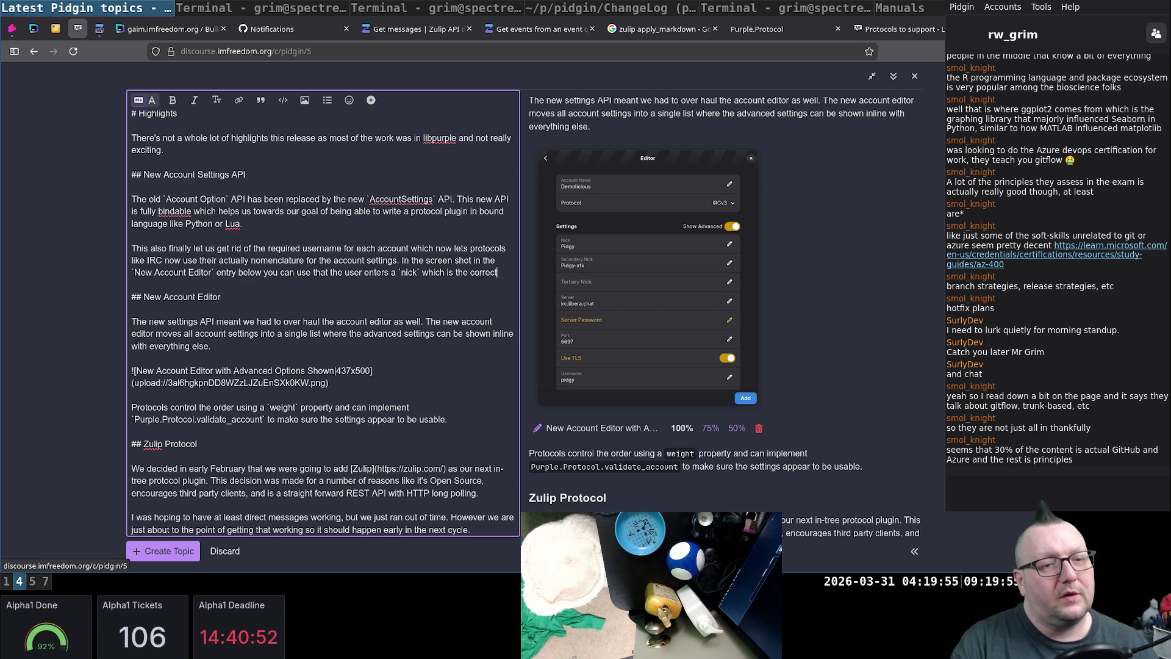
text(term forIRC )
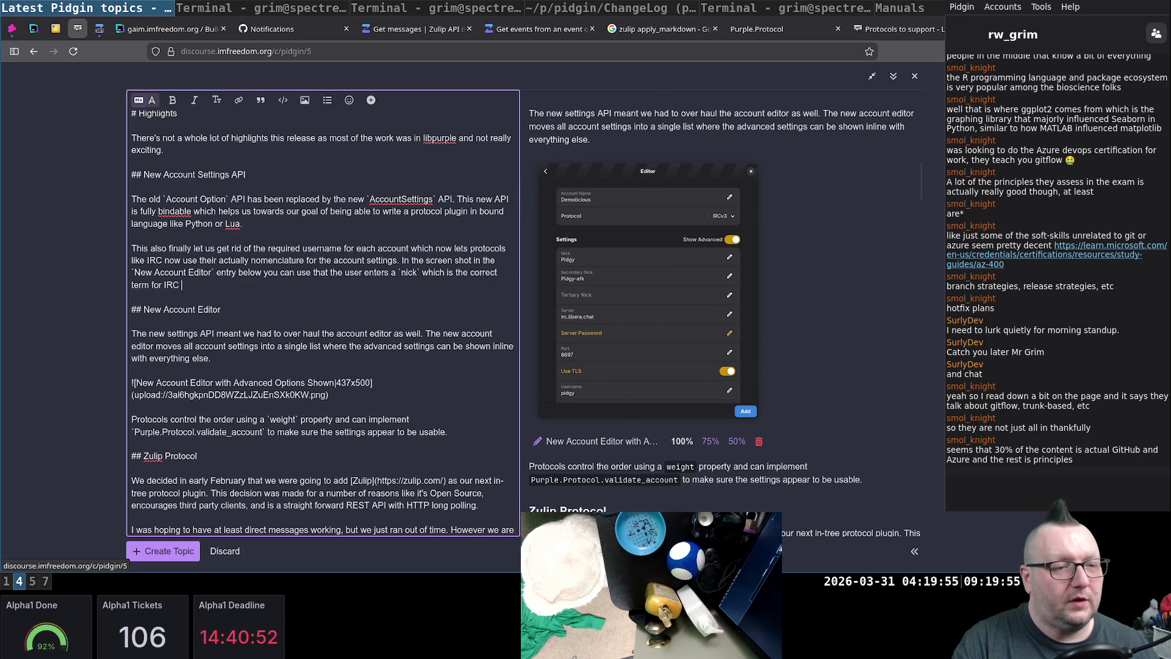
text(and will no lon)
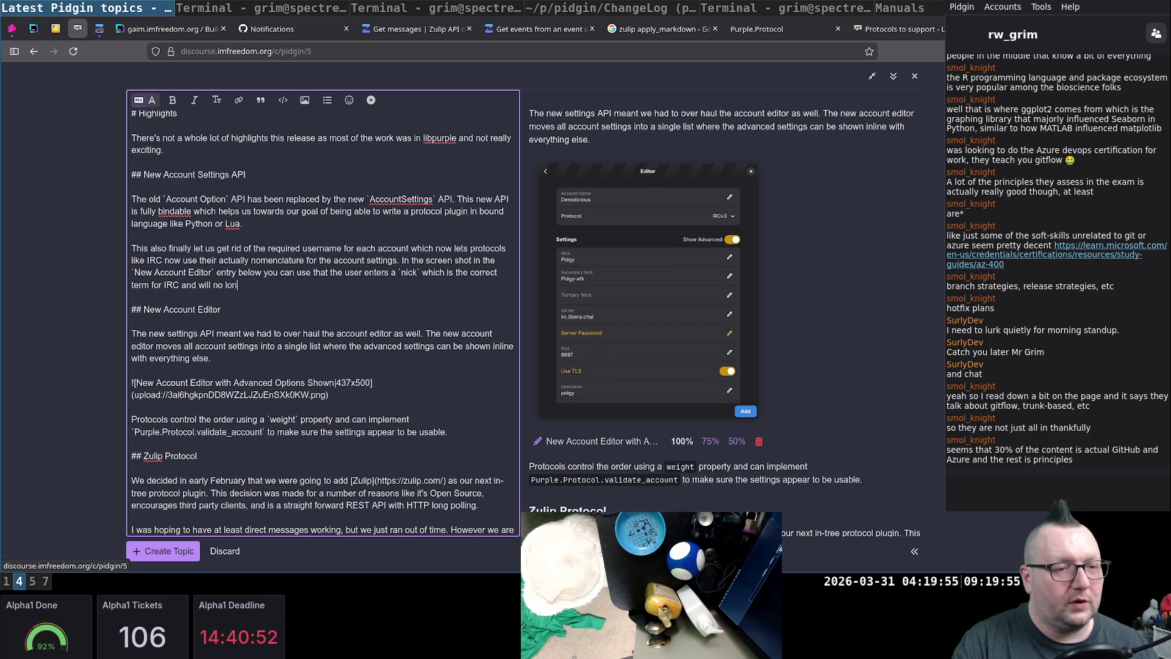
text(g be configure)
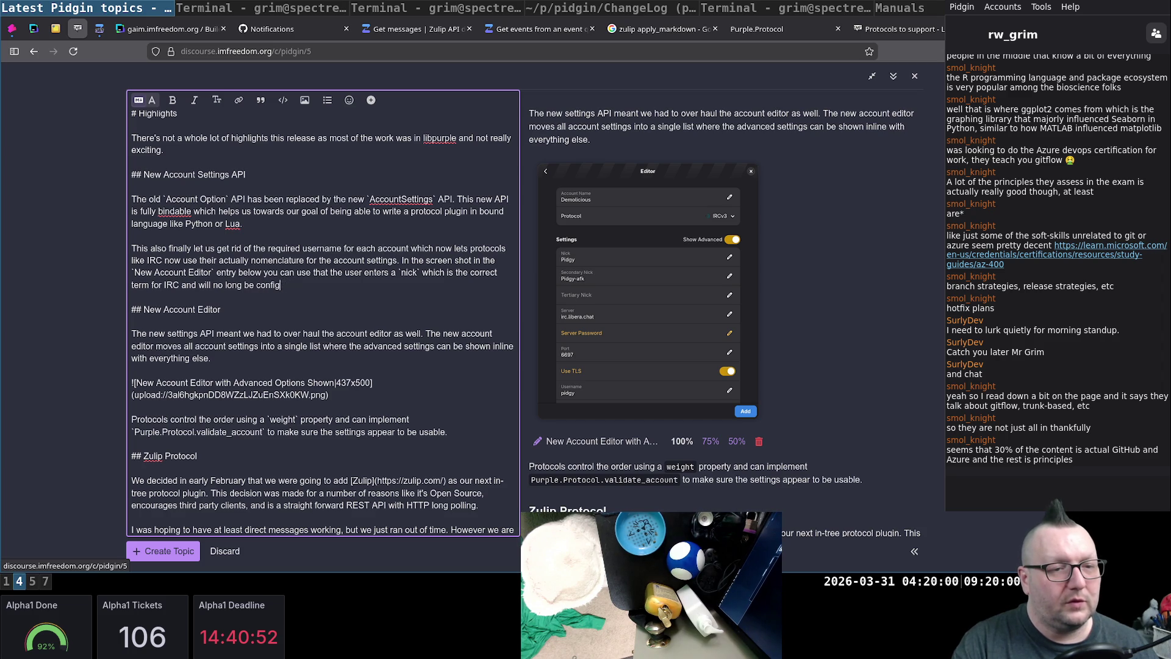
key(BackSpace)
key(BackSpace)
text(used with the )
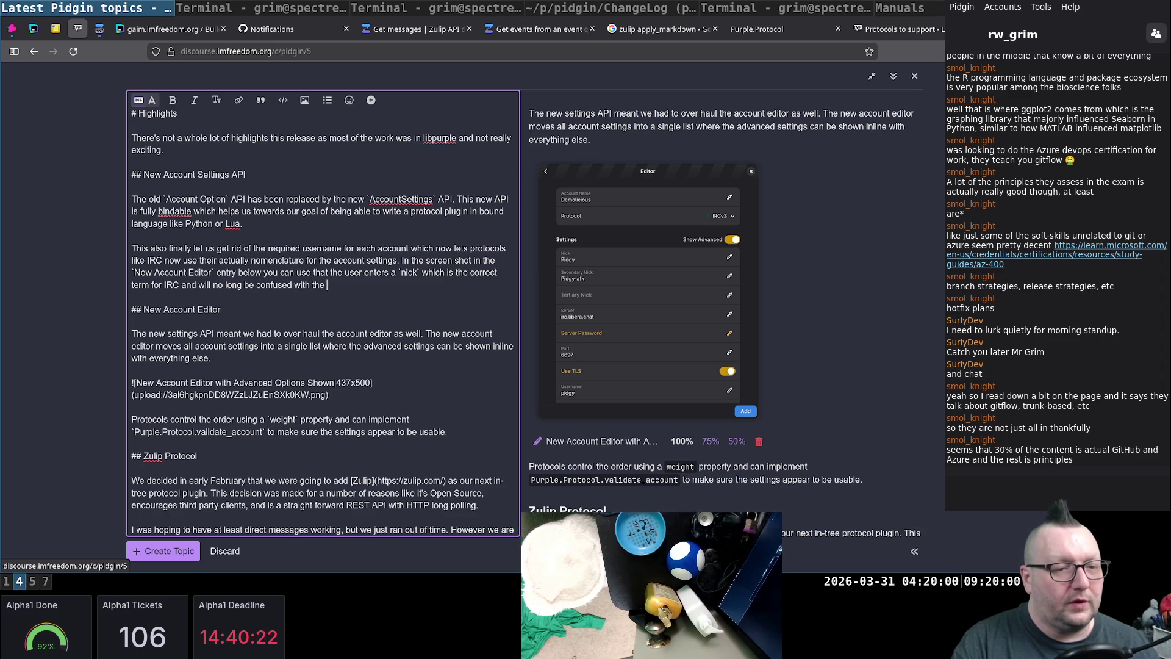
text(`username` sett)
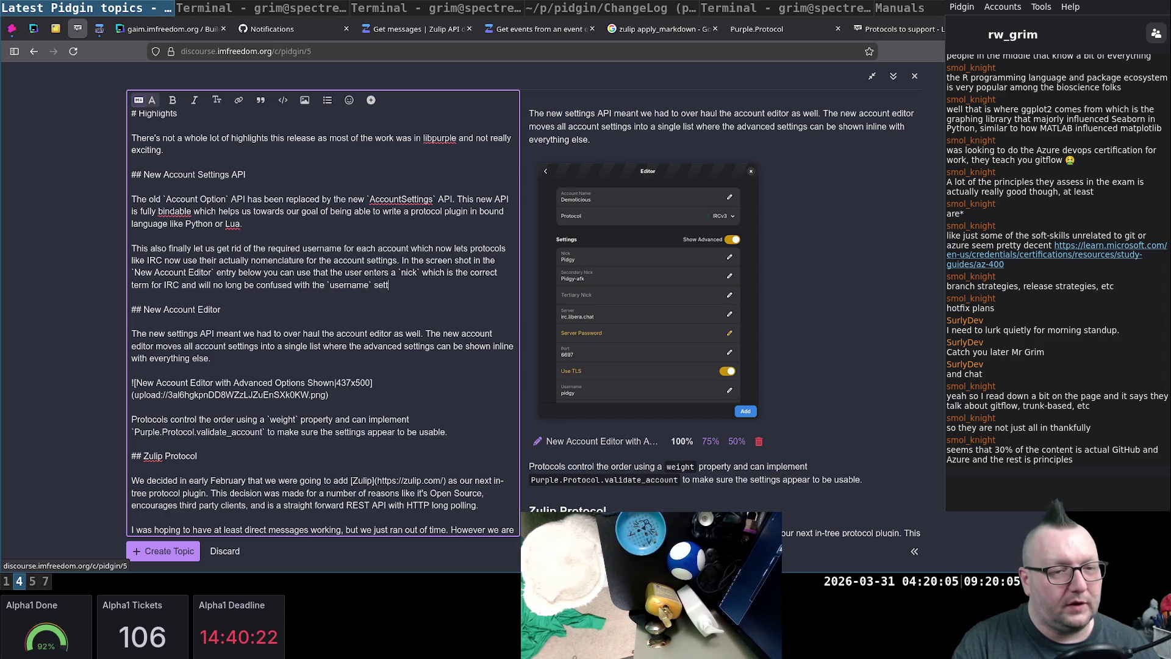
text(ing that IRC asl)
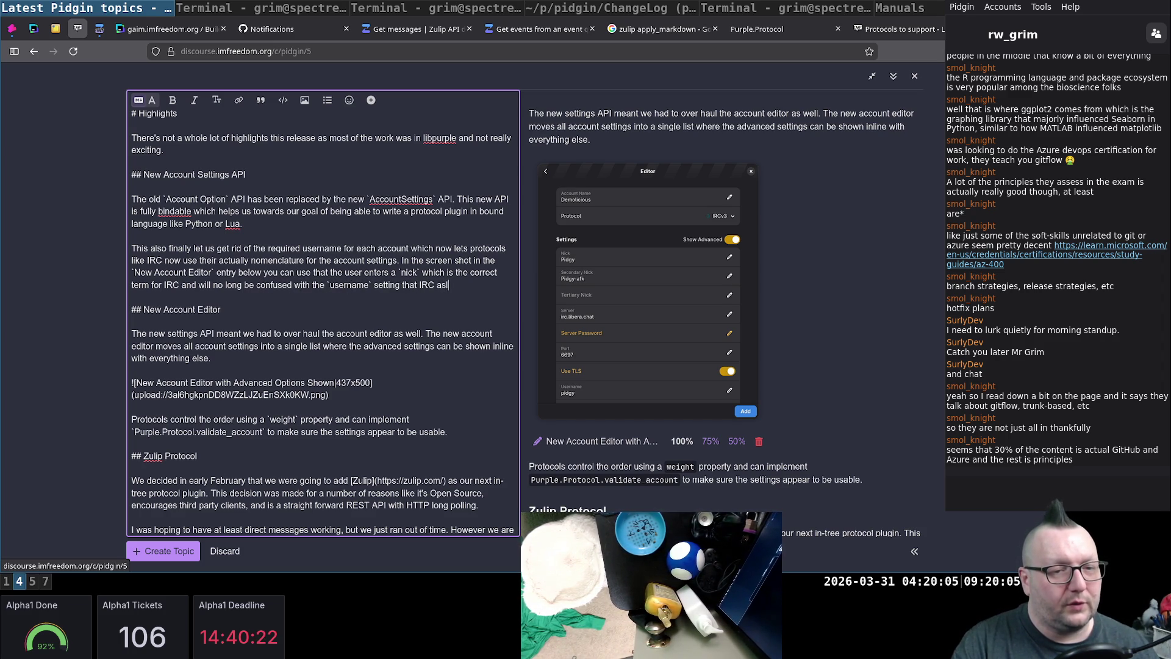
key(BackSpace)
key(BackSpace)
text(lso has.)
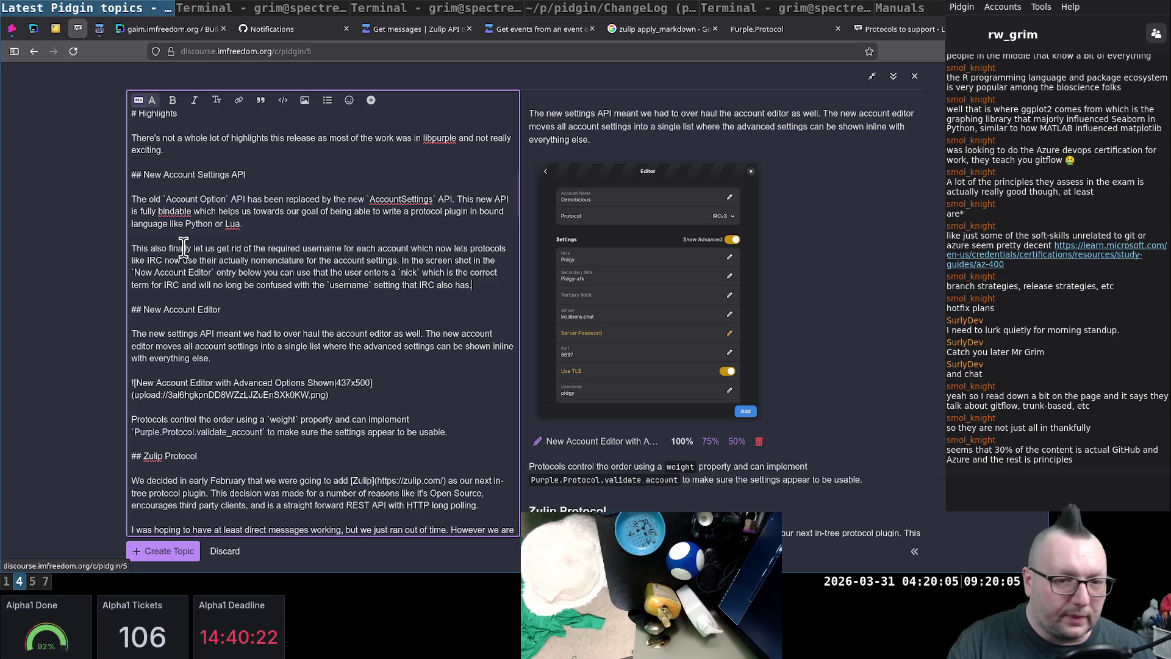
scroll(245, 252, down, 2)
scroll(249, 219, down, 1)
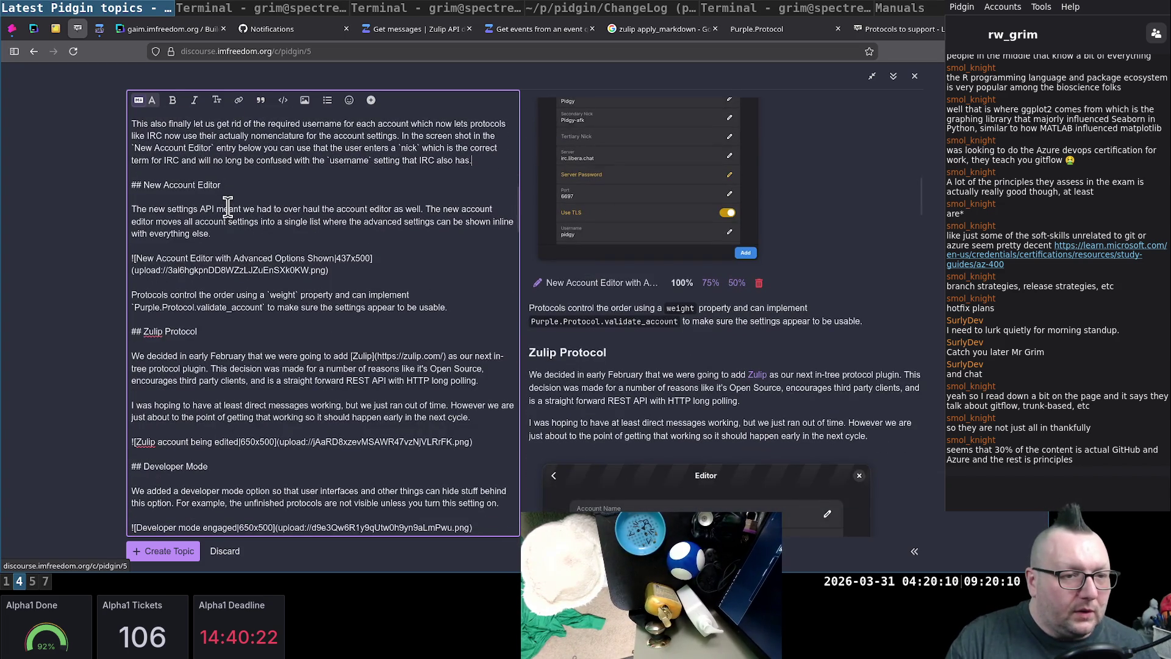
scroll(228, 203, down, 3)
scroll(201, 195, down, 1)
scroll(204, 197, down, 1)
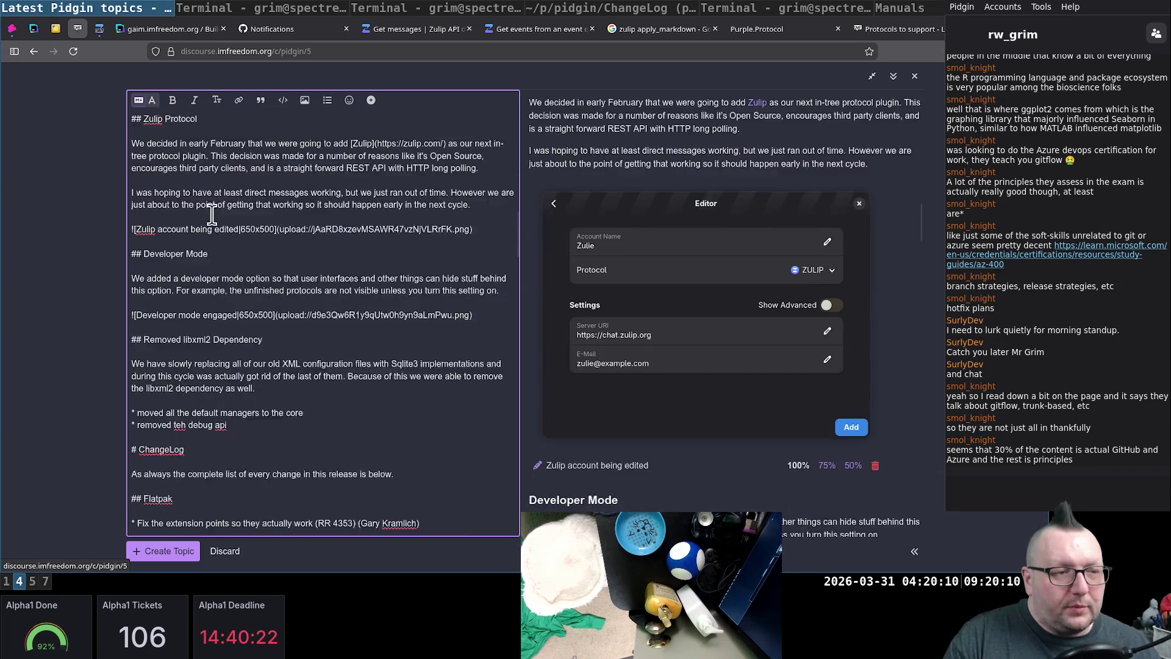
scroll(210, 217, down, 3)
scroll(221, 220, down, 1)
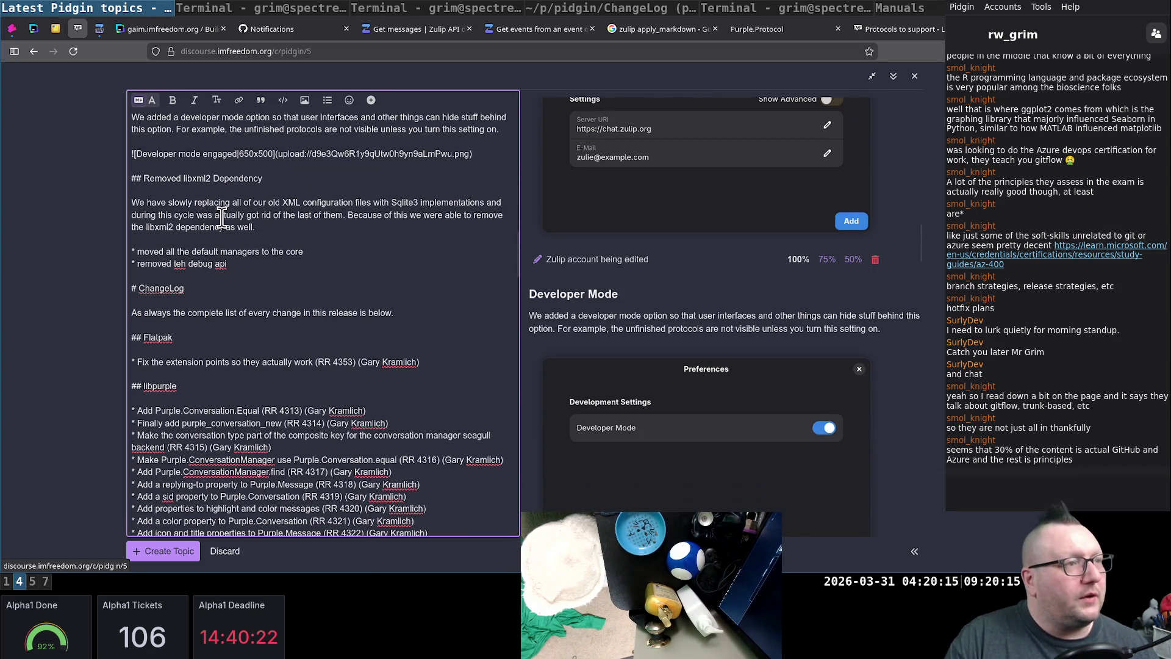
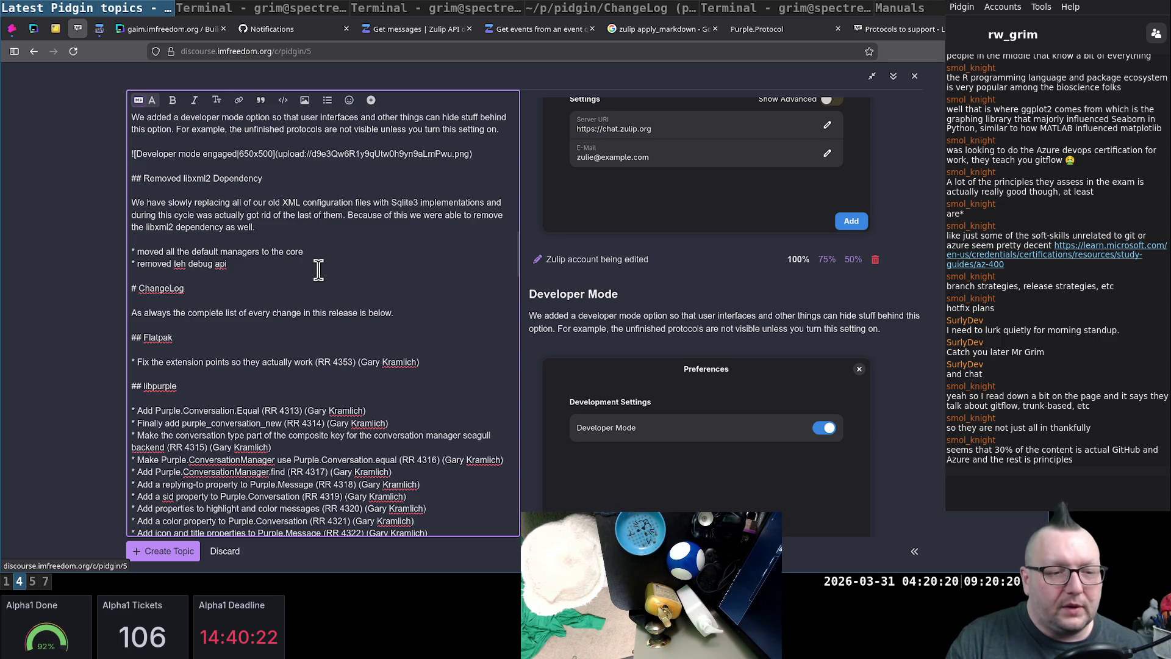
scroll(376, 288, up, 2)
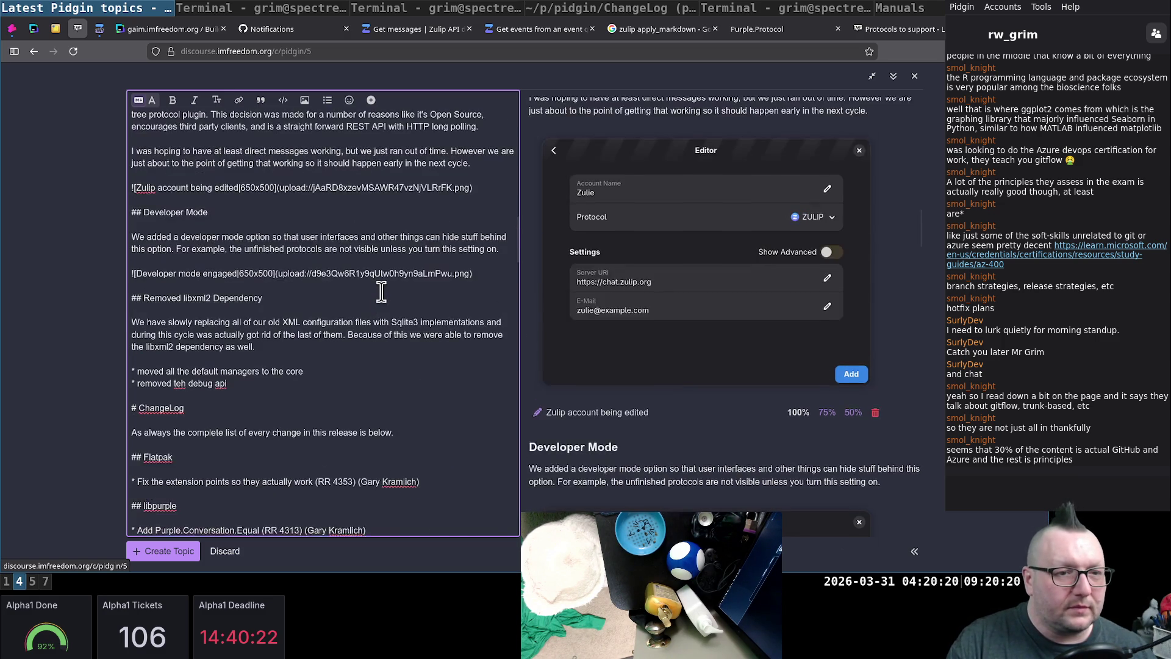
scroll(380, 291, up, 2)
scroll(382, 293, up, 1)
scroll(382, 293, up, 3)
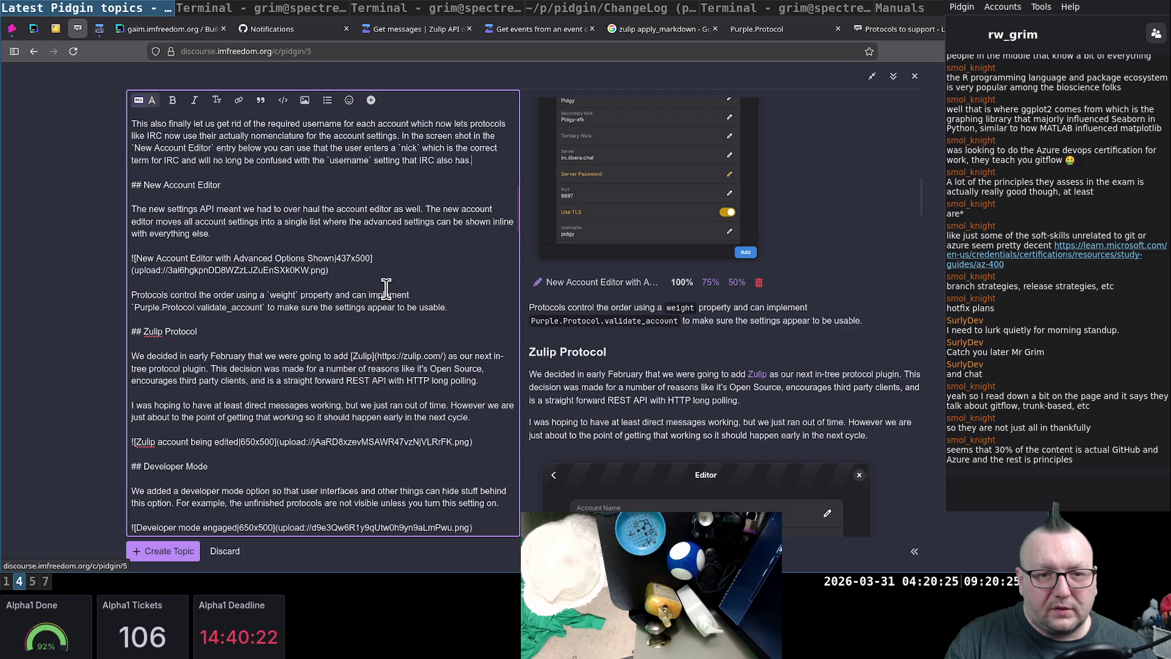
scroll(386, 289, down, 3)
scroll(387, 289, down, 3)
scroll(361, 304, down, 2)
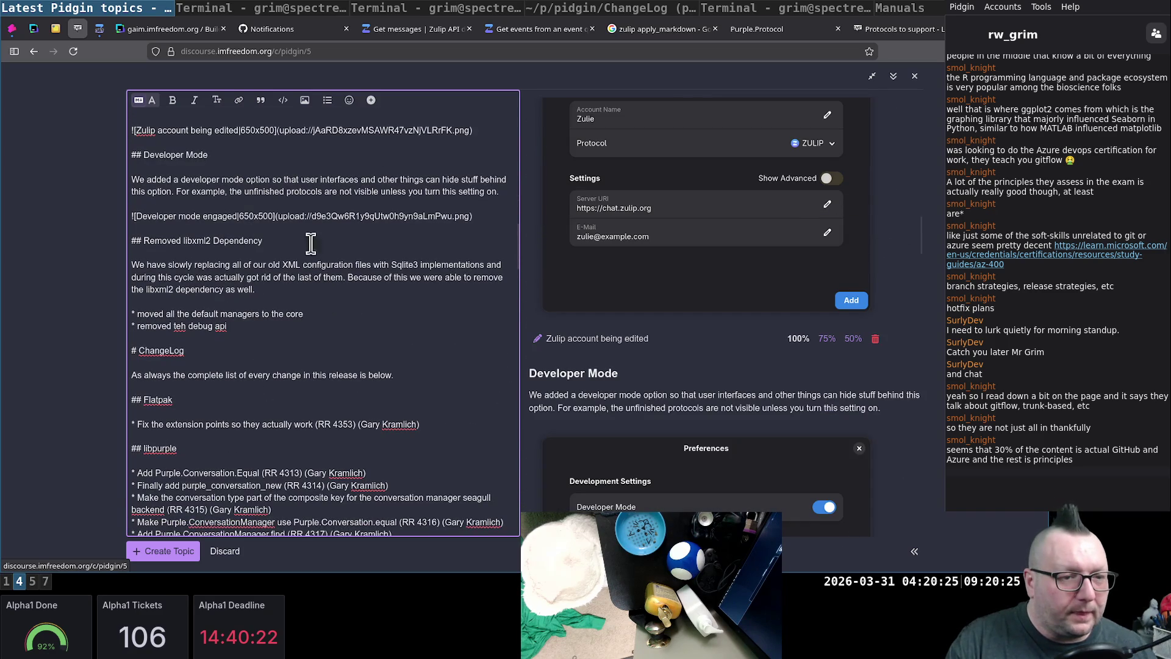
Insert a '## Manager Tweaks' heading above the default managers bullets and begin its intro paragraph
click(208, 304)
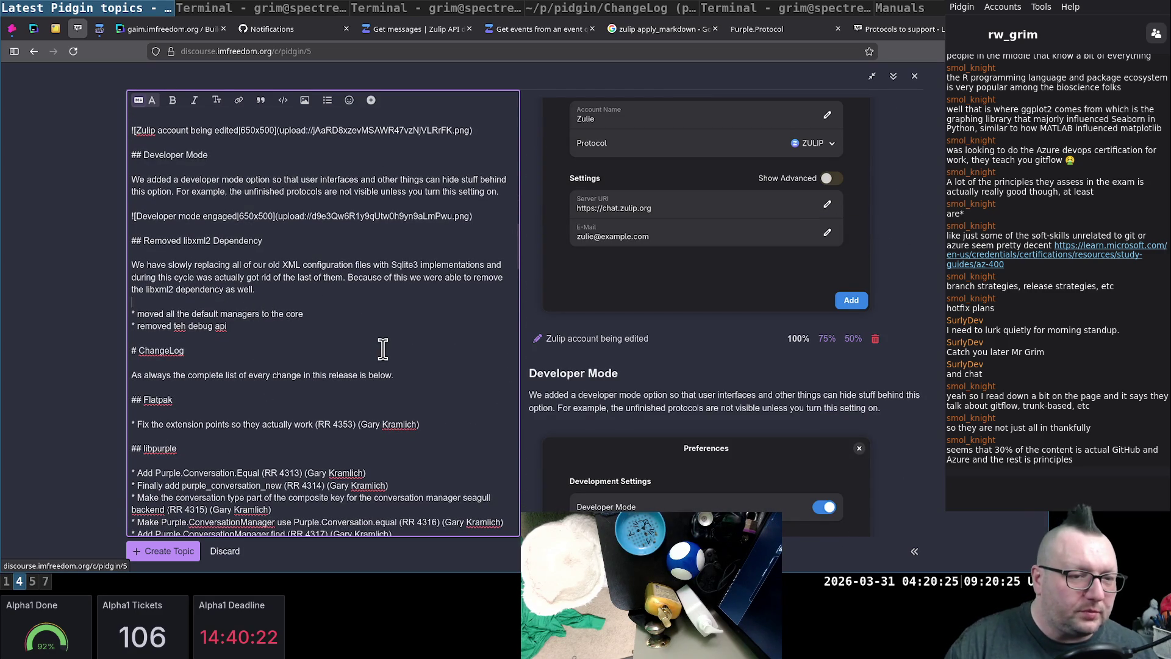
key(Return)
key(Return)
key(Up)
text(## M)
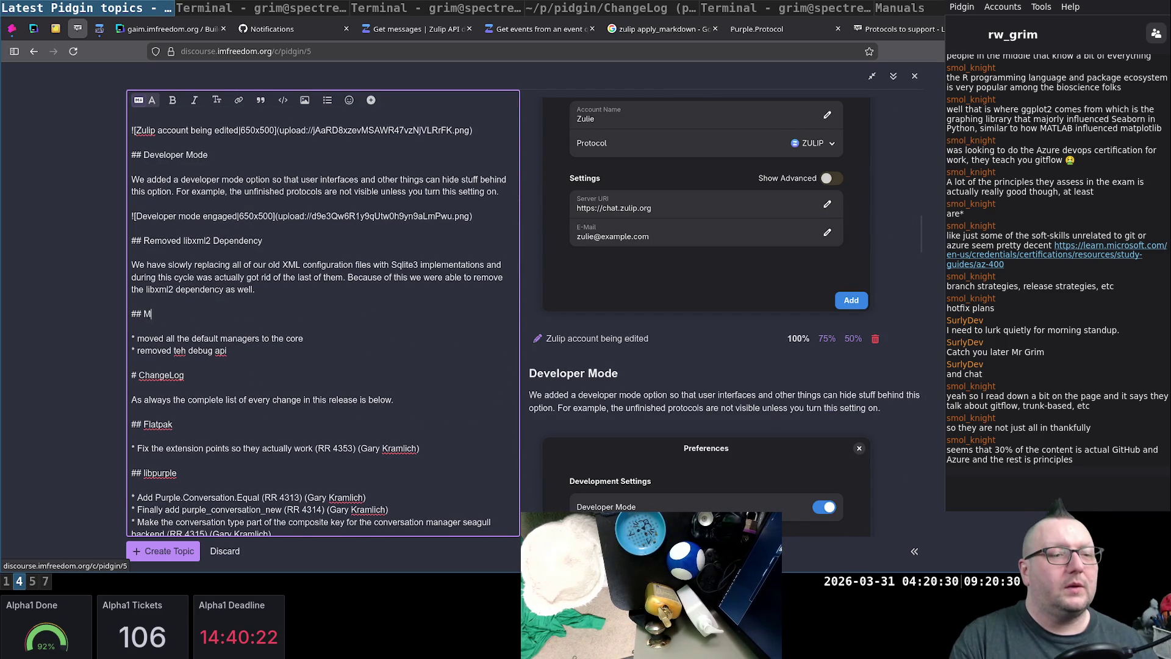
text(anagers)
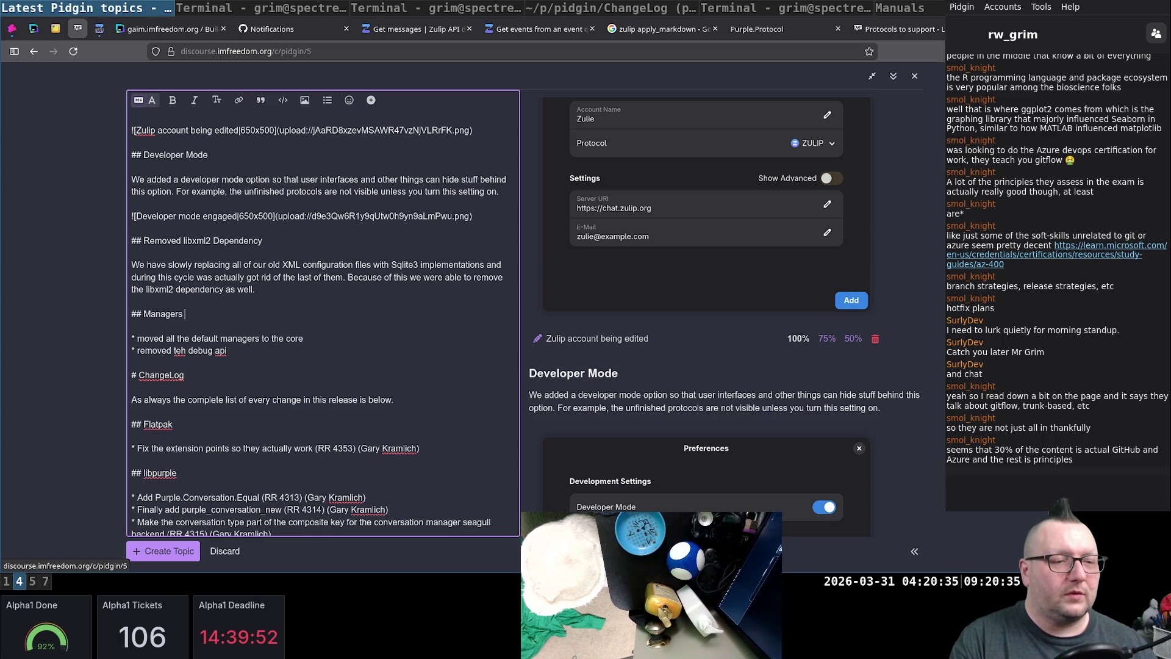
key(BackSpace)
key(BackSpace)
text(T)
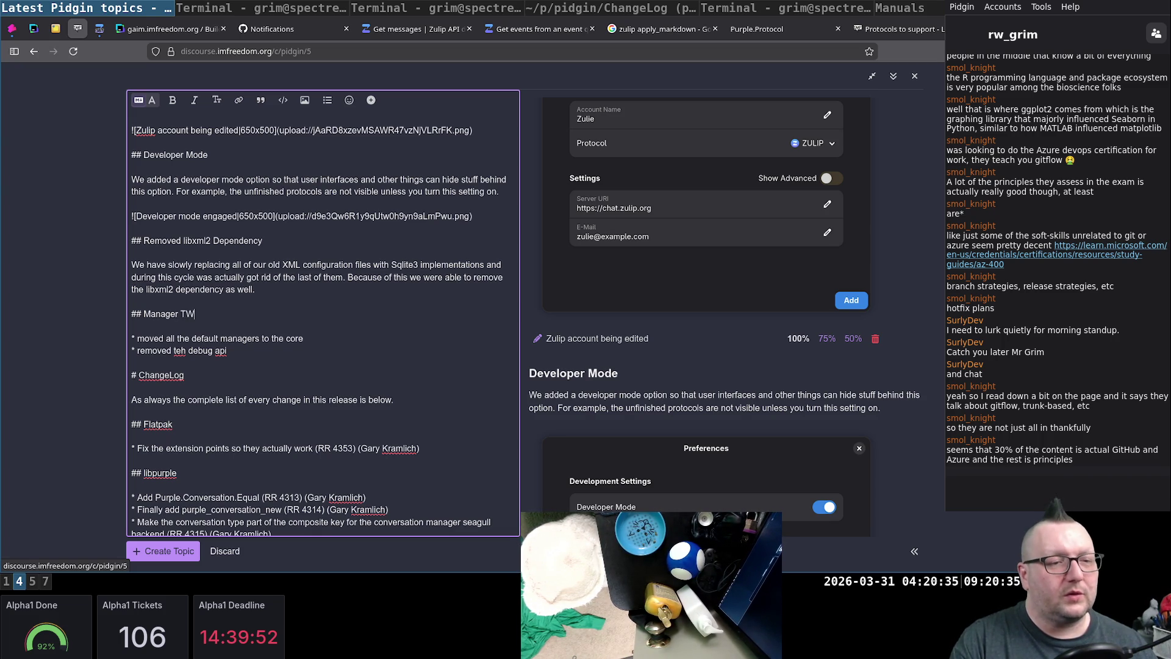
text(weaks)
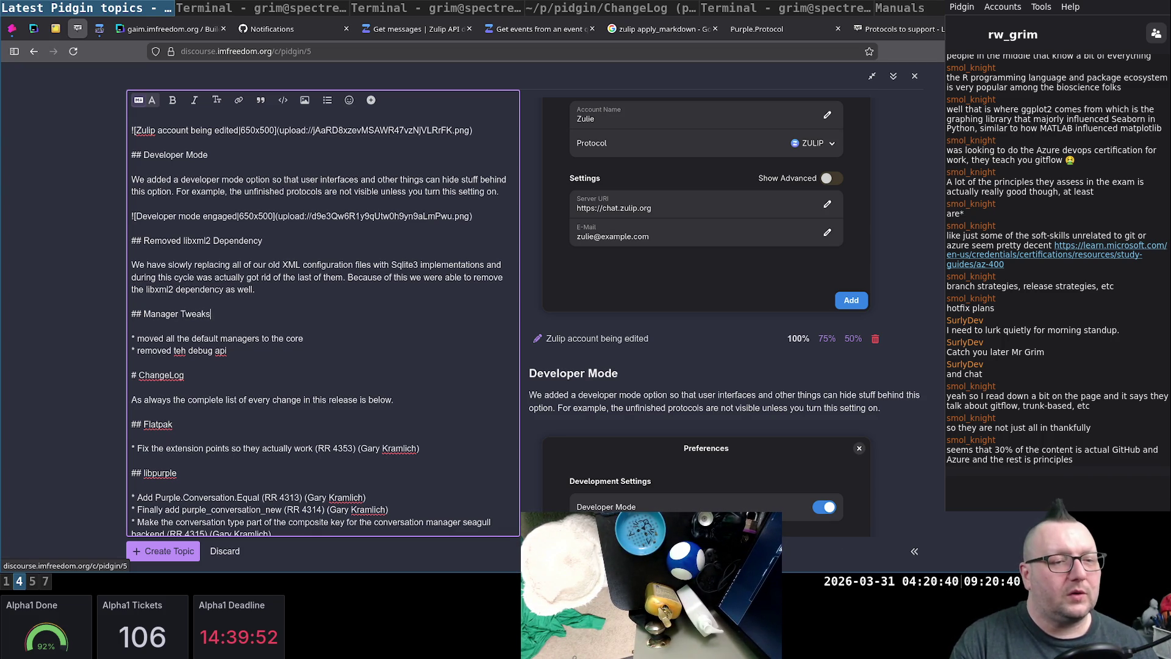
key(Return)
key(Return)
text(The Mna)
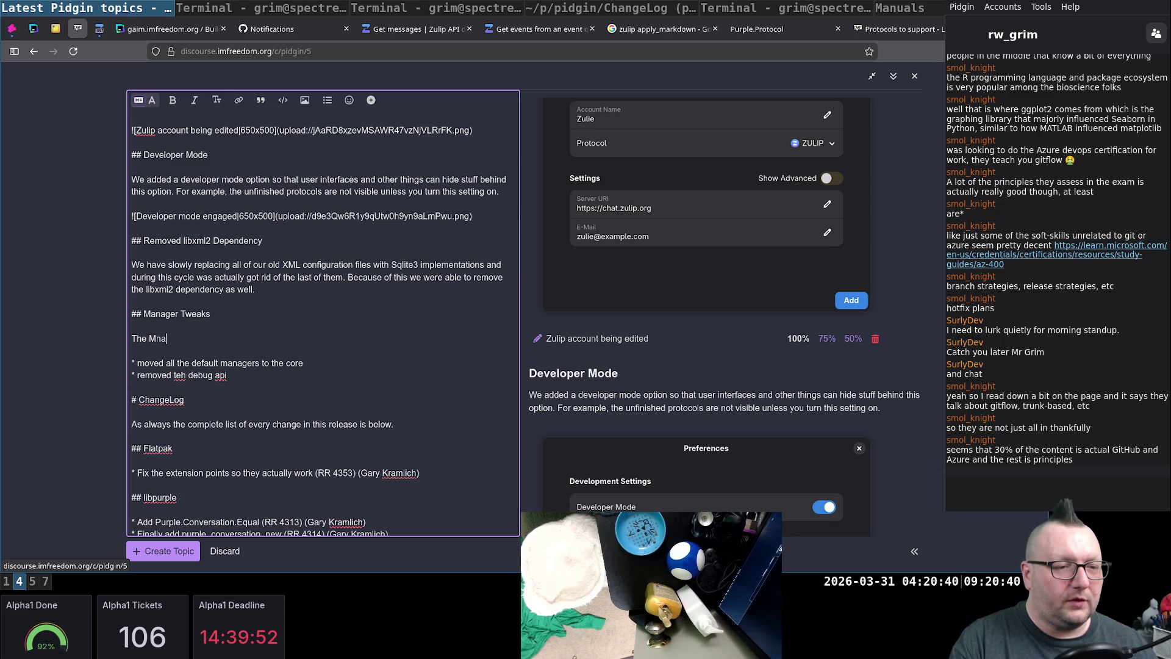
text(manager )
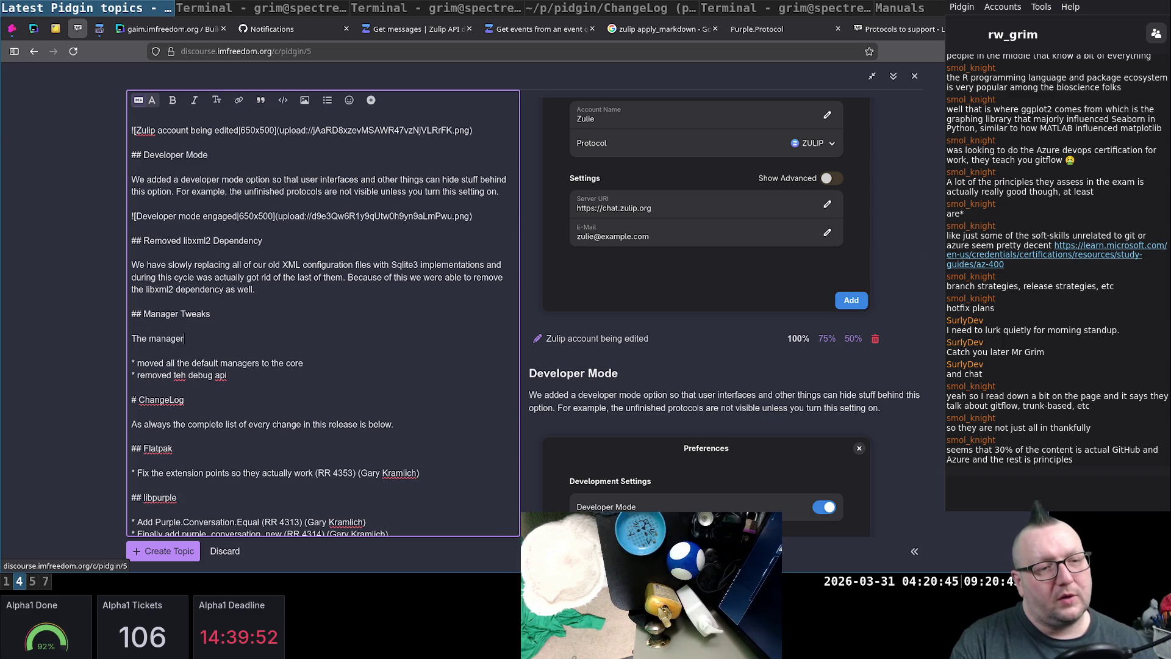
text(objects are )
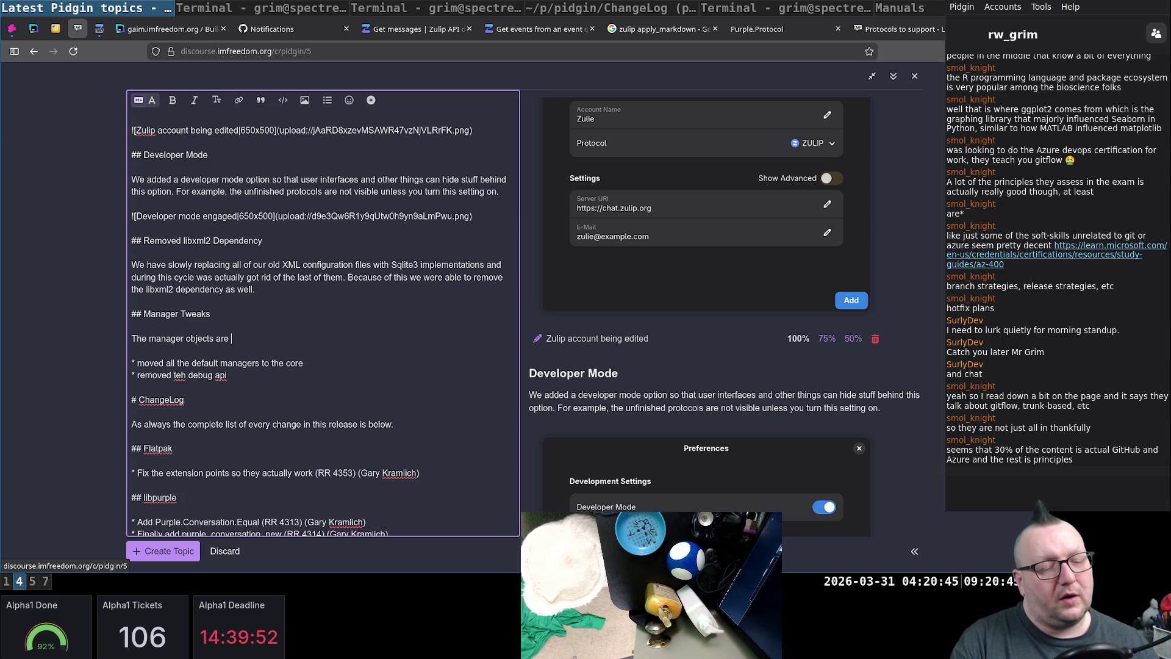
text(no long)
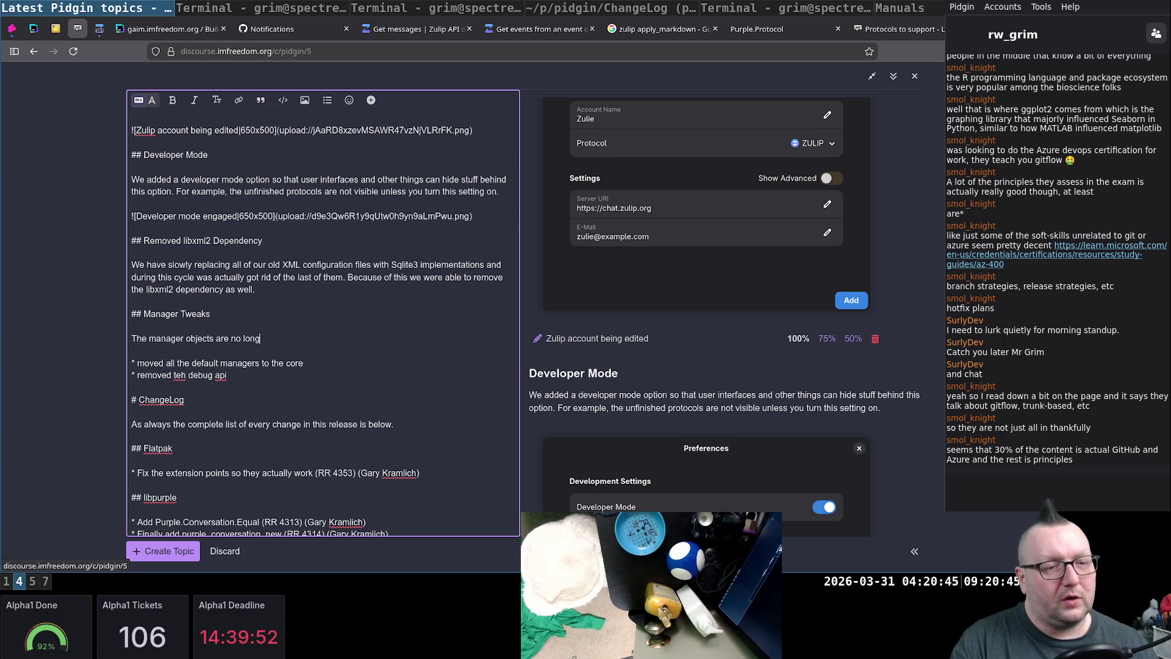
text(er global sta)
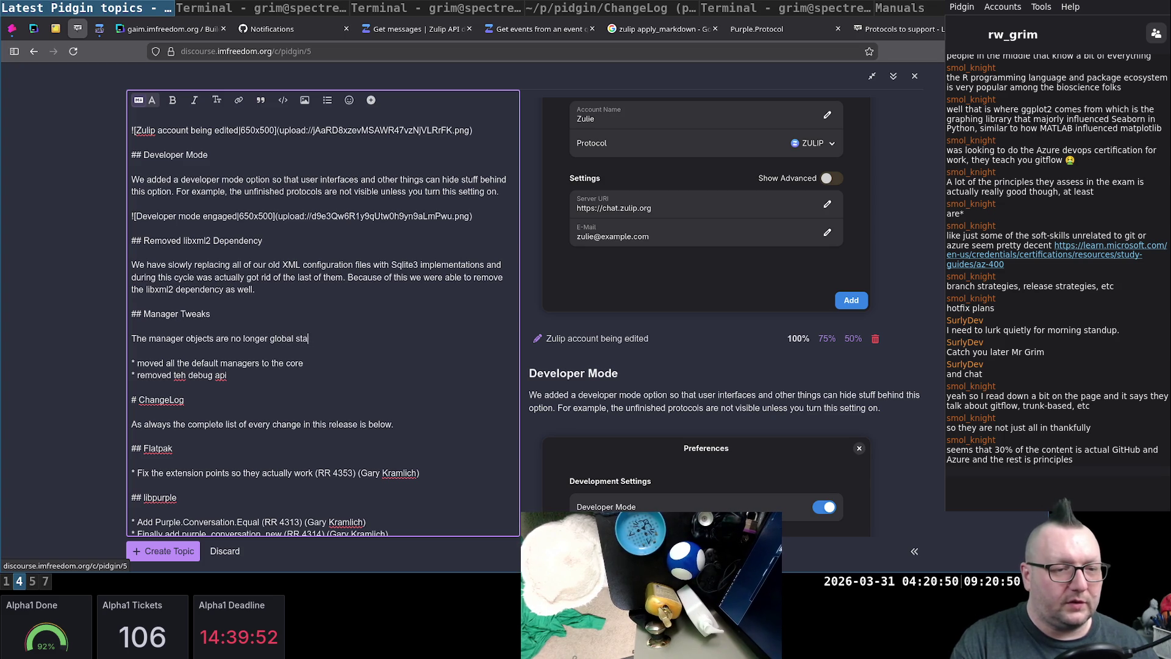
text(te.)
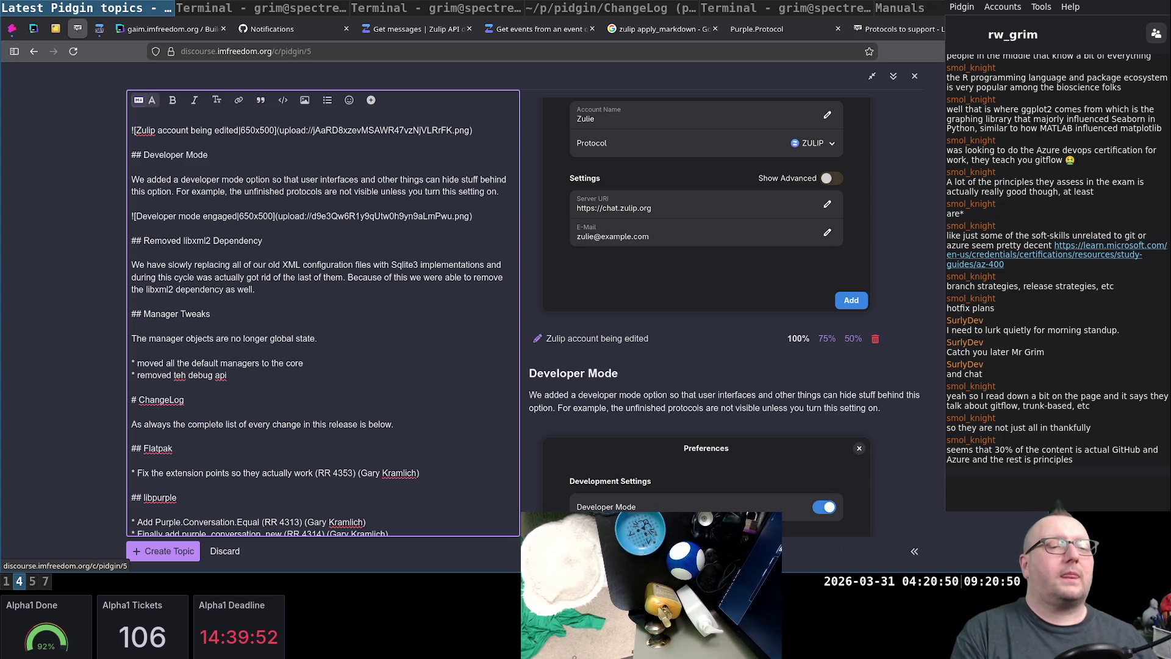
text( They)
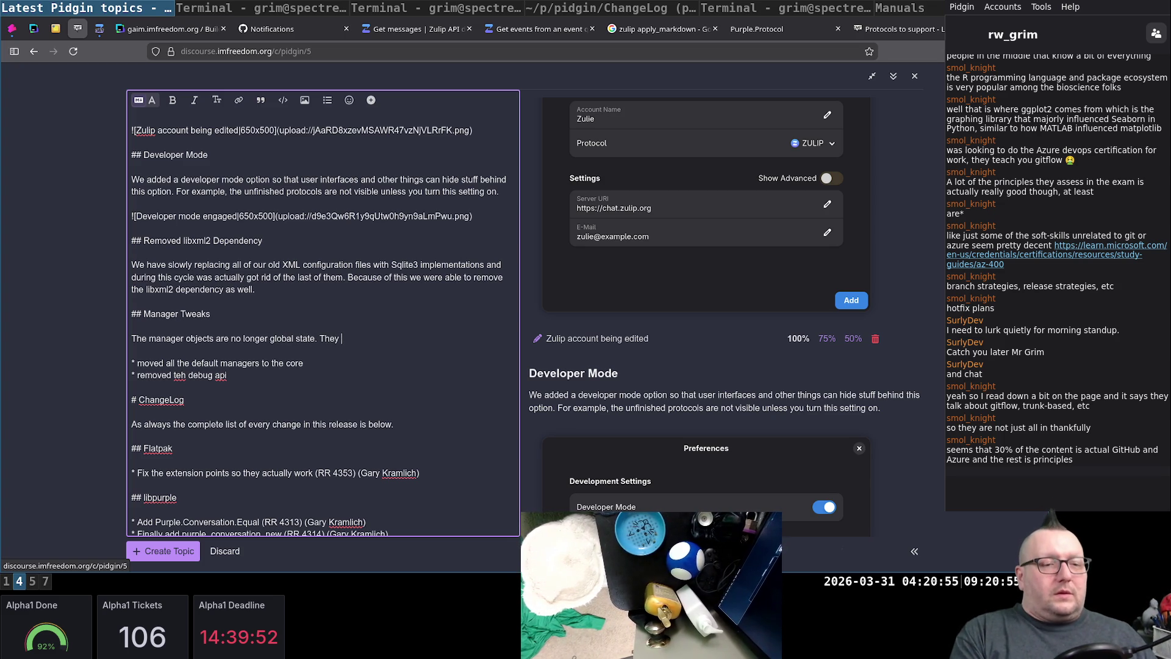
Finish the intro: one global state object, accessed via `Purple.Core.get_default`, fixing typos along the way
key(BackSpace)
key(BackSpace)
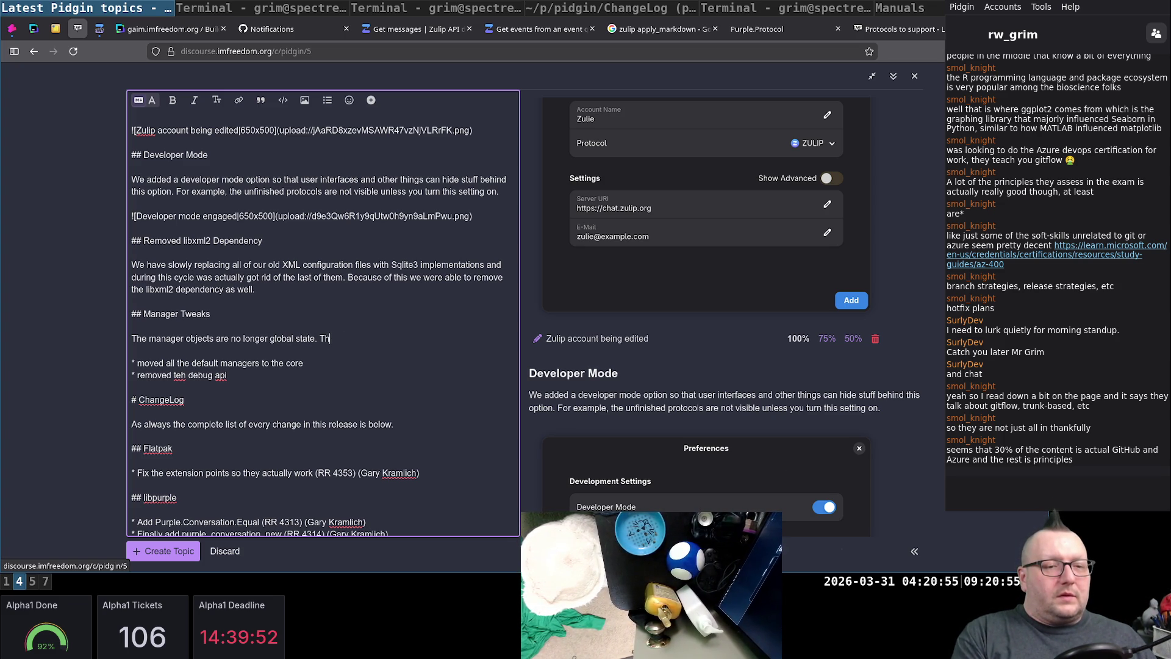
text(er)
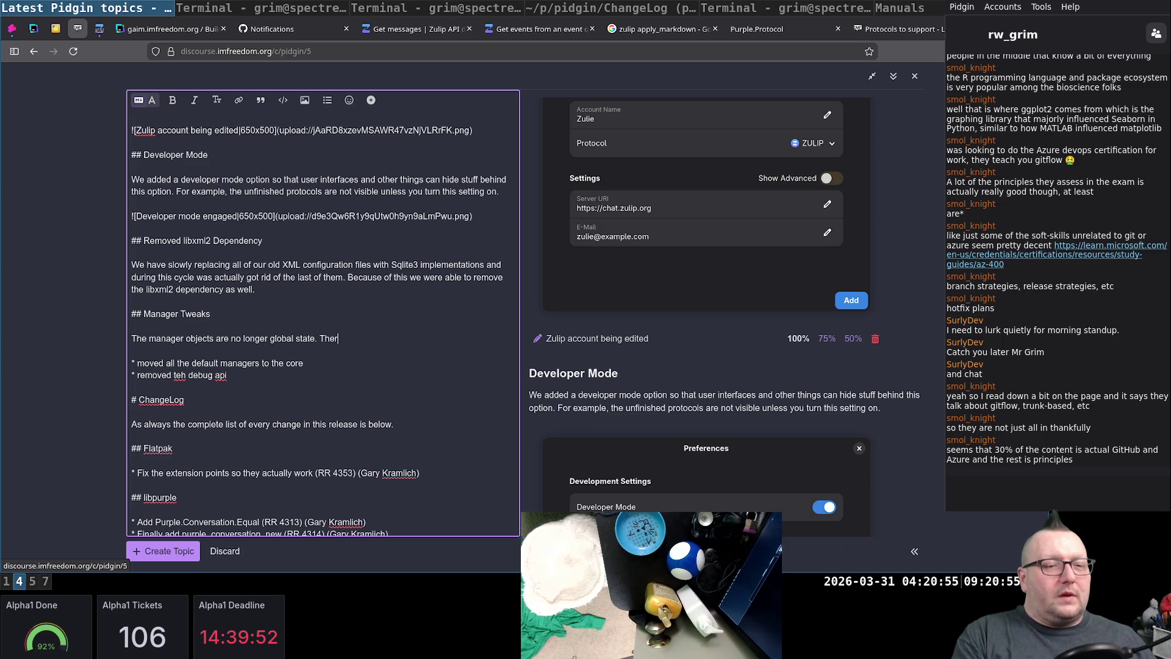
text(e is now a single g)
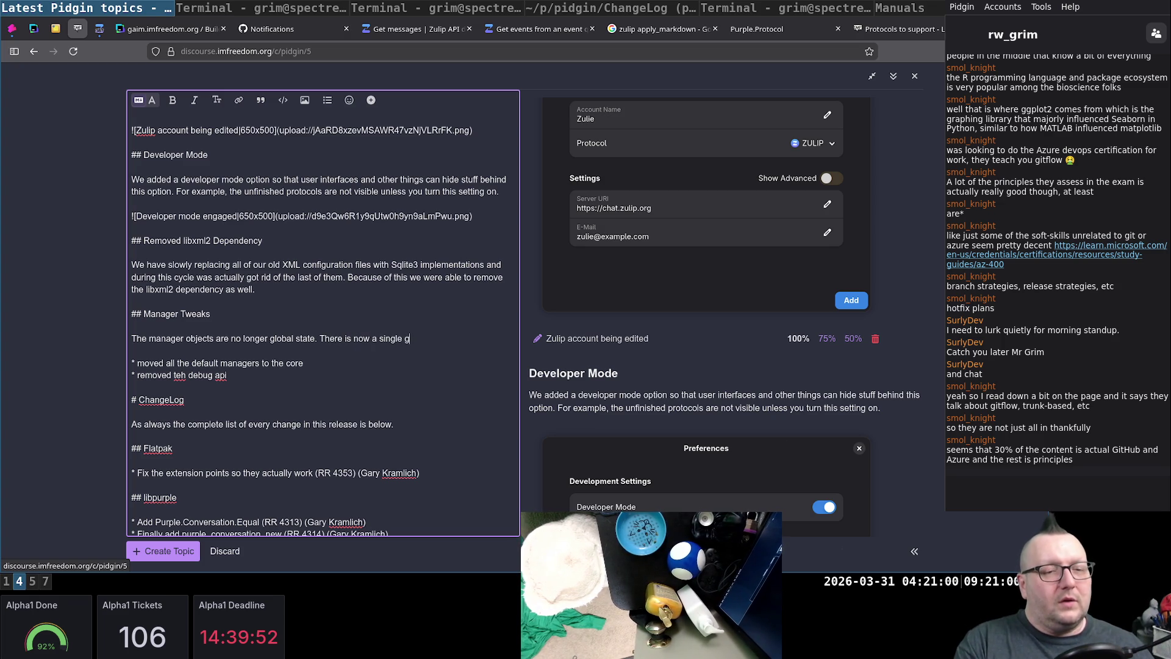
text(lobal sta)
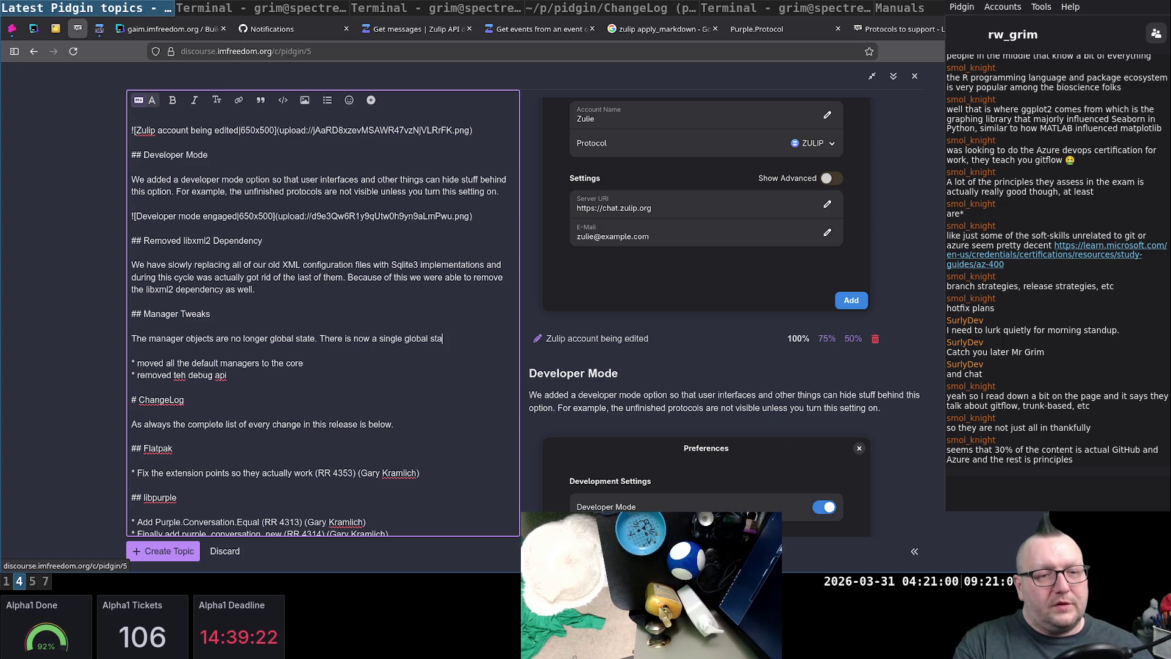
text(te object `)
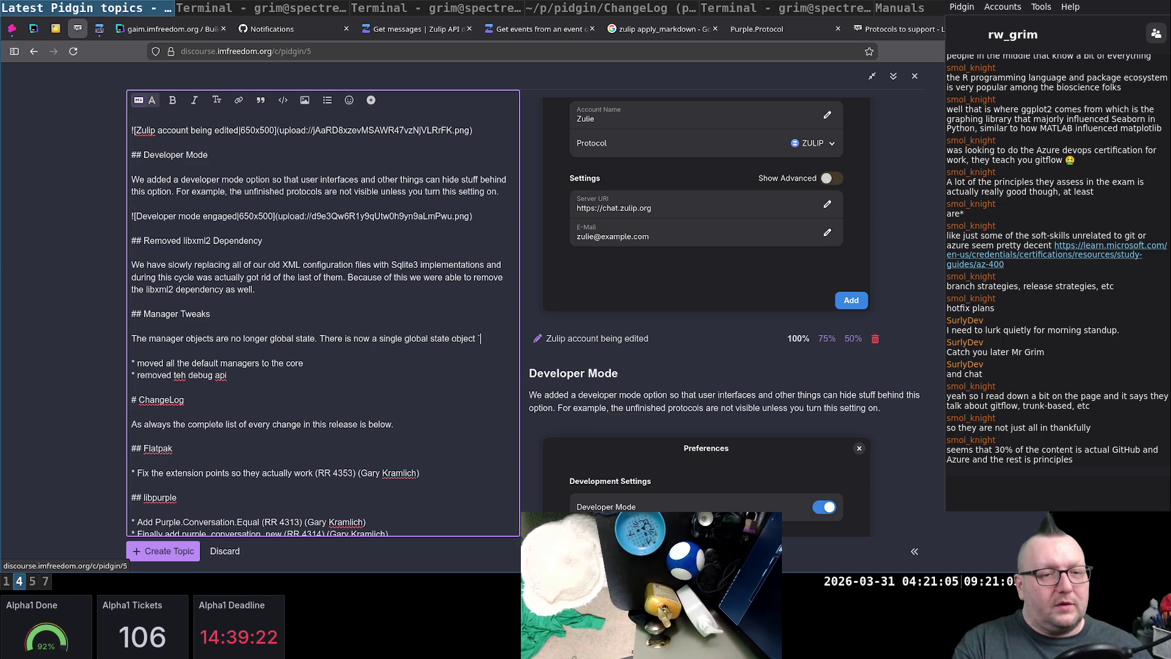
text(Purple)
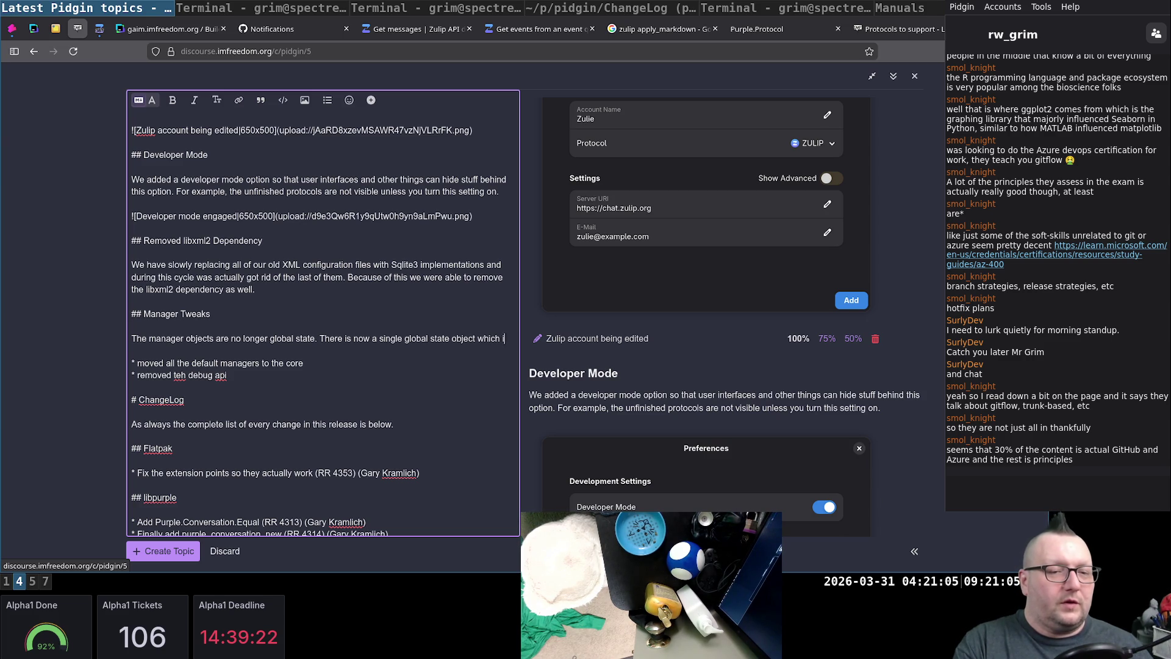
text(s a)
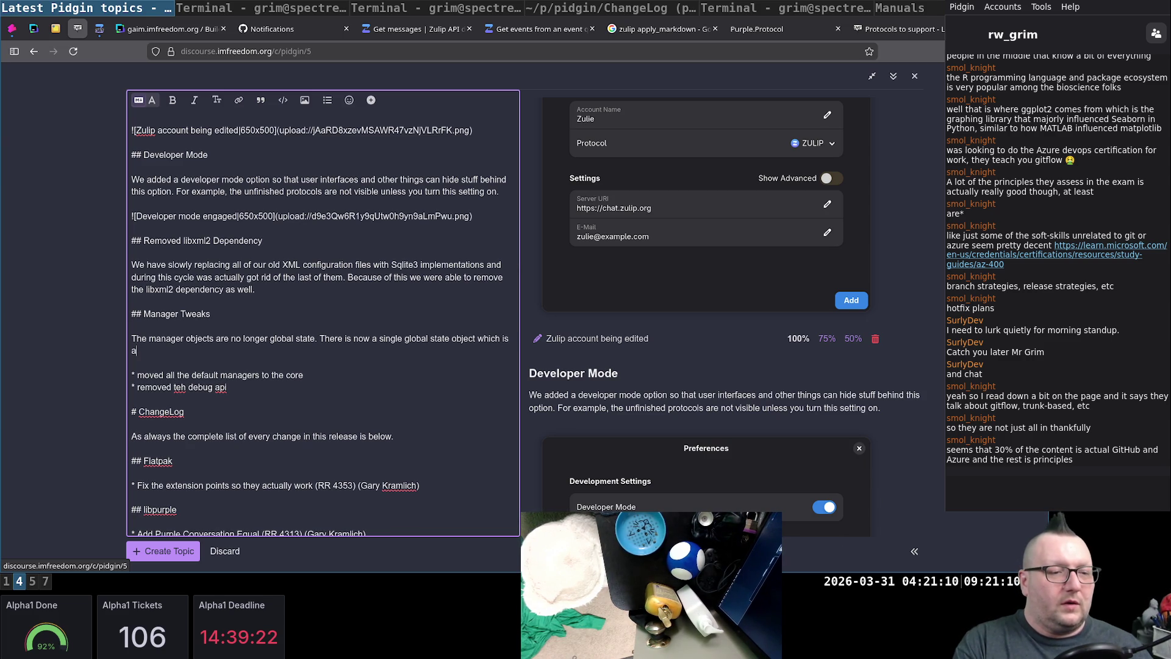
text(n instance of `Pur)
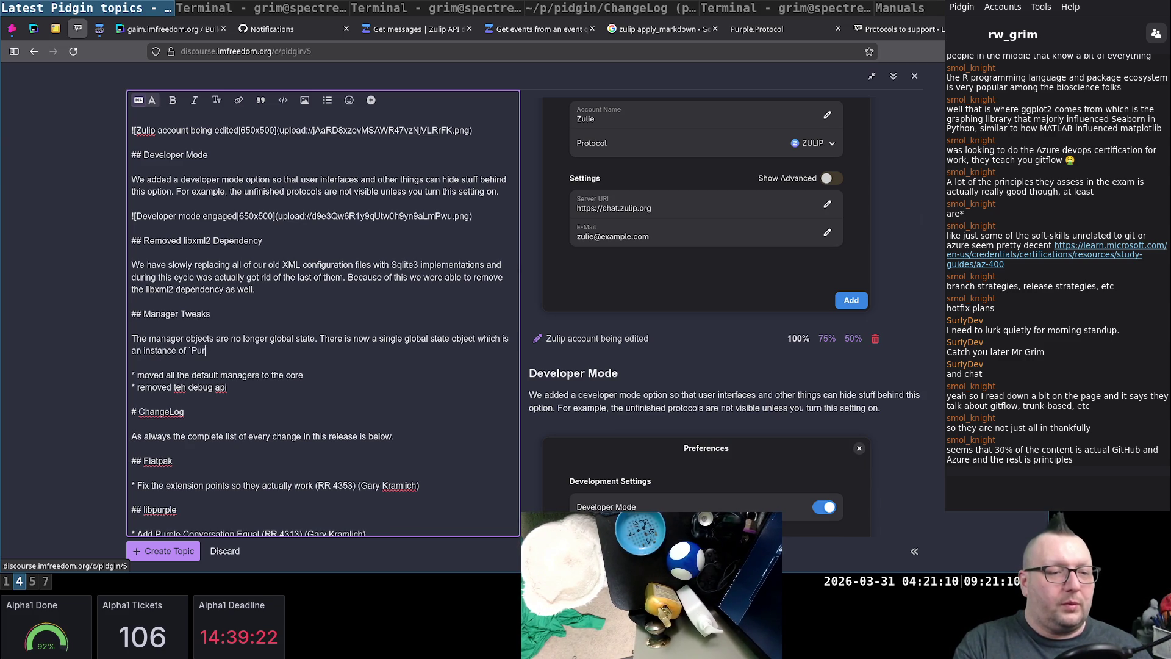
text(ple.Core)
text(wh)
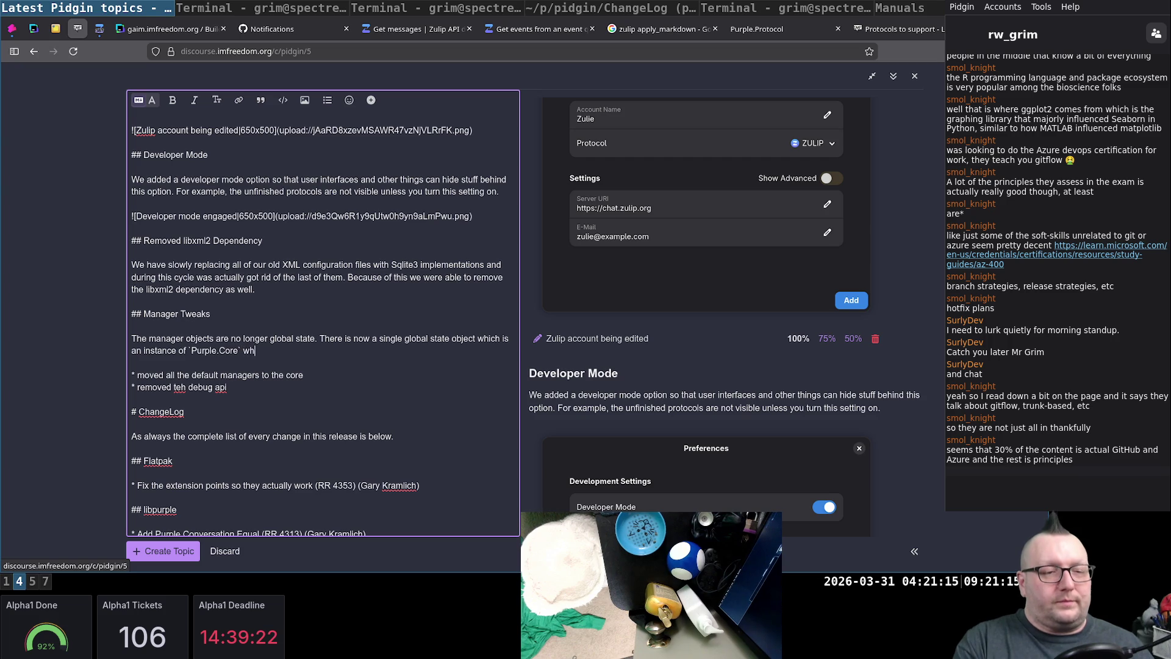
text(ich w)
key(BackSpace)
text(ich is)
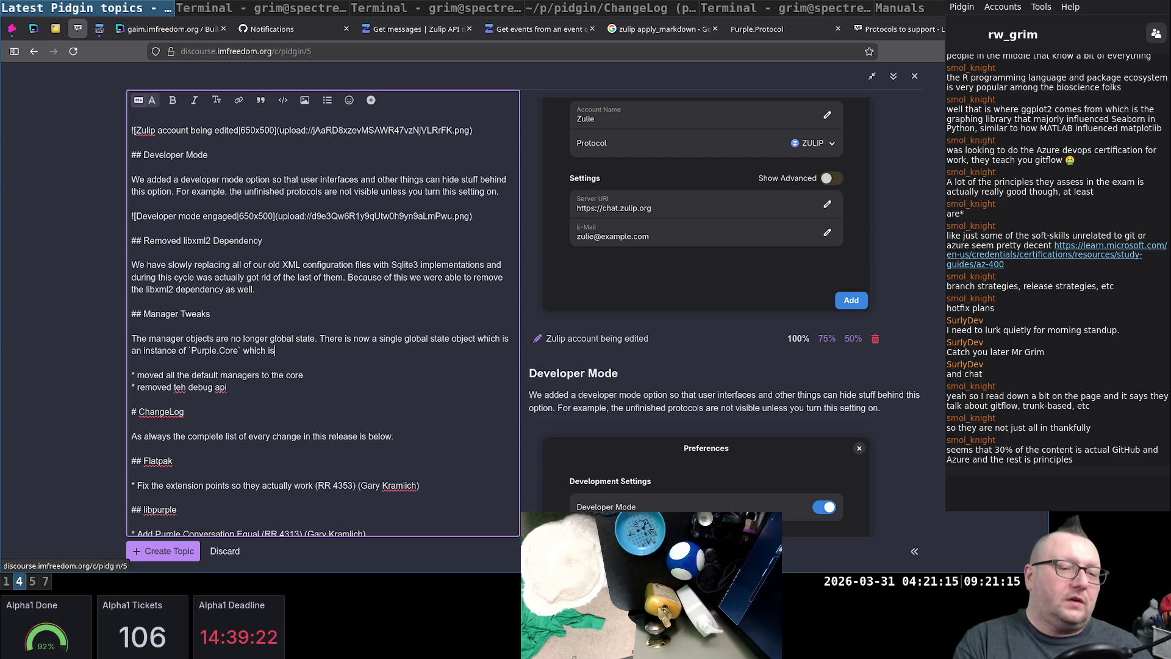
text( set b)
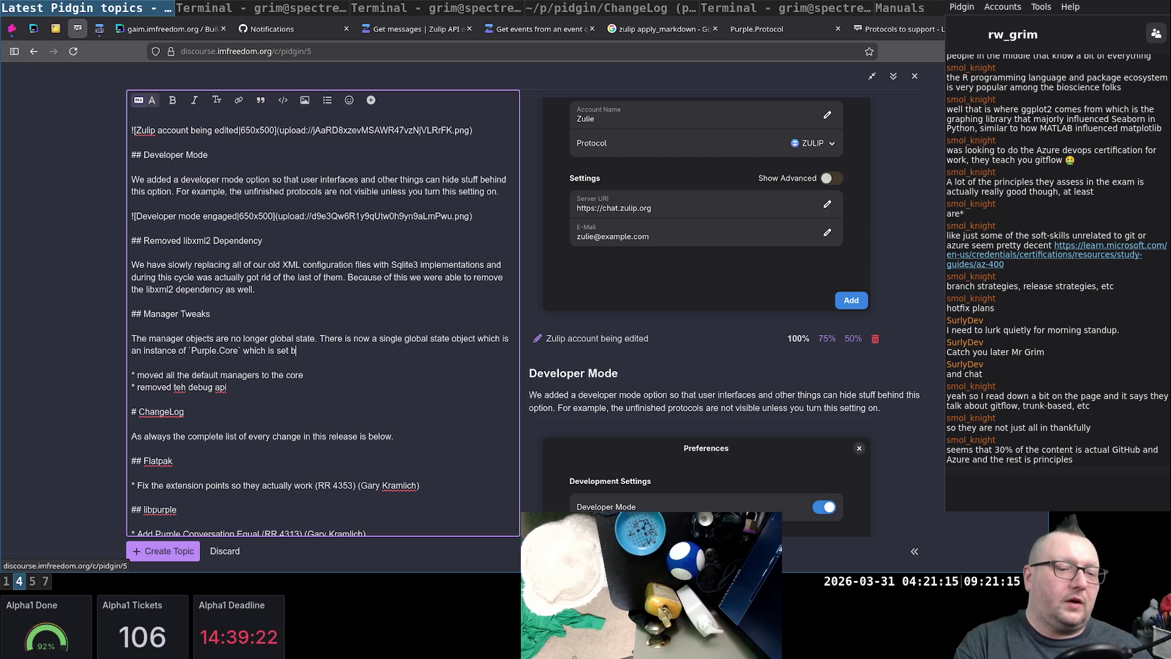
text(y the user inter)
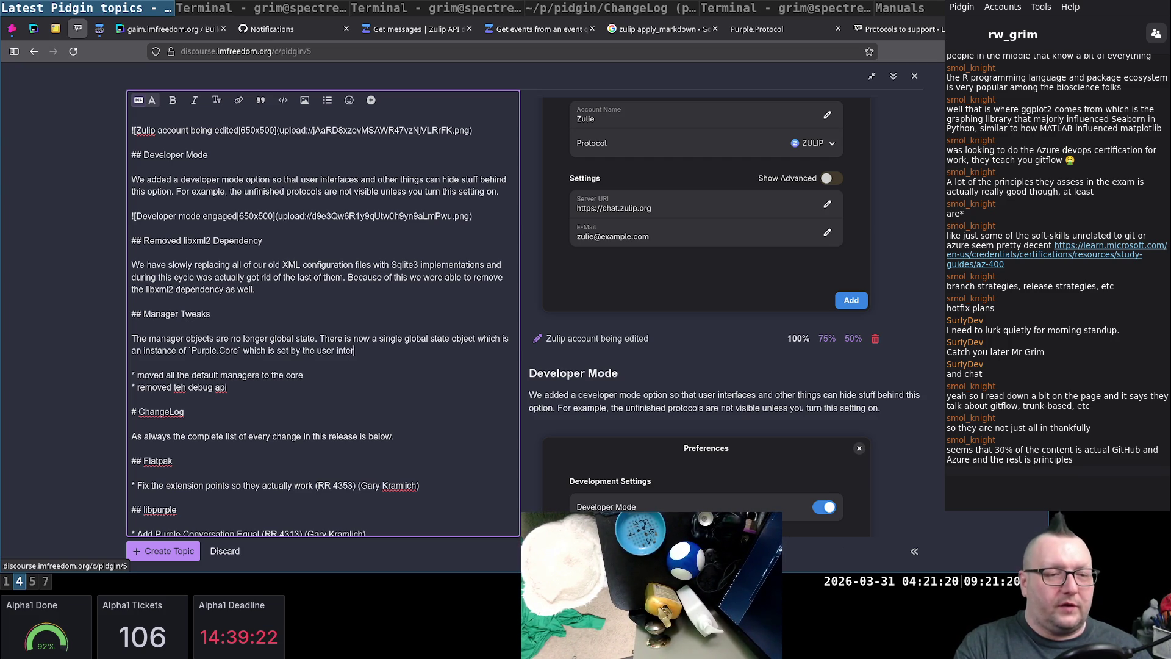
text(face and )
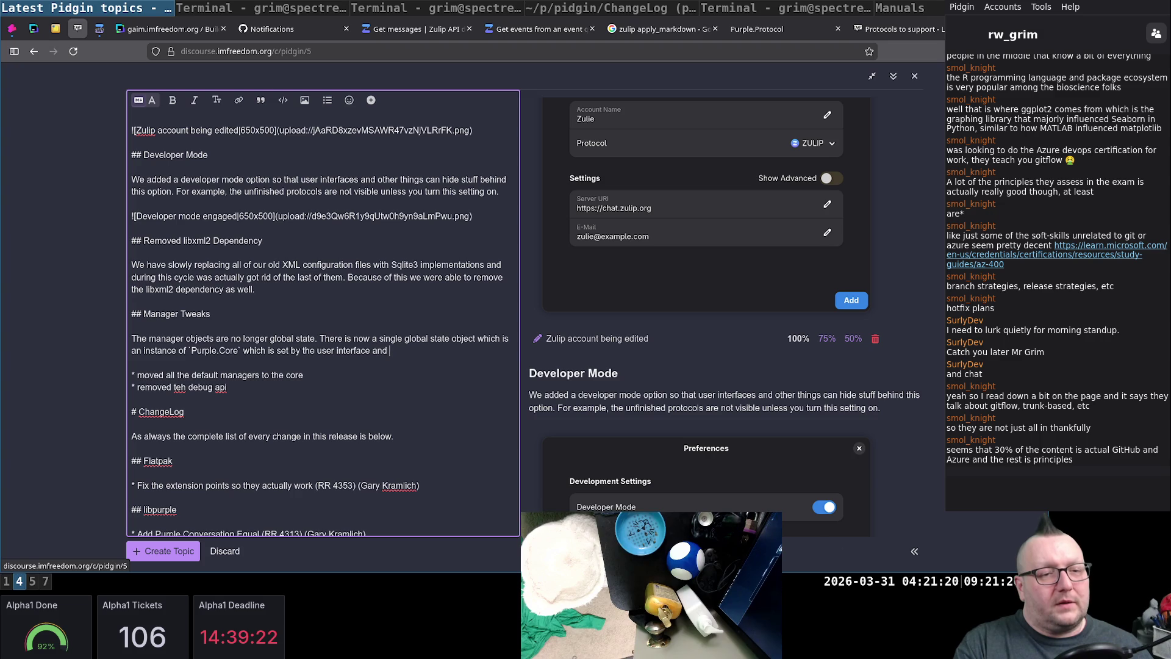
text(can be acc)
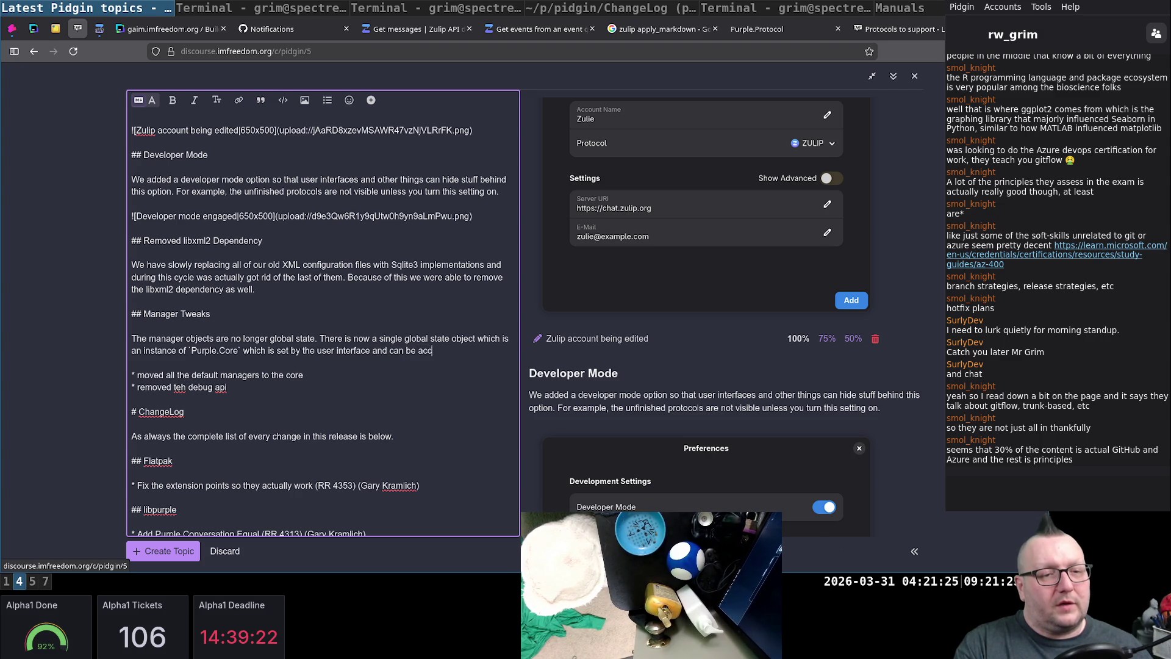
text(essed vi)
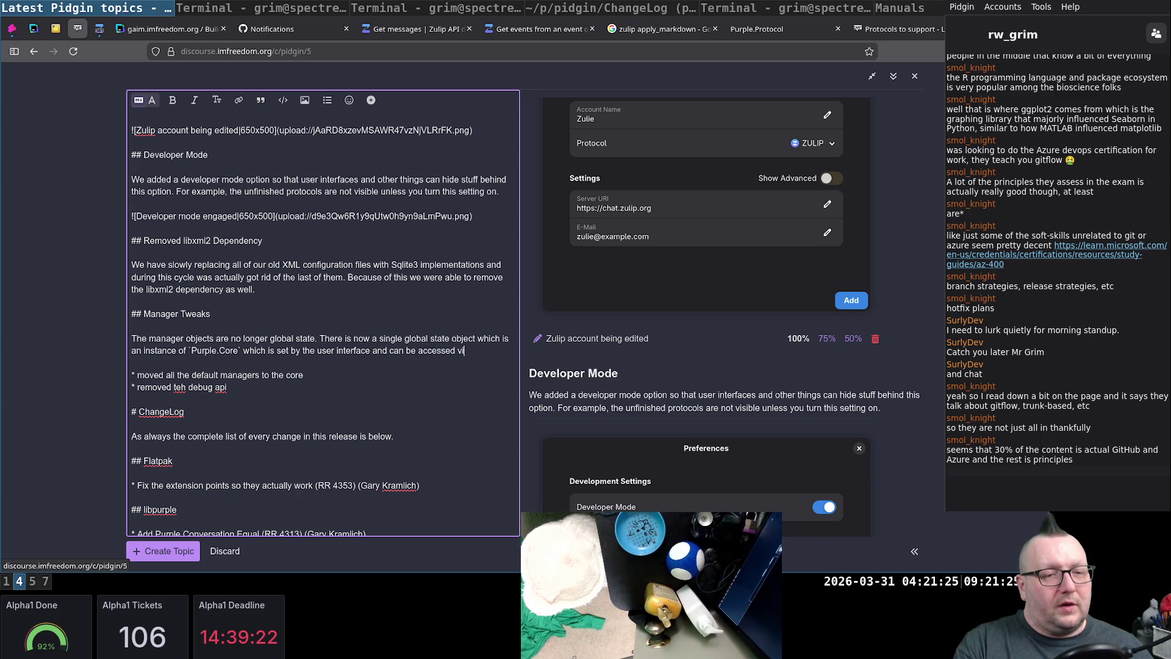
text(a `Purple.Co)
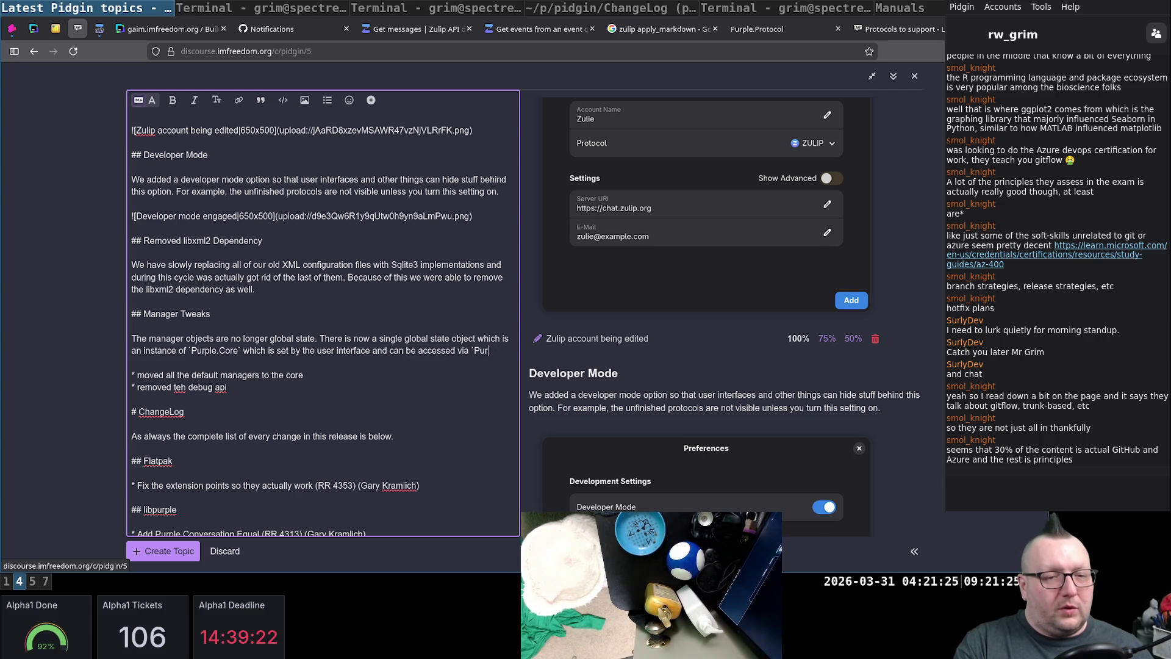
text(re.g)
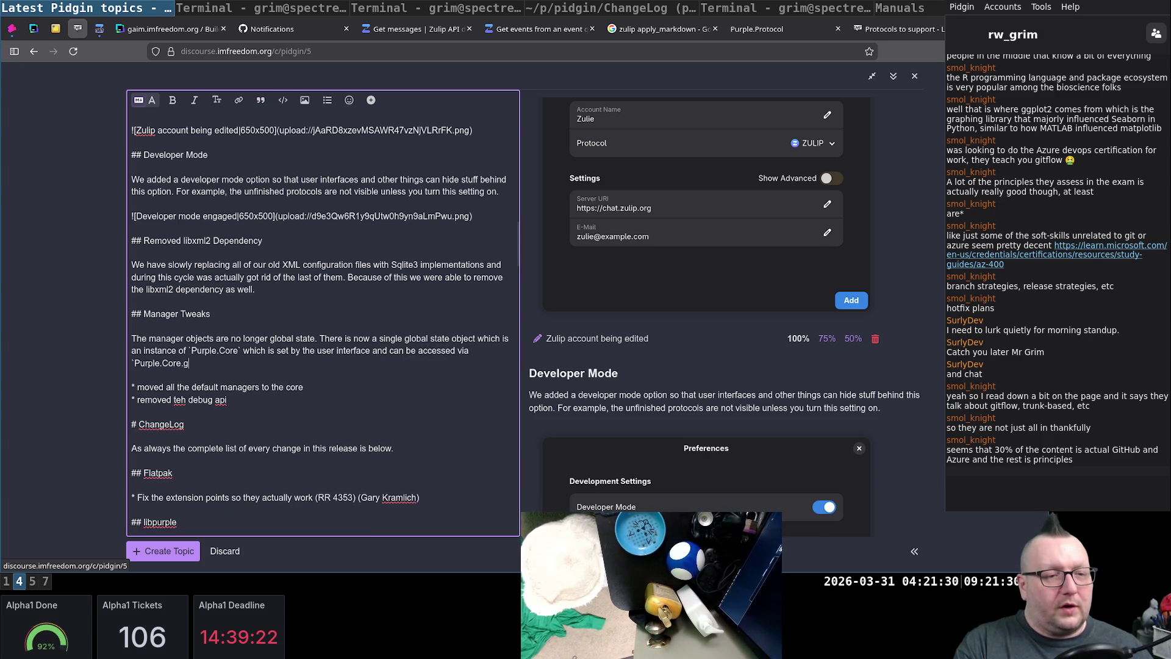
text(et_deaful)
key(BackSpace)
key(BackSpace)
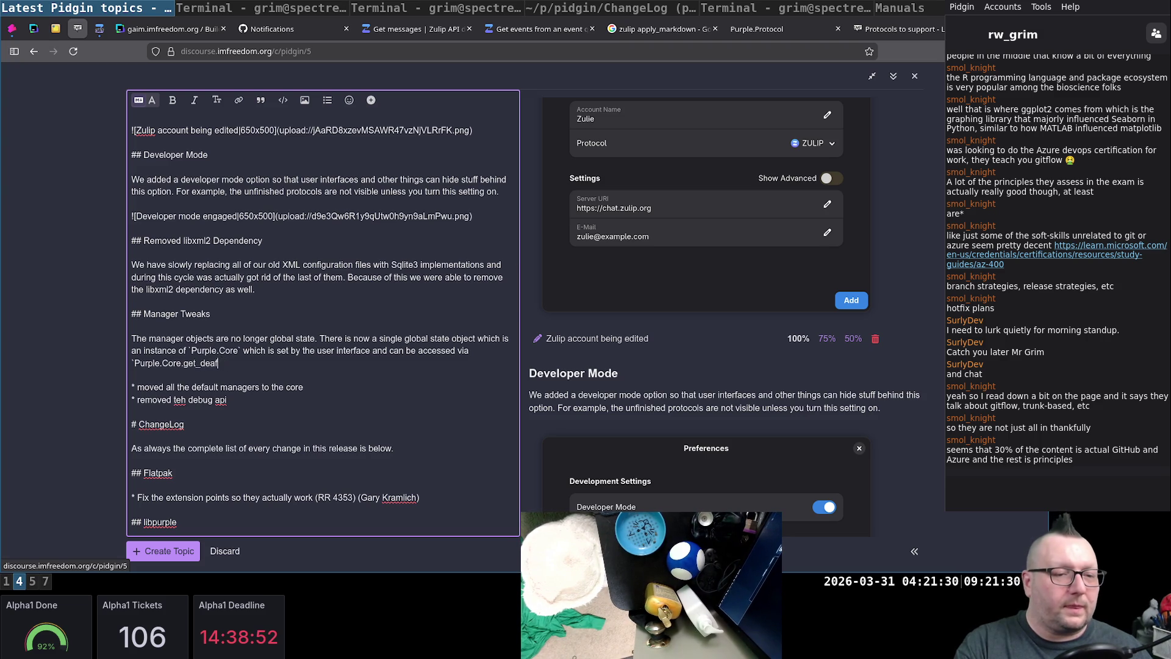
text(.)
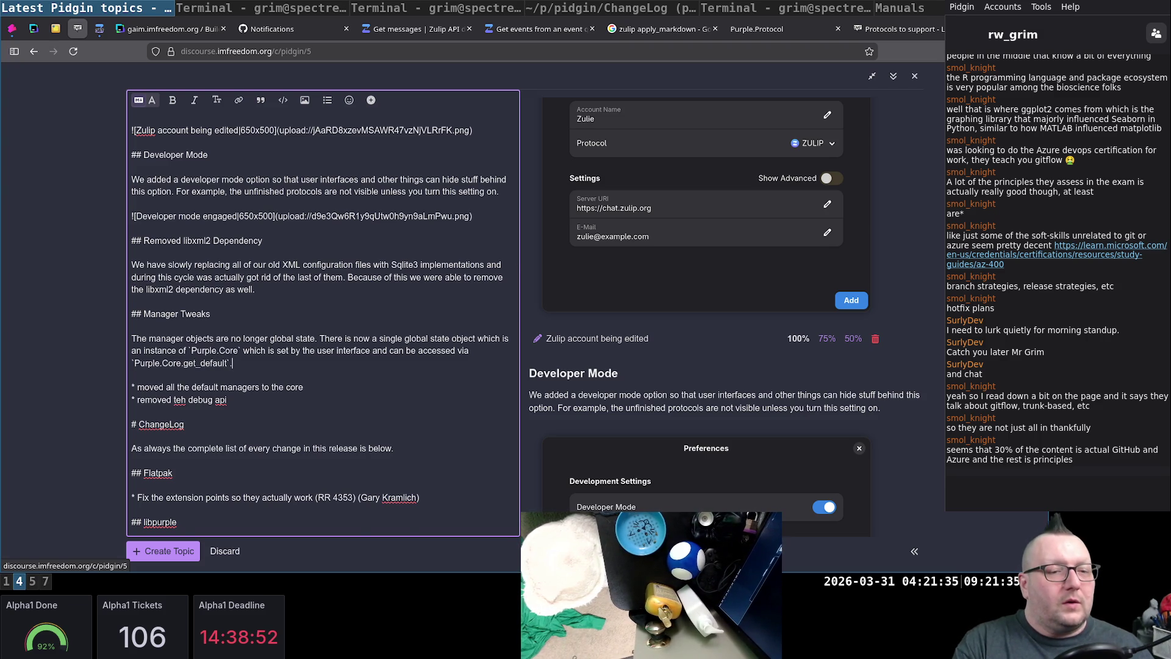
key(Return)
key(Return)
text(Form th)
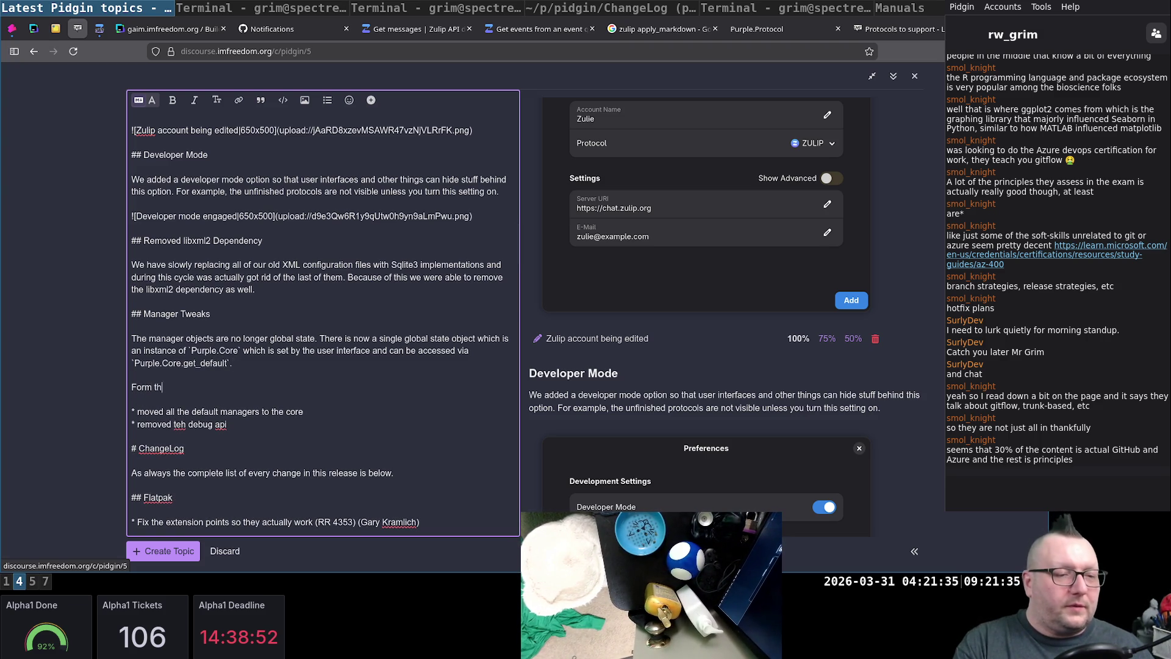
text(om that `Core` in)
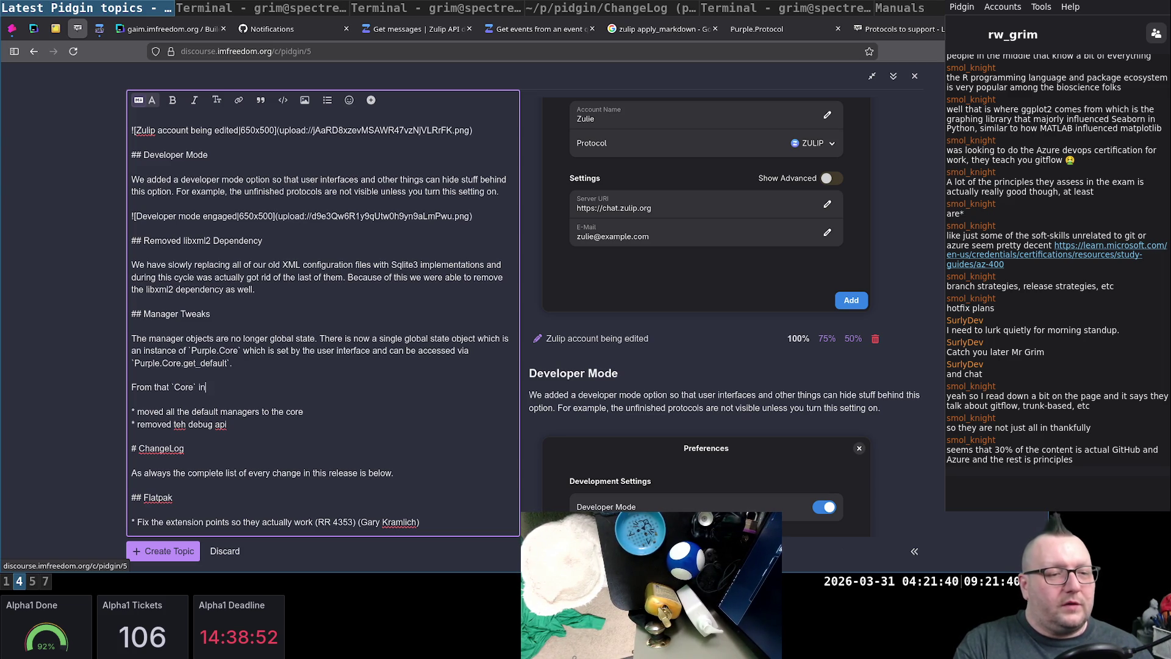
text(stance, you)
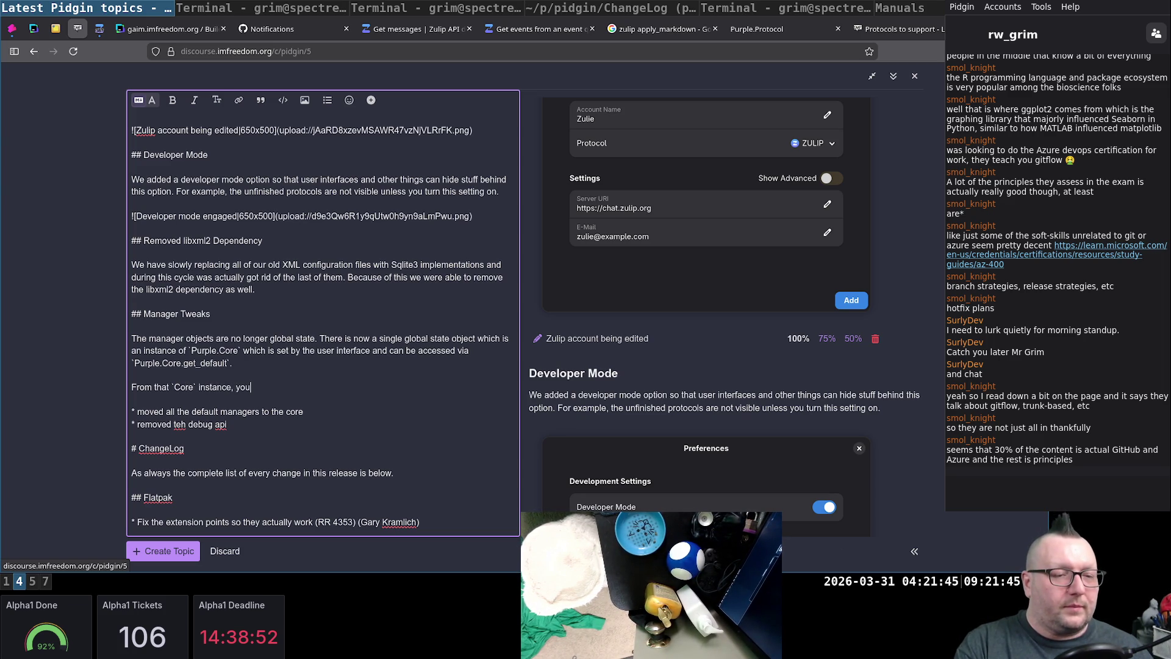
Write that the `Core` instance now has methods to get all managers created during core start up, then 'For example,'
key(Home)
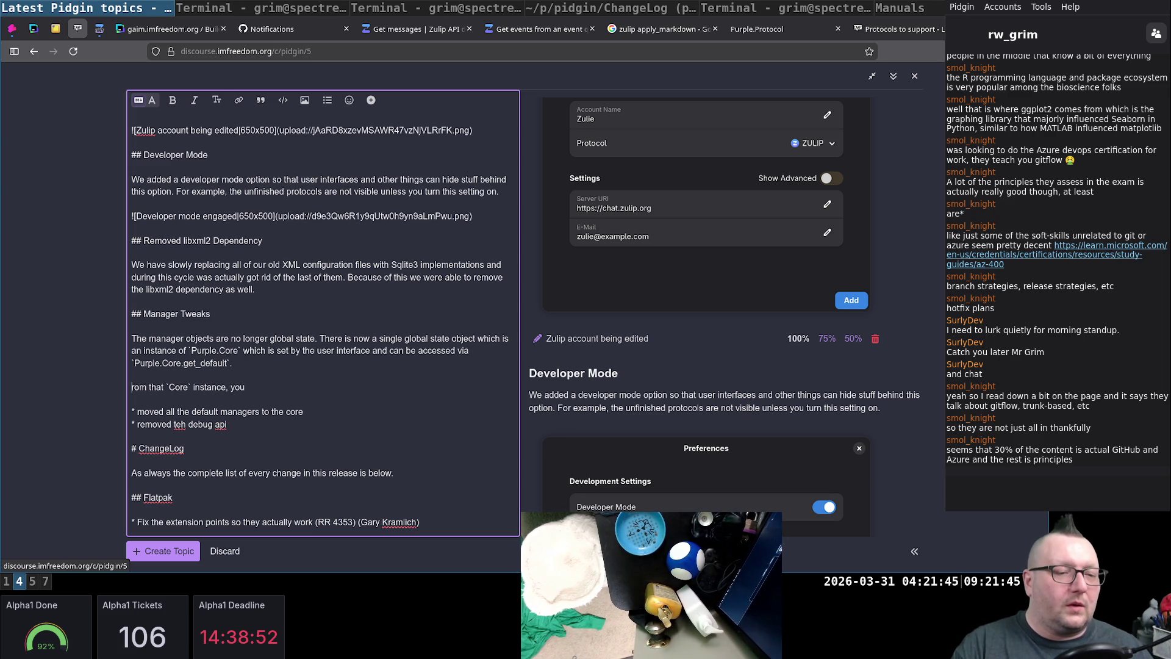
key(Delete)
key(Delete)
key(Delete)
key(Delete)
text(T)
key(End)
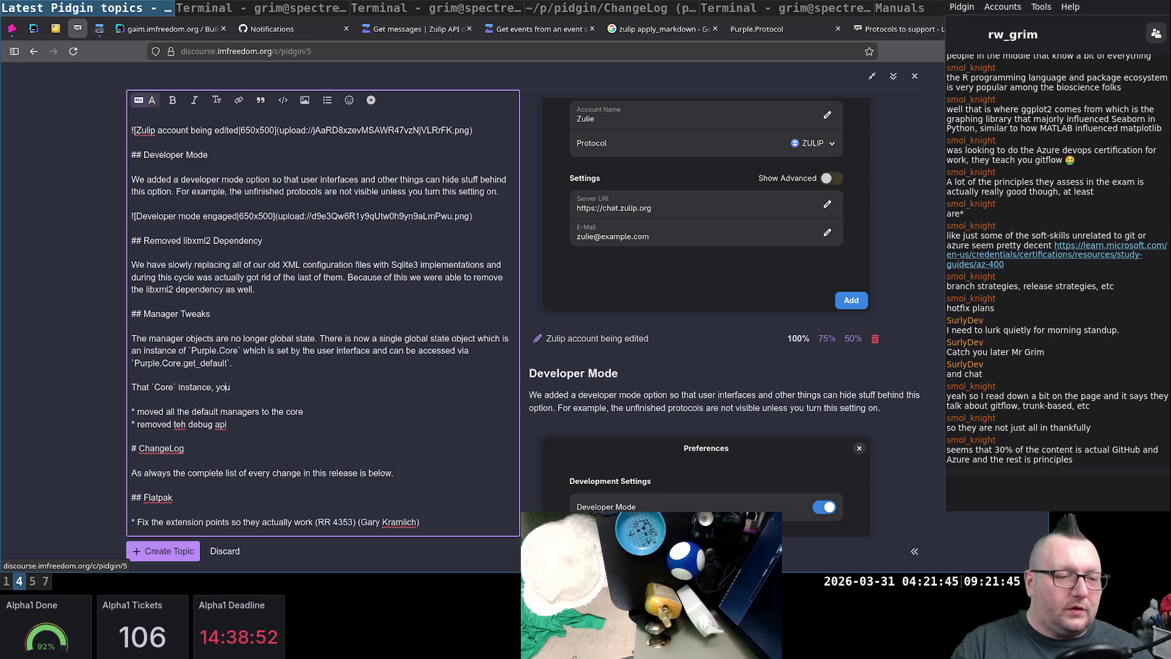
key(BackSpace)
key(BackSpace)
key(BackSpace)
text(now)
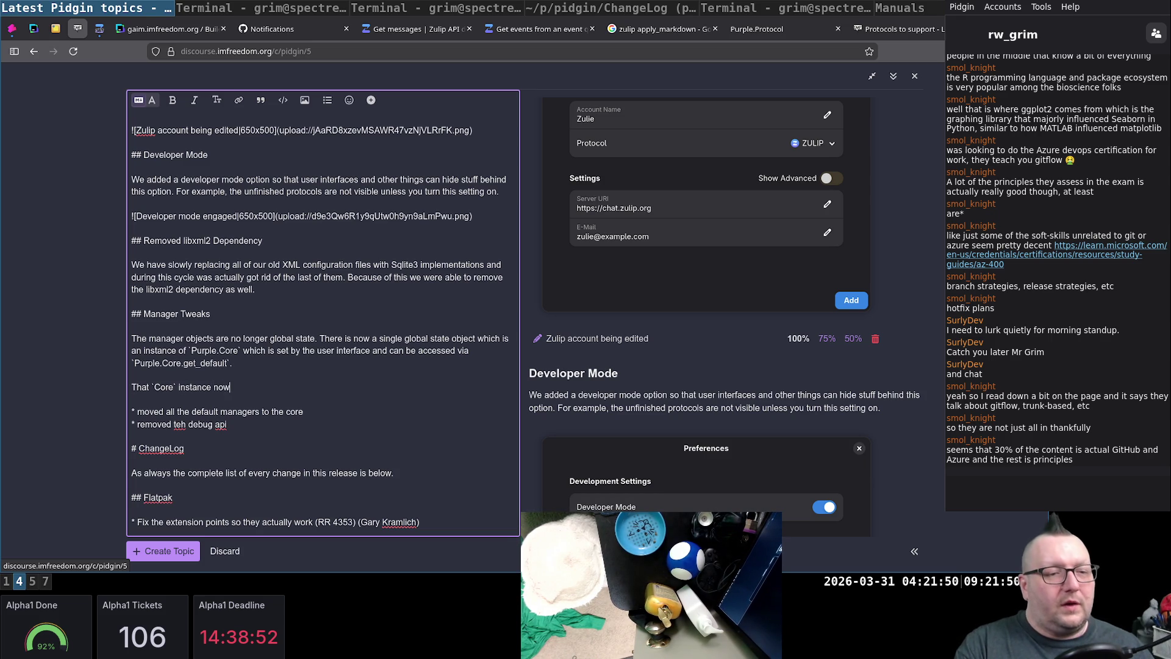
text( has methods to g)
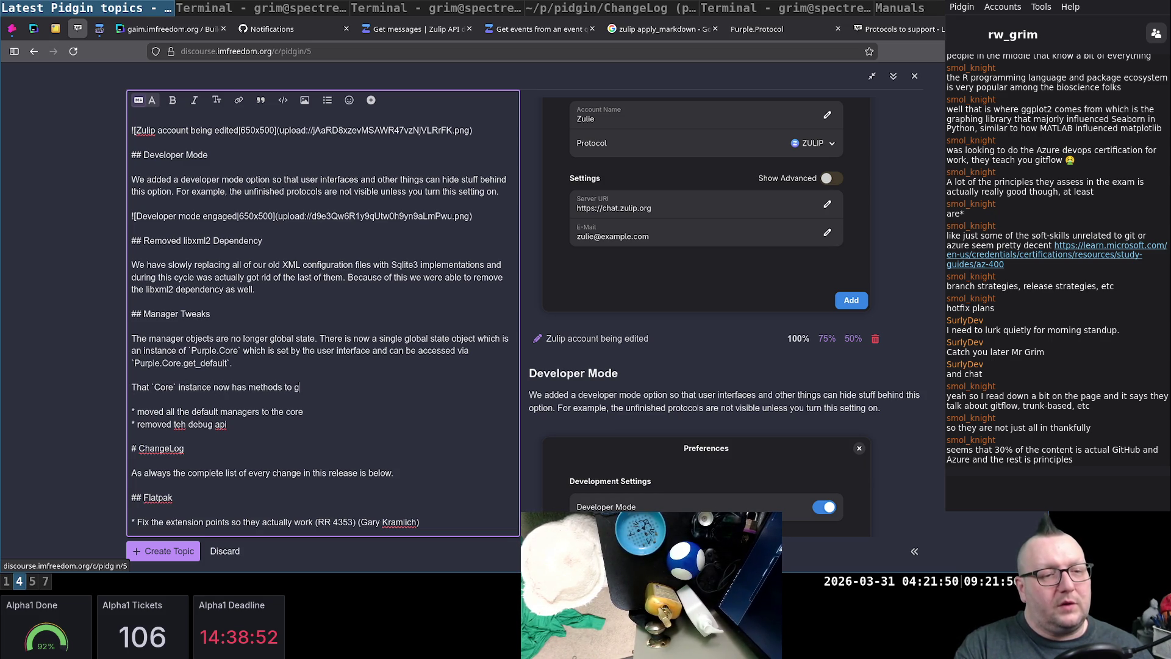
text(et all of the manage)
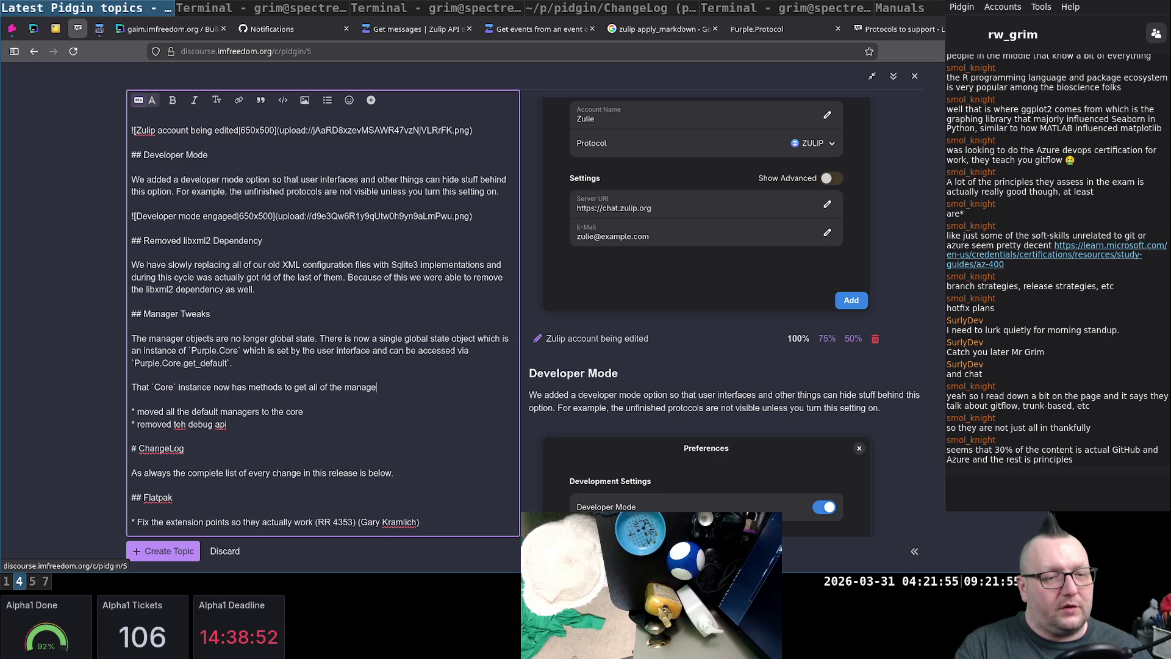
text(rs that )
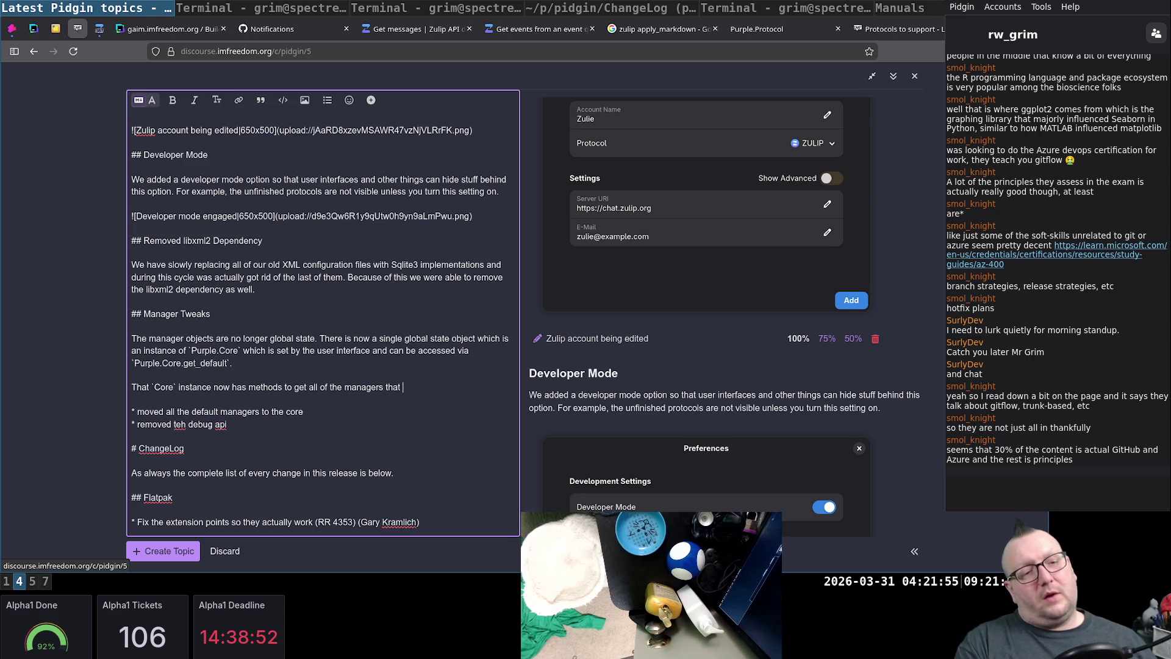
text(were created durin)
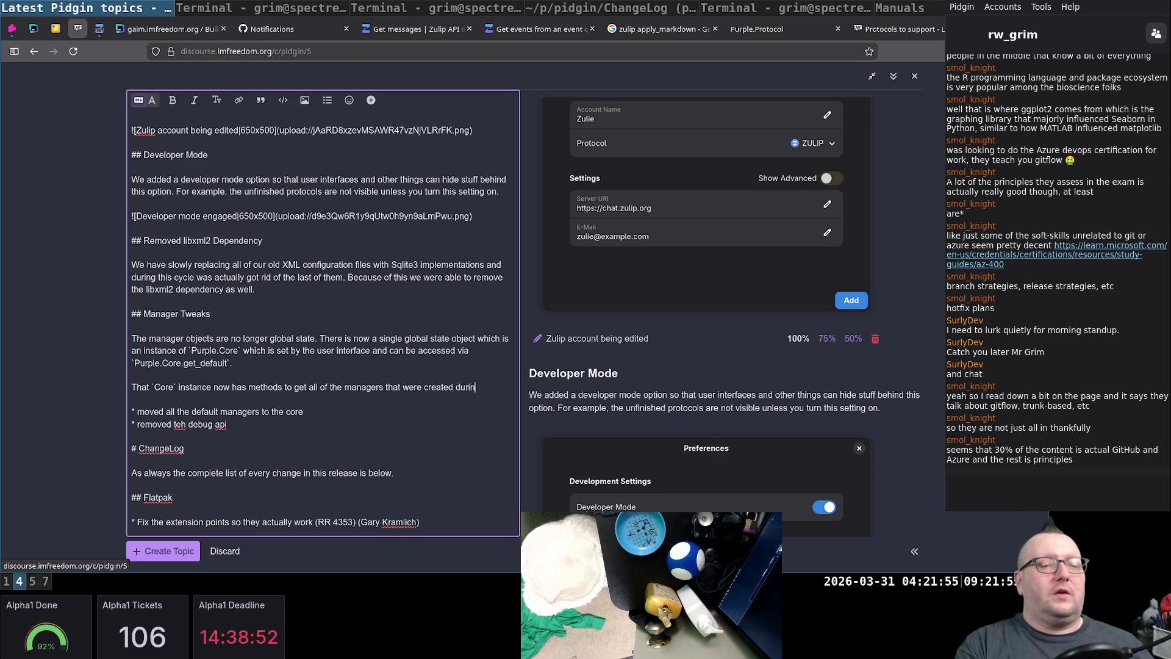
text(g the start up of)
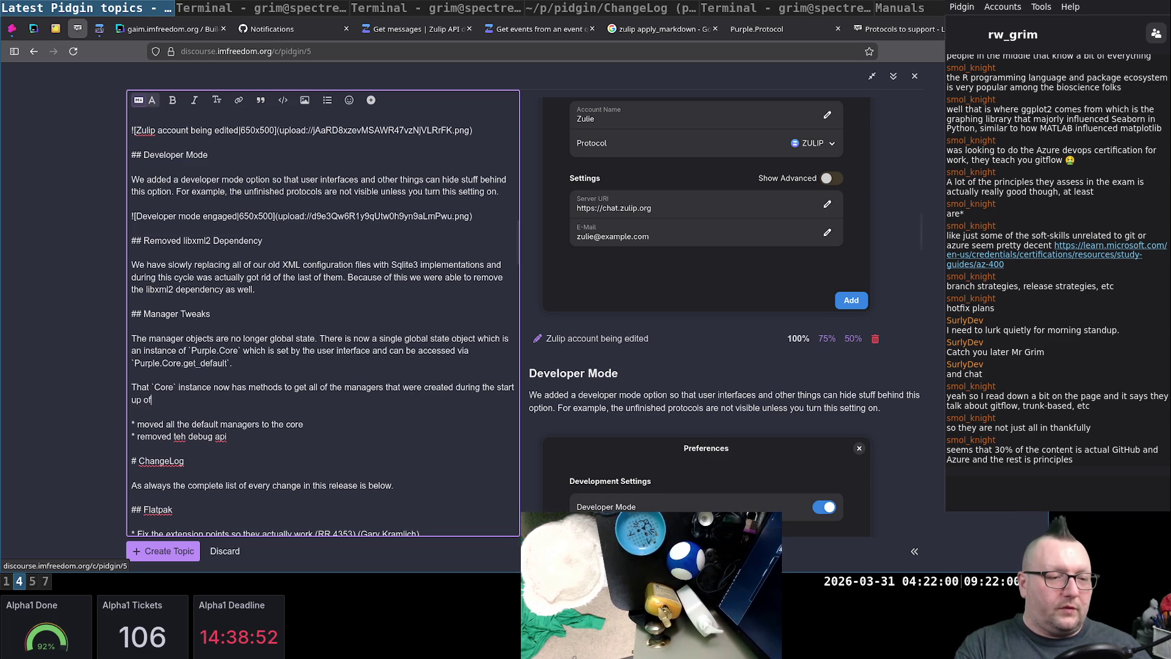
text( the core.)
key(Return)
key(Return)
text(F)
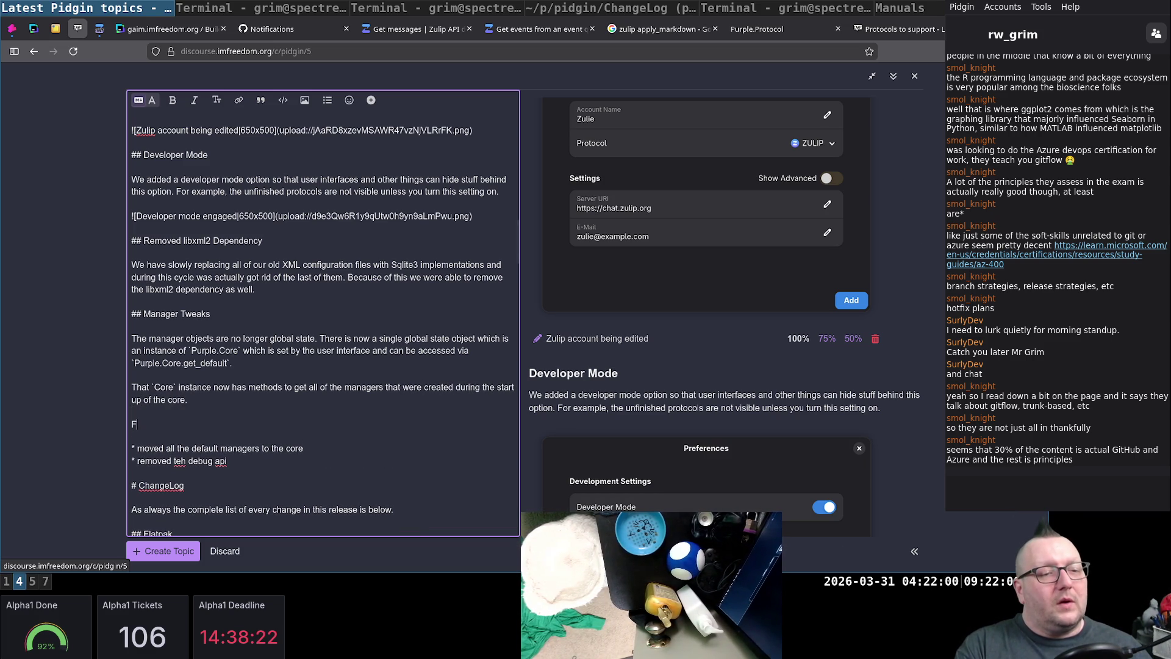
text(or example, )
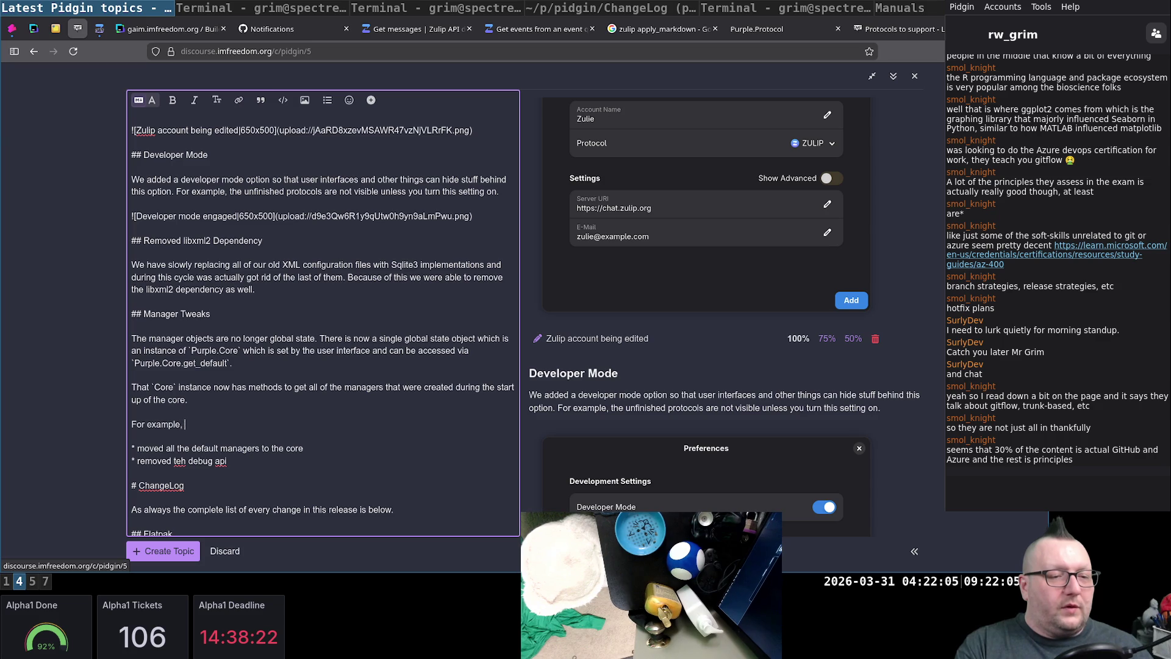
text(the previous)
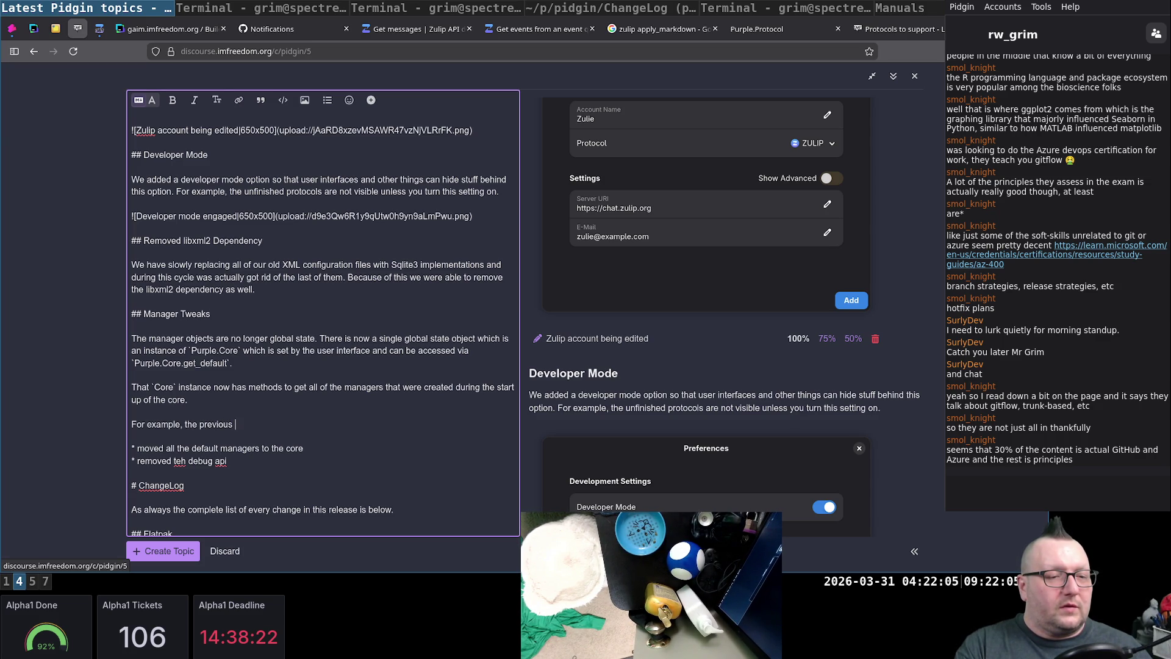
key(BackSpace)
key(BackSpace)
key(BackSpace)
key(BackSpace)
key(BackSpace)
key(BackSpace)
key(BackSpace)
key(BackSpace)
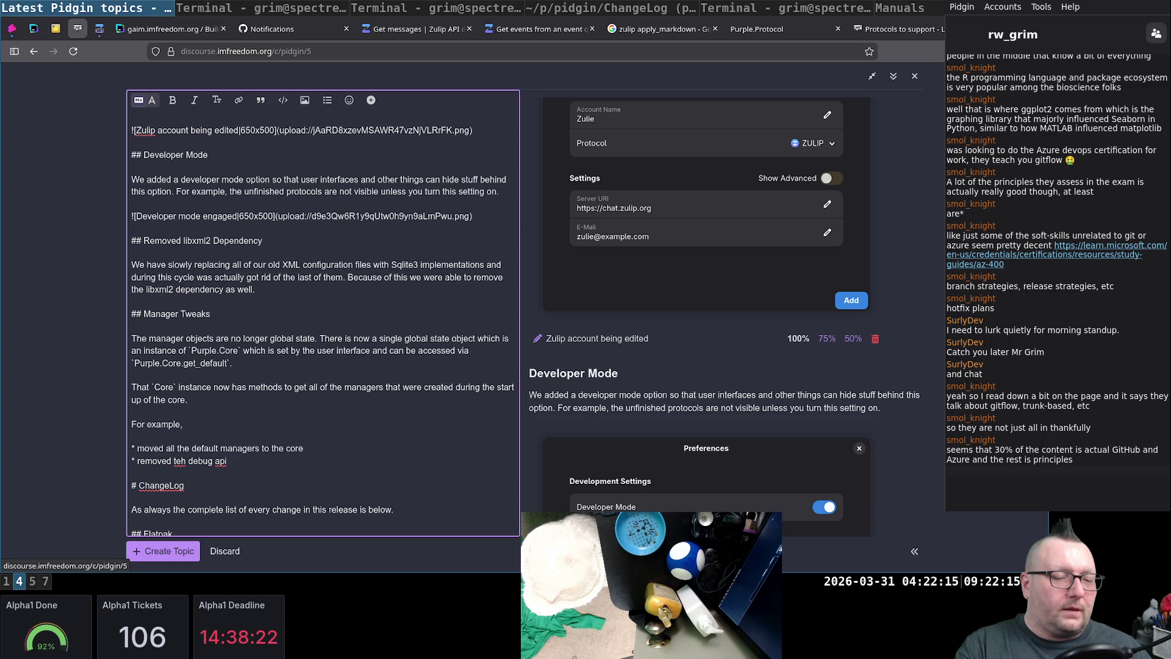
Replace 'For example' with a ```c block declaring the default contact manager via get_default
key(shift+Home)
text(```c)
key(Return)
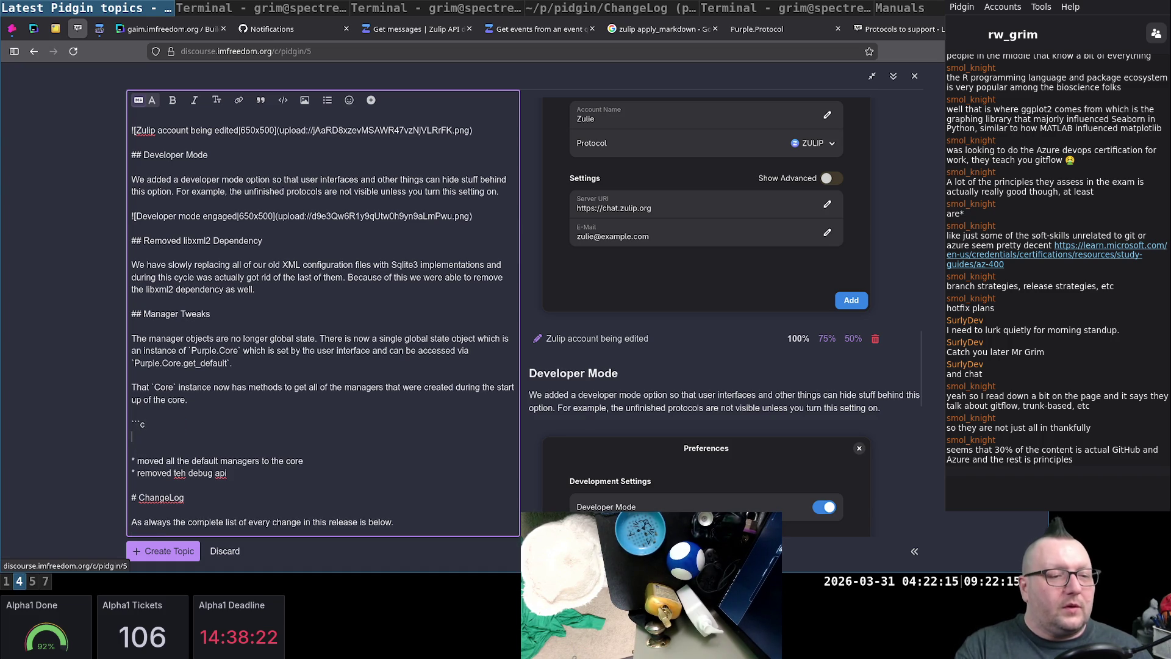
text(Purple)
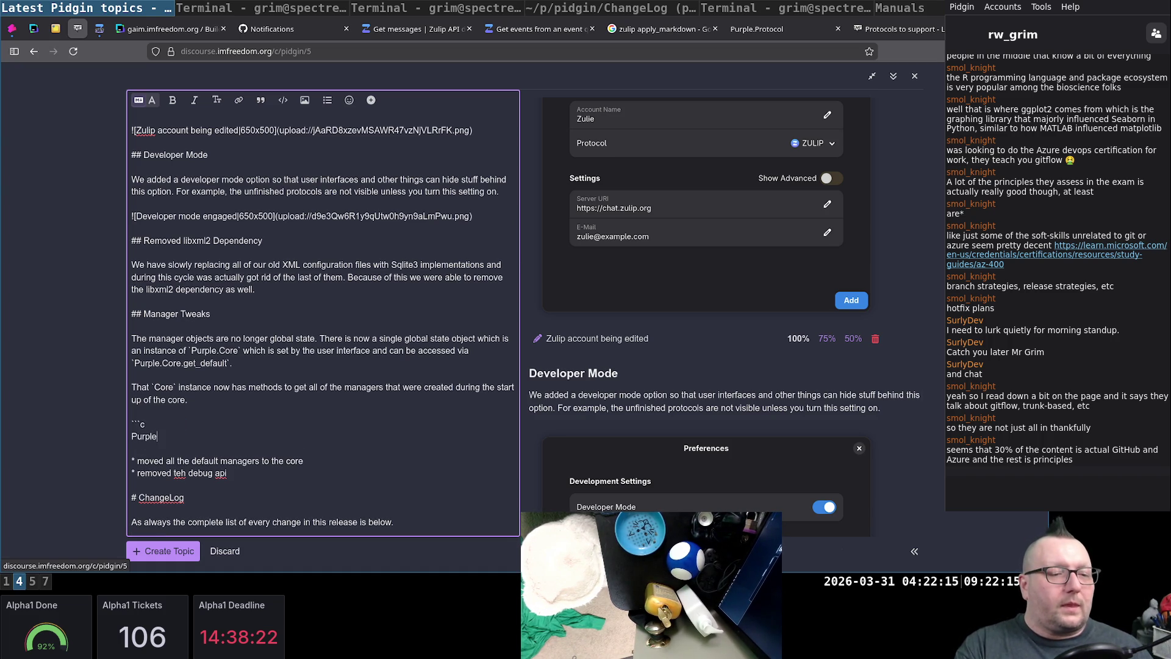
text(CredentialMa)
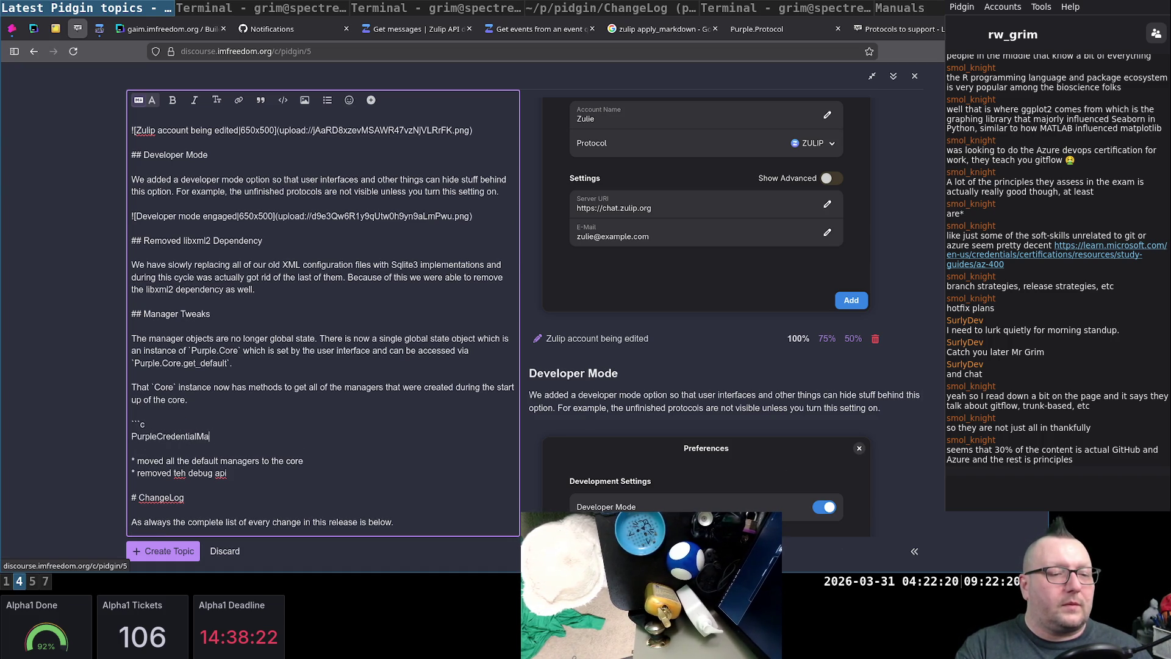
text(nager *manager =)
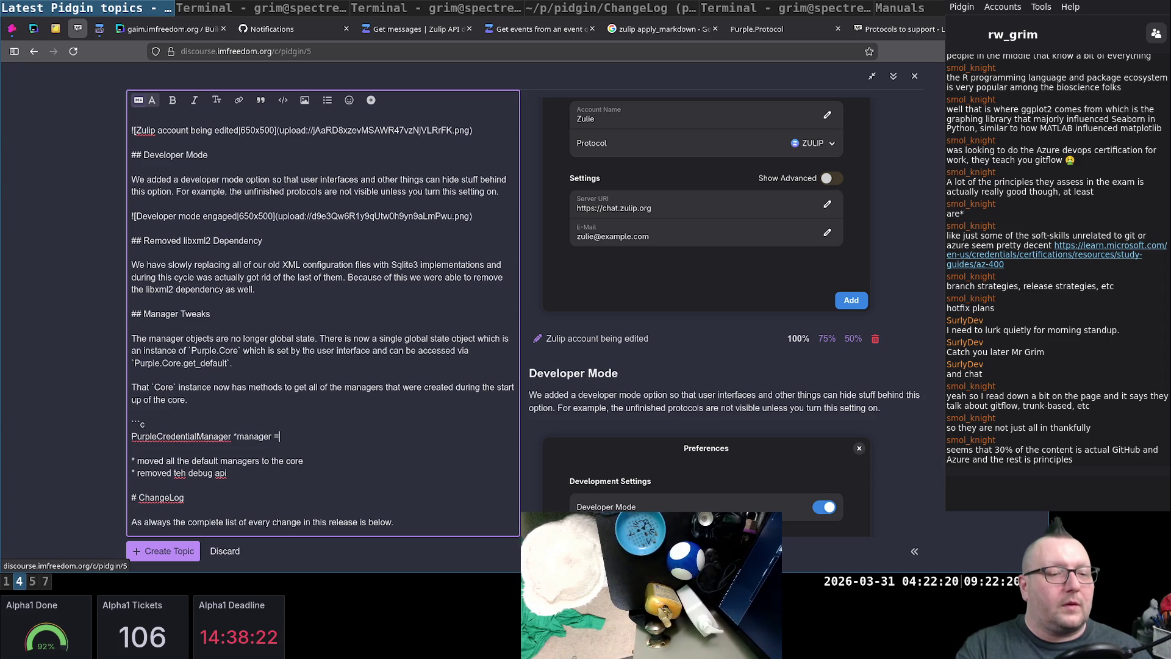
text(purple_cre)
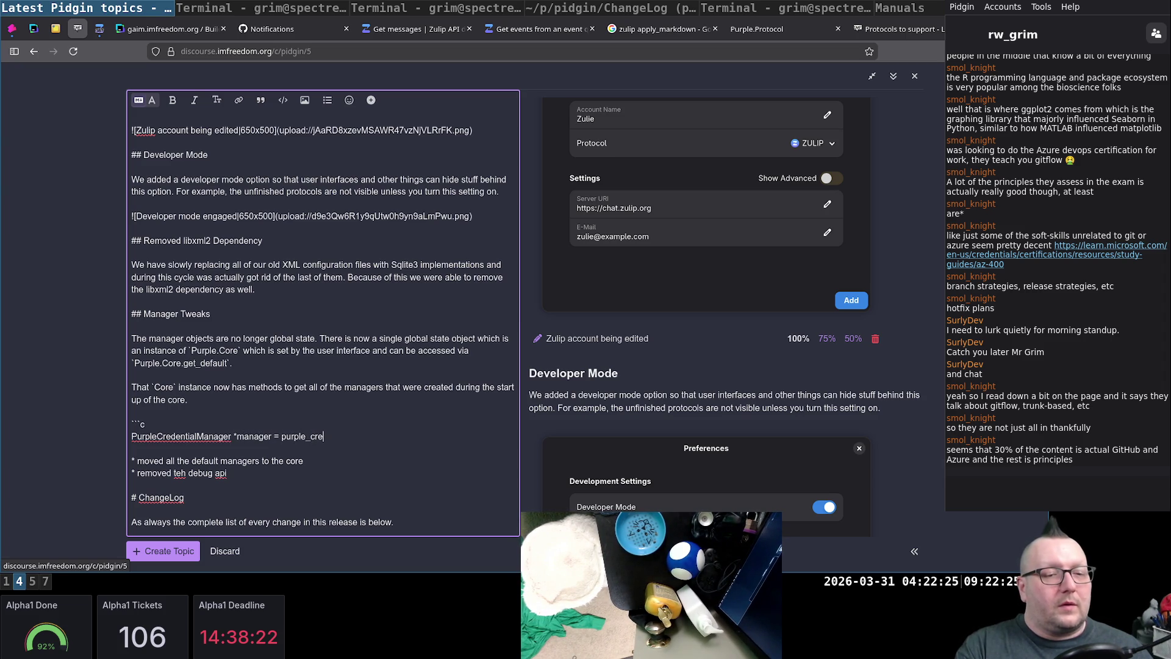
text(dential_)
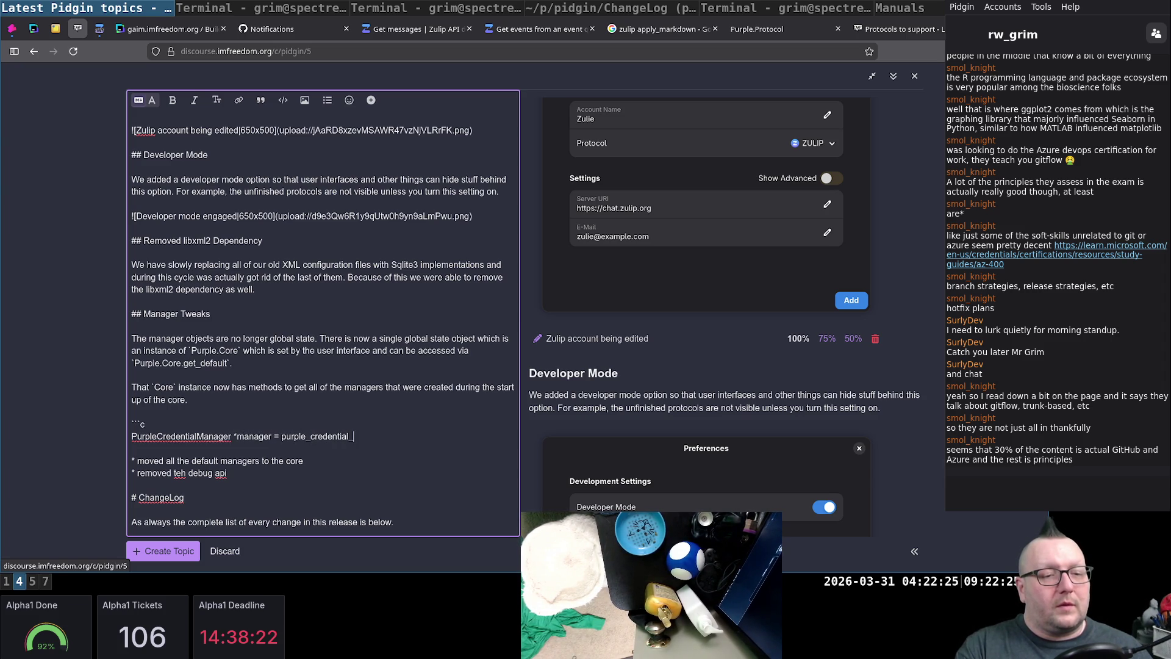
text(manager_get_de)
text(fault();)
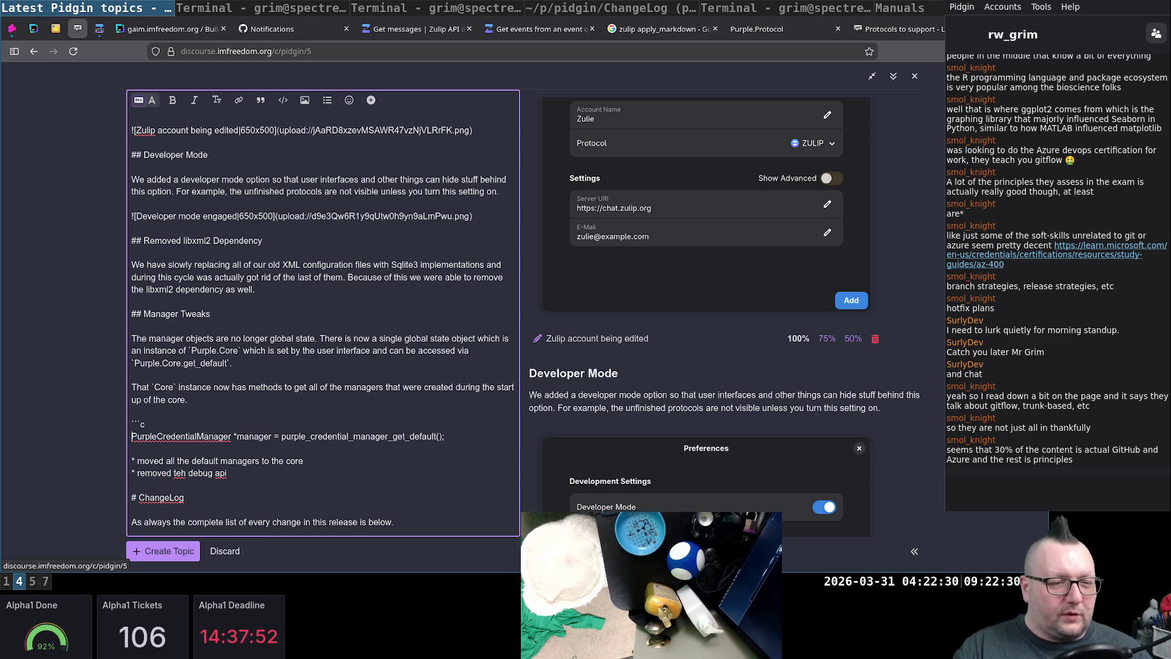
key(Home)
key(shift+End)
key(BackSpace)
text(PUrpl)
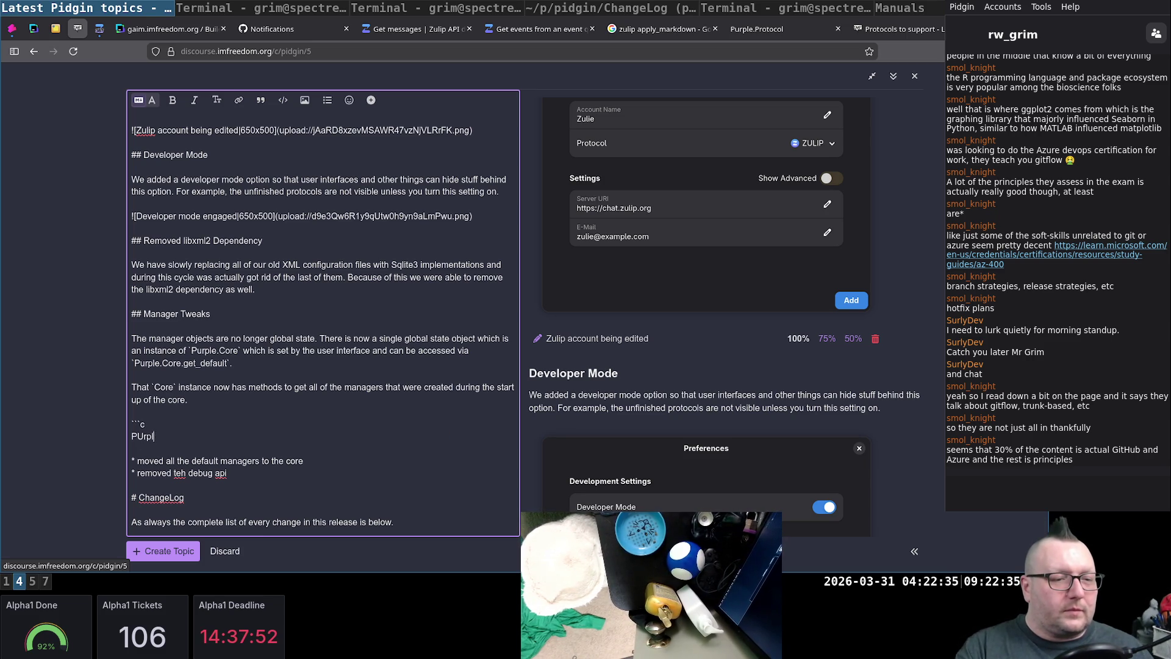
key(BackSpace)
key(BackSpace)
key(BackSpace)
key(BackSpace)
text(urpleContact)
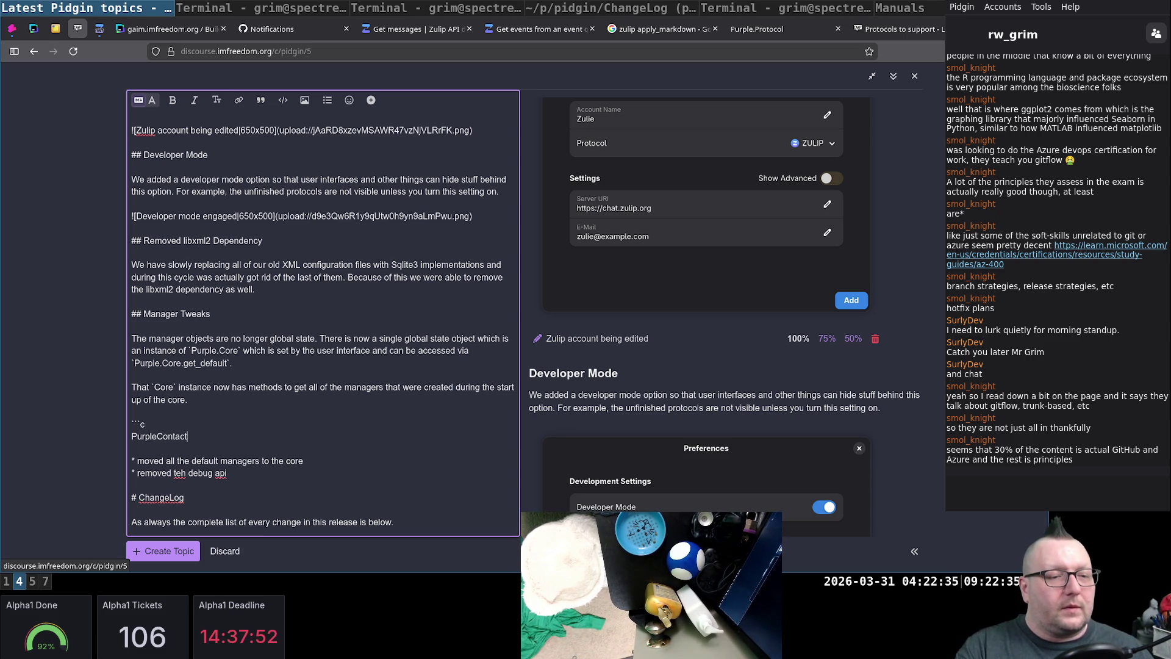
text(Manager *manag)
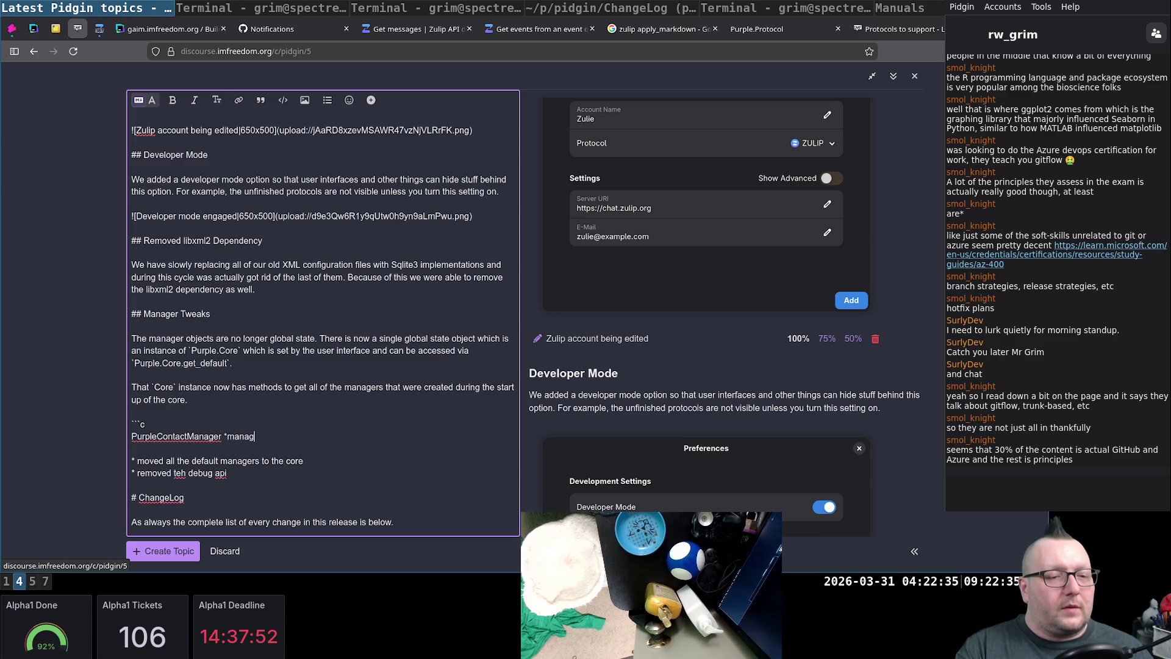
text(er = NULL;)
key(Return)
text(PUrpl)
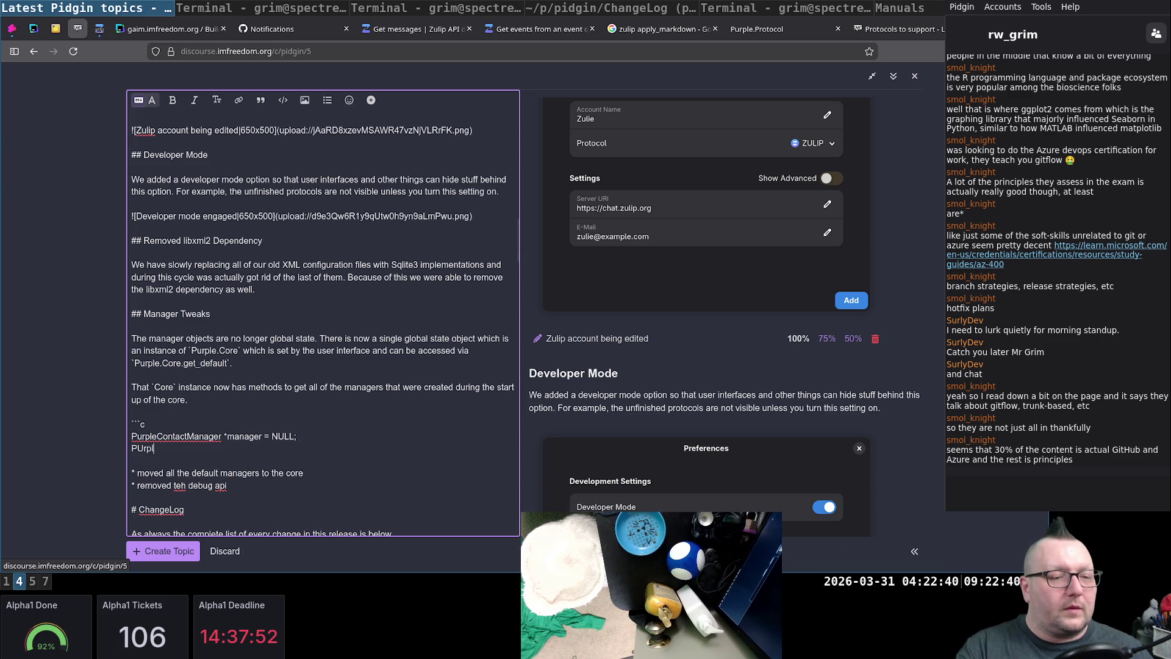
text(eWAc)
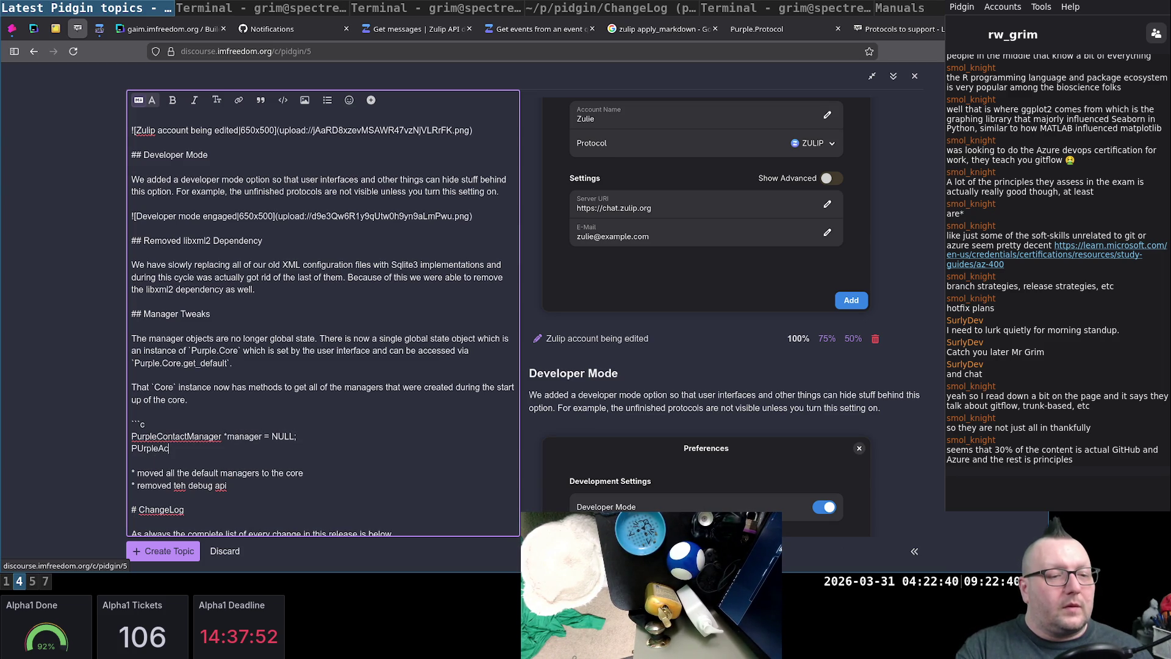
text(t *c)
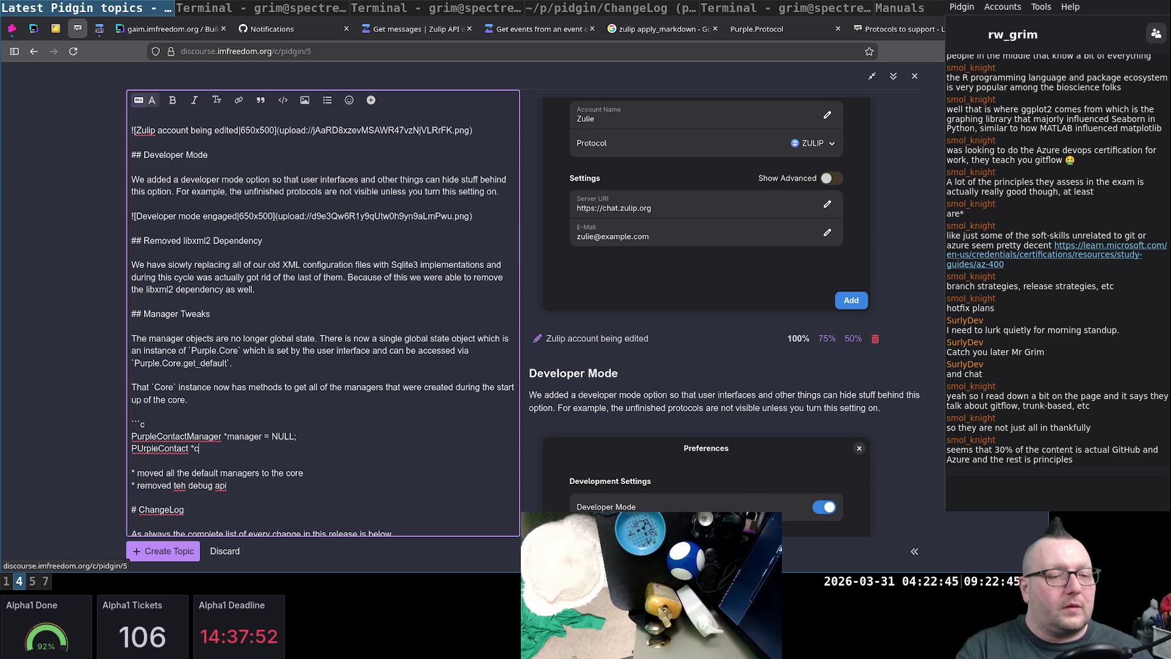
text(ontact = NULL;)
Add the contact declaration and find_with_id(manager, account, "pidgy") lookup, then close the fence
key(Return)
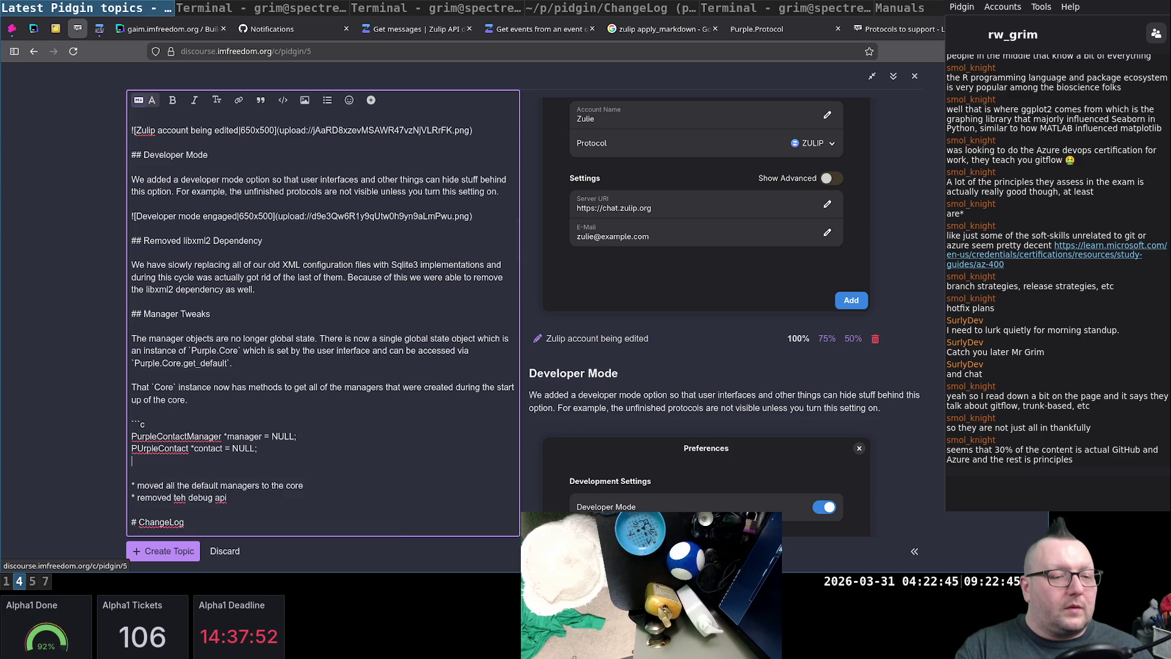
key(Return)
text(manager = purple_contact_manager_get_default();)
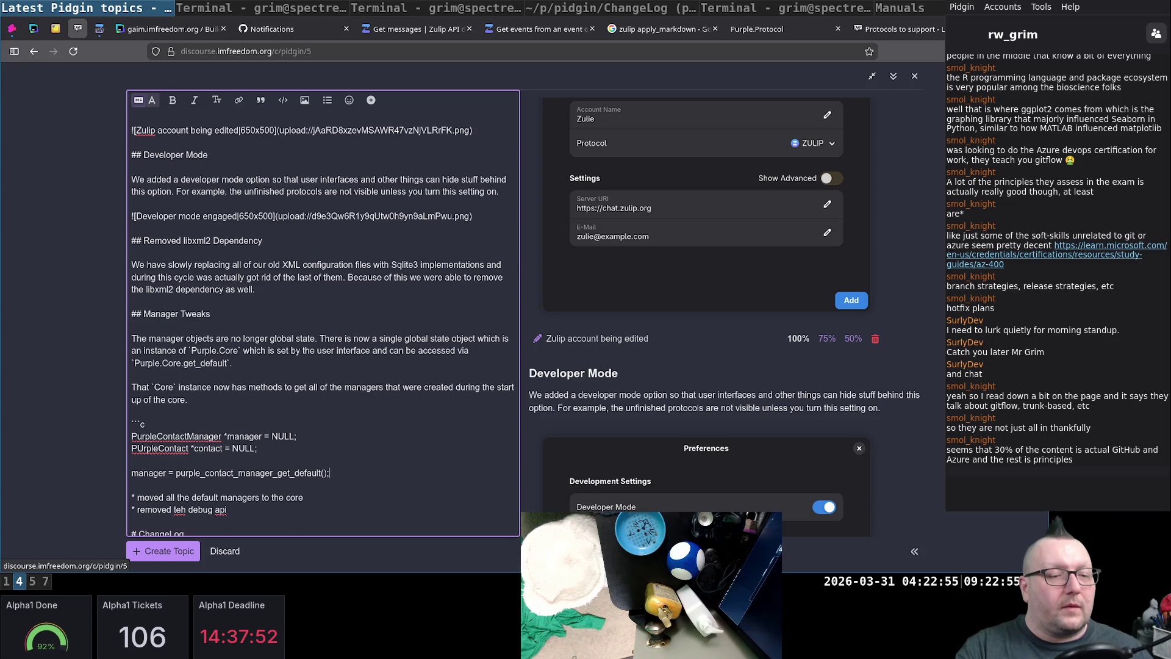
key(Return)
text(contact = purpl)
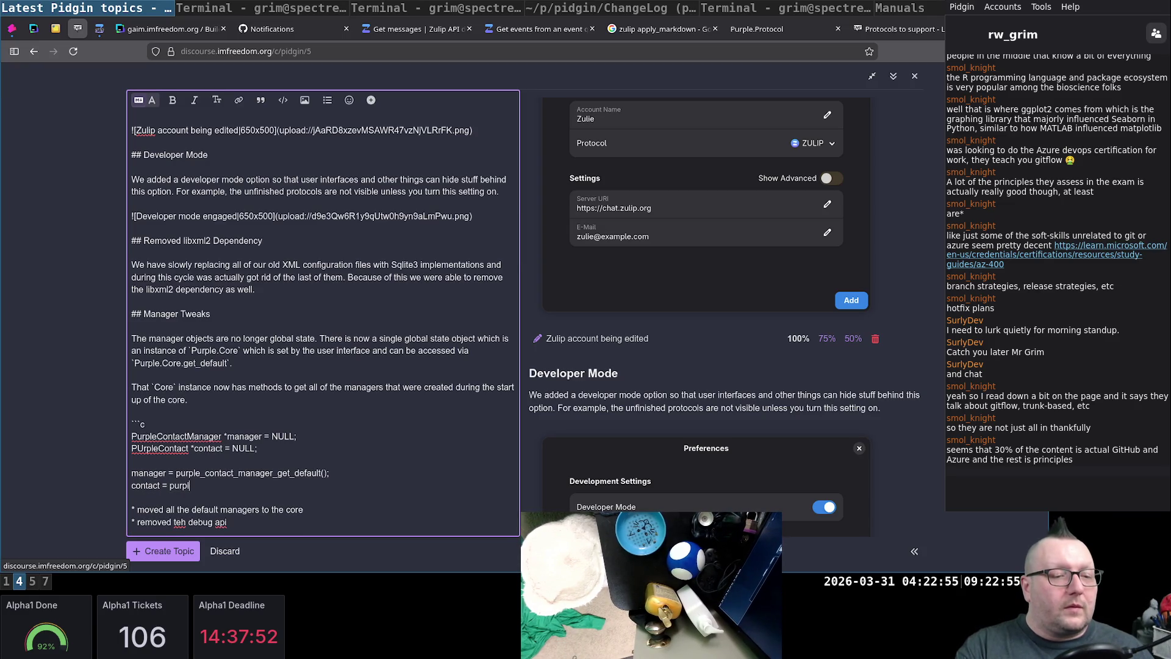
text(e_contact_manage)
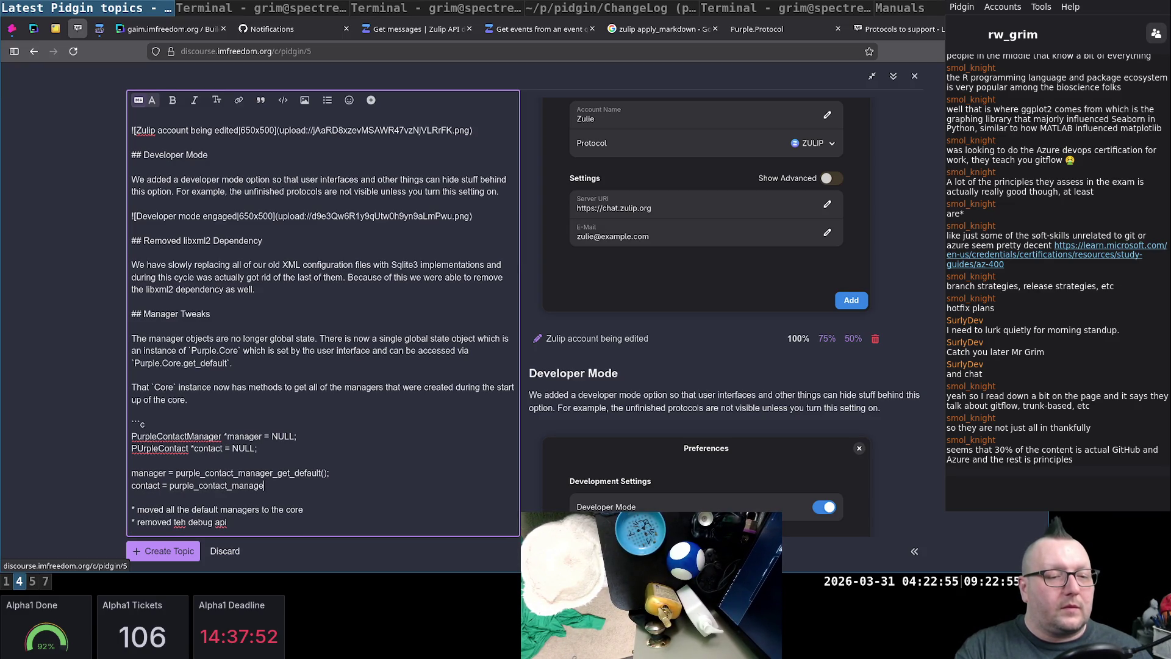
text(ind_with_i)
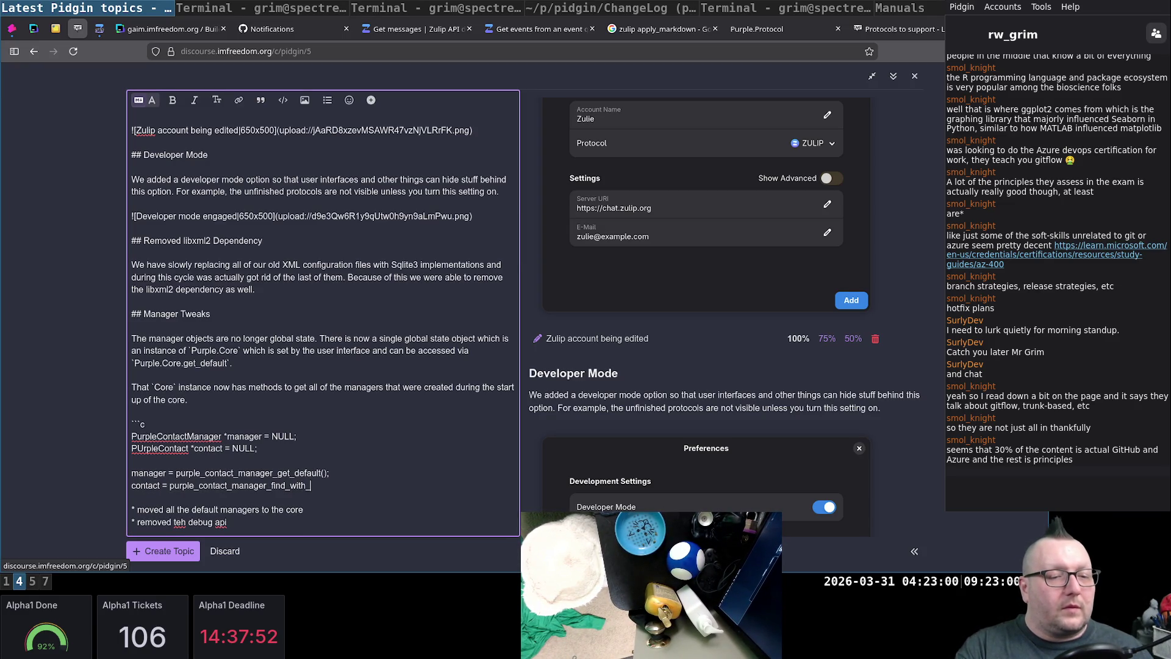
text(d()
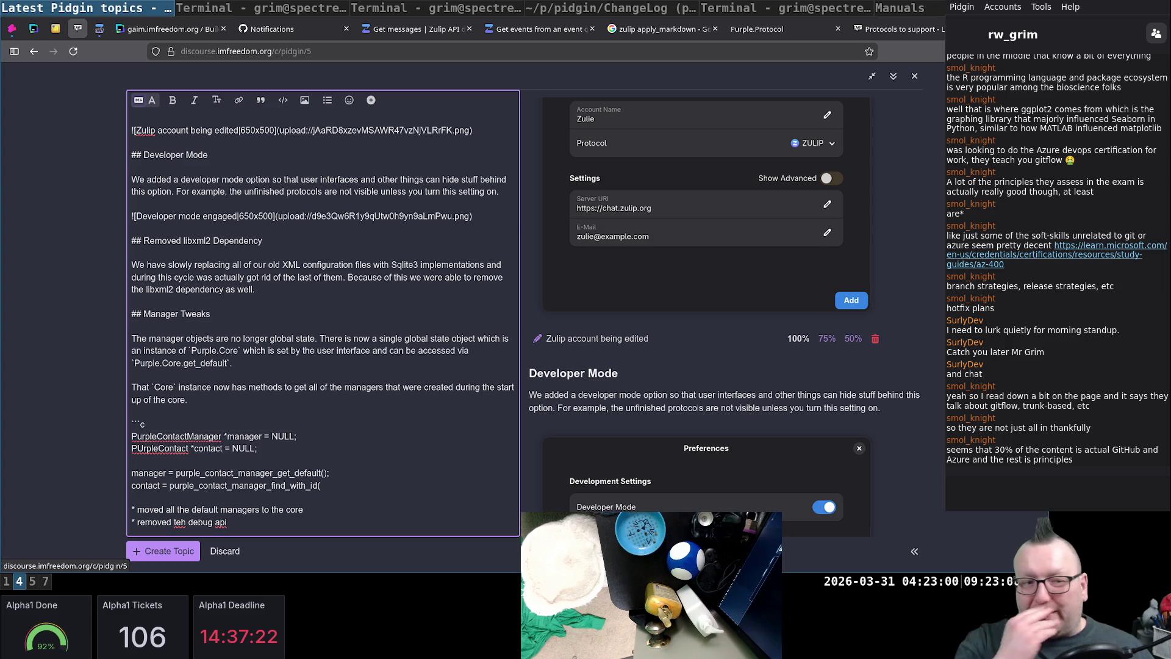
text(man)
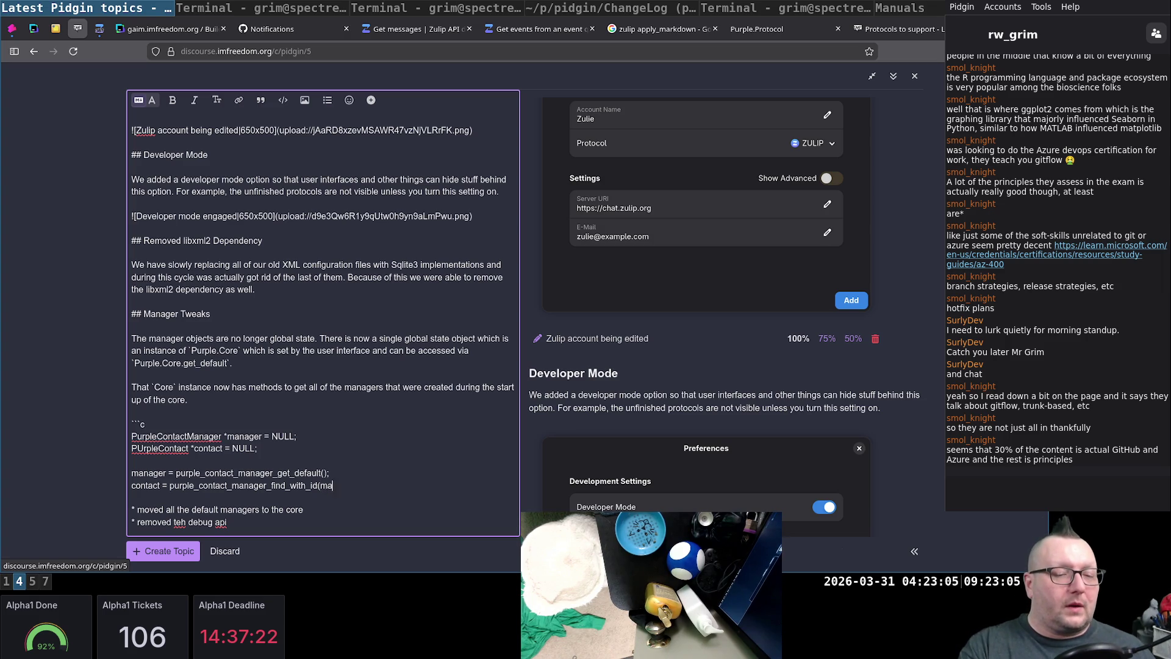
text(ager, account, "p)
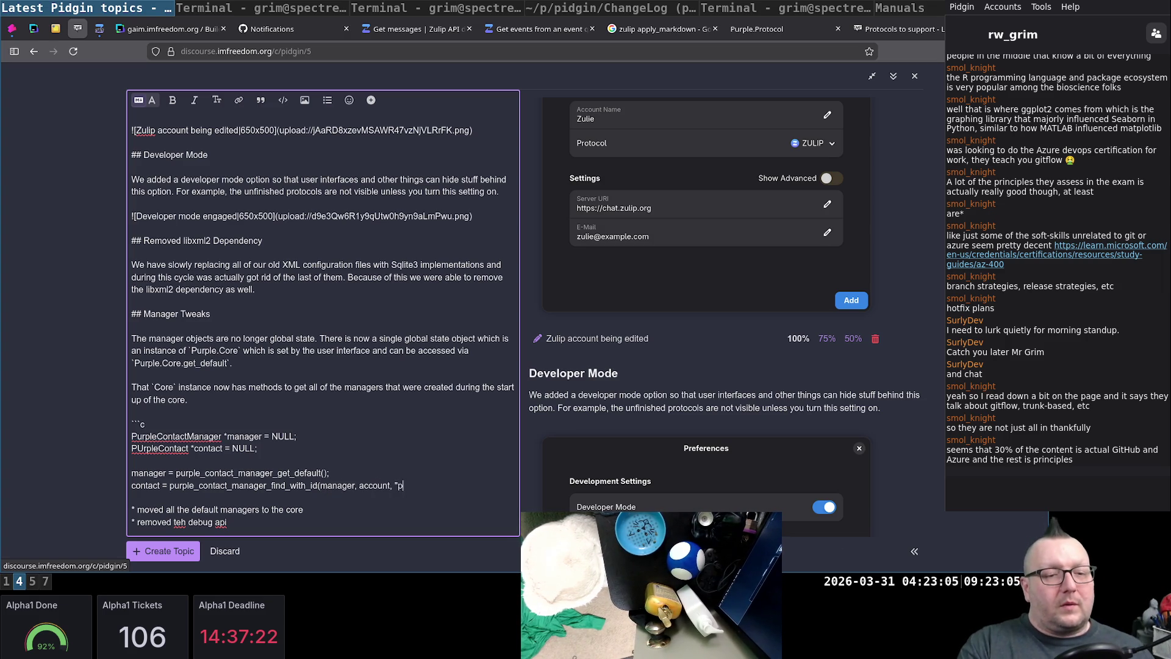
text(idgy")
key(Return)
key(BackSpace)
text();)
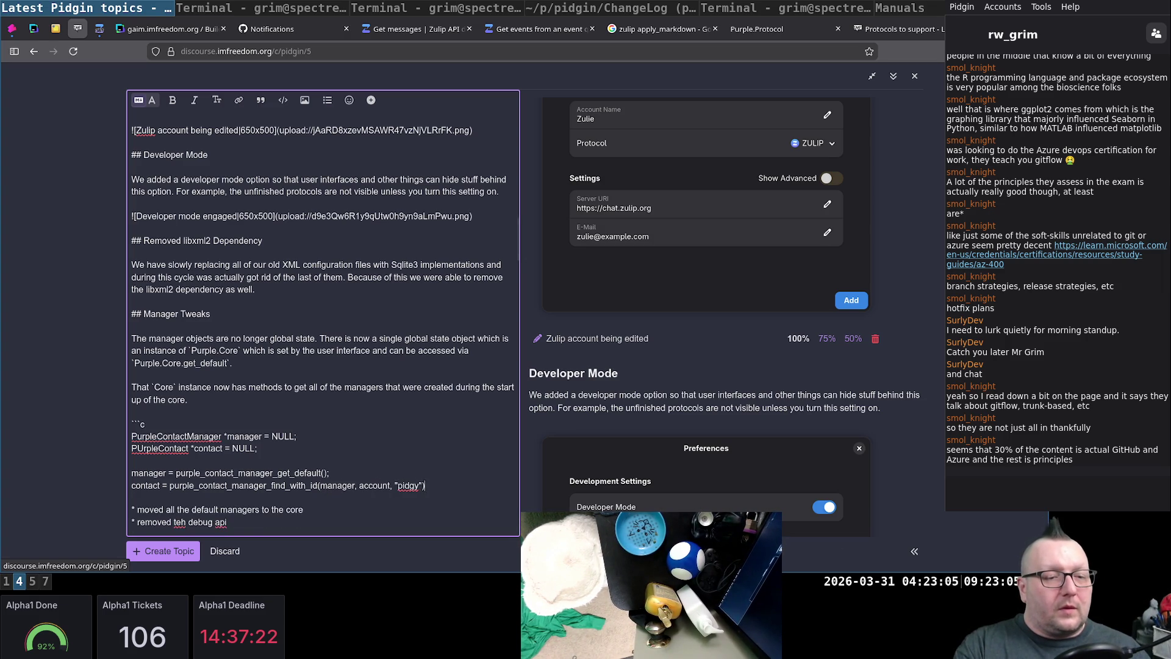
key(Return)
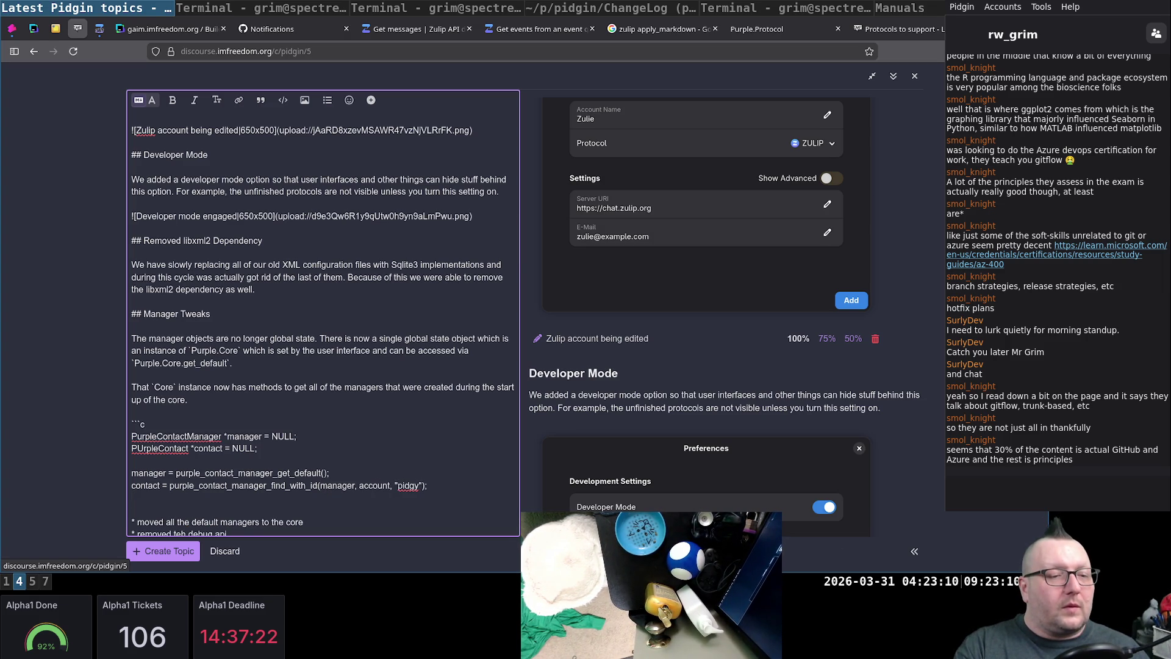
key(Return)
key(Return)
text(```)
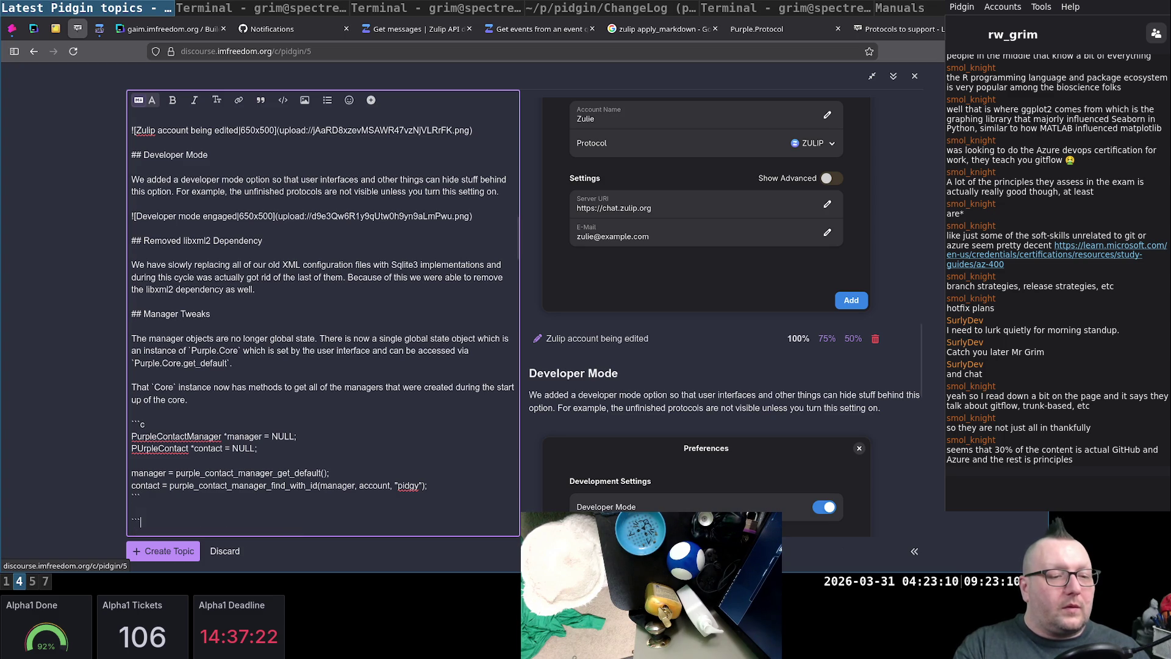
text(c)
Write the second C sample getting the contact manager via purple_core_get_default() and finding contact pidgy, then close it
key(Return)
text(Purple)
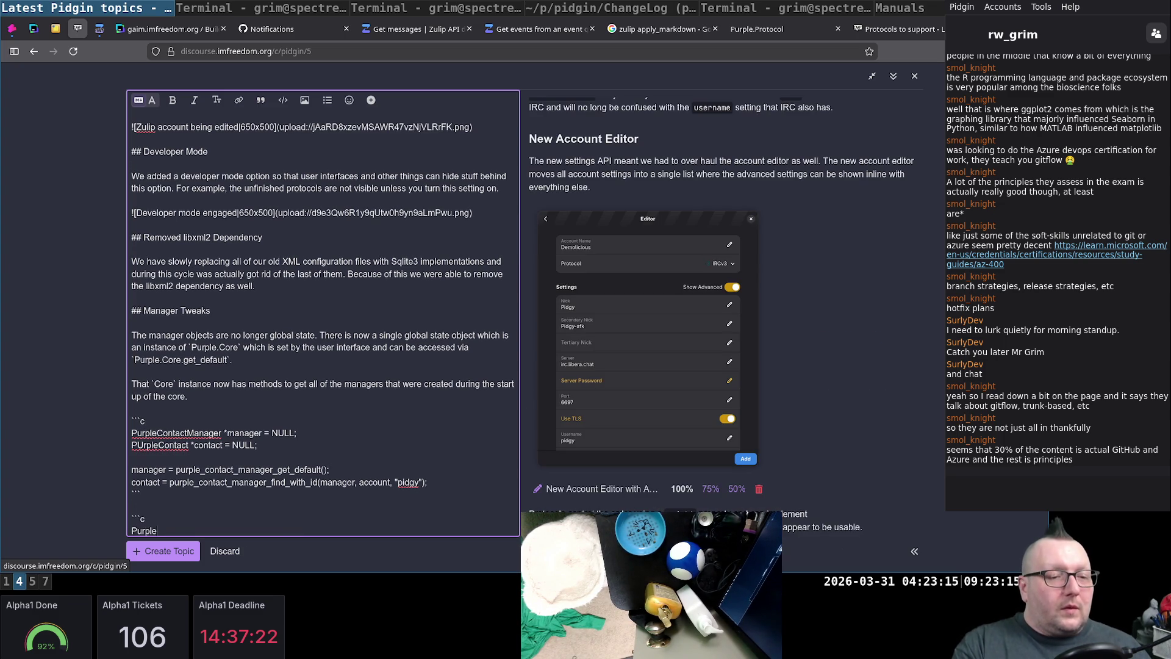
text(ContactManager *)
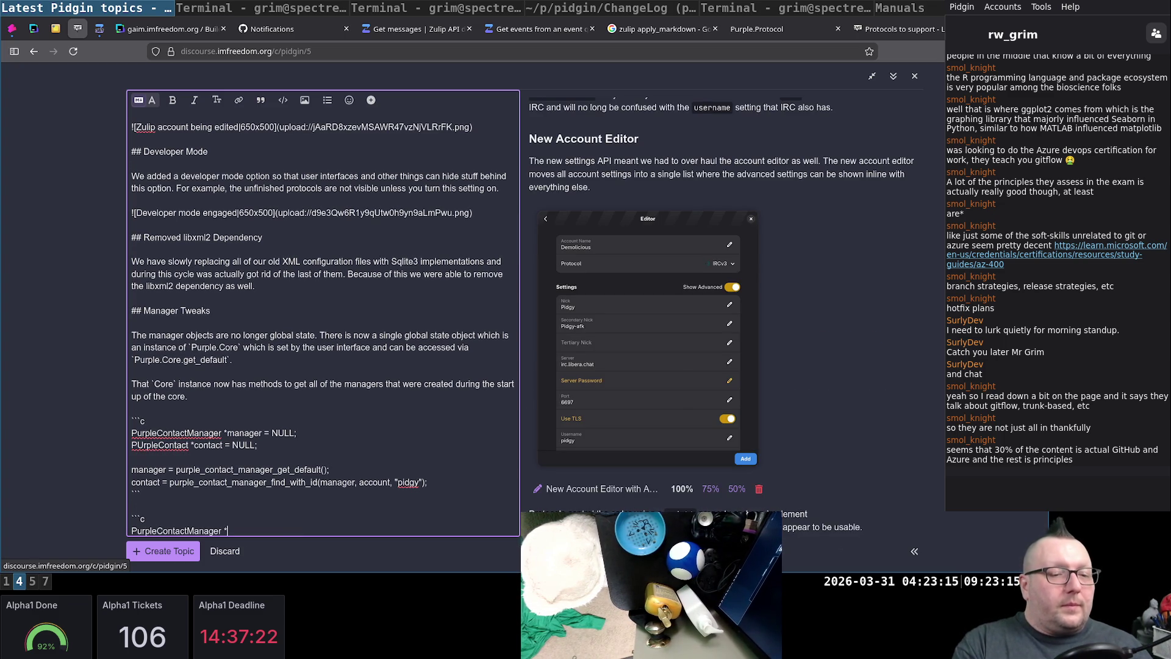
text(manager = NULL;)
key(Return)
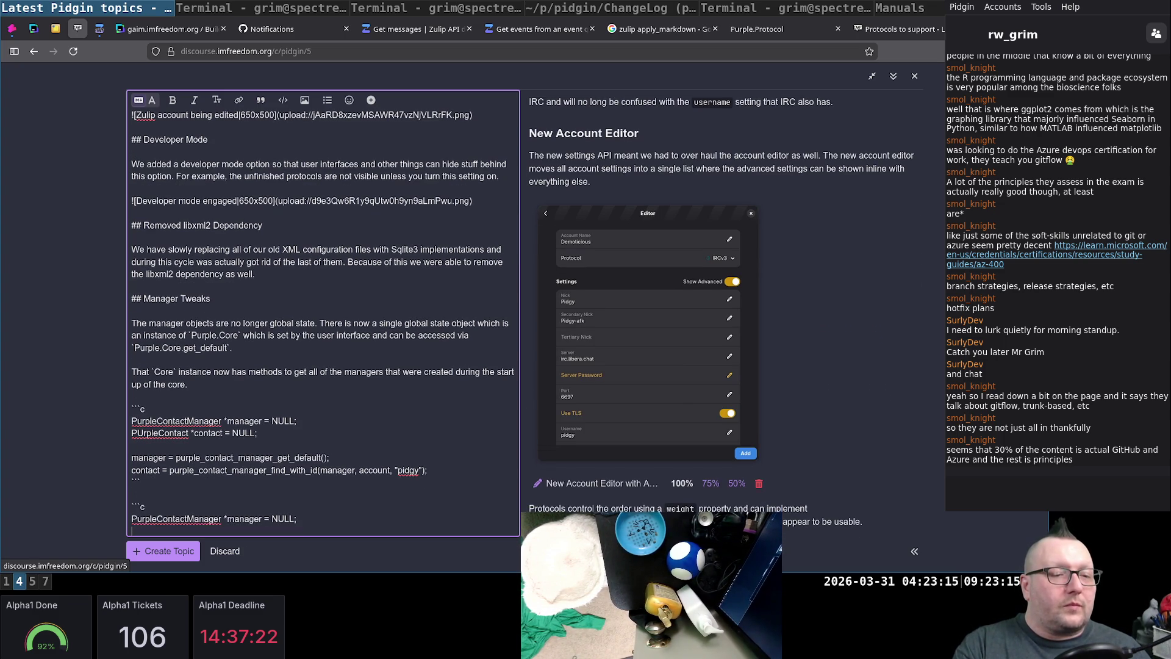
text(P)
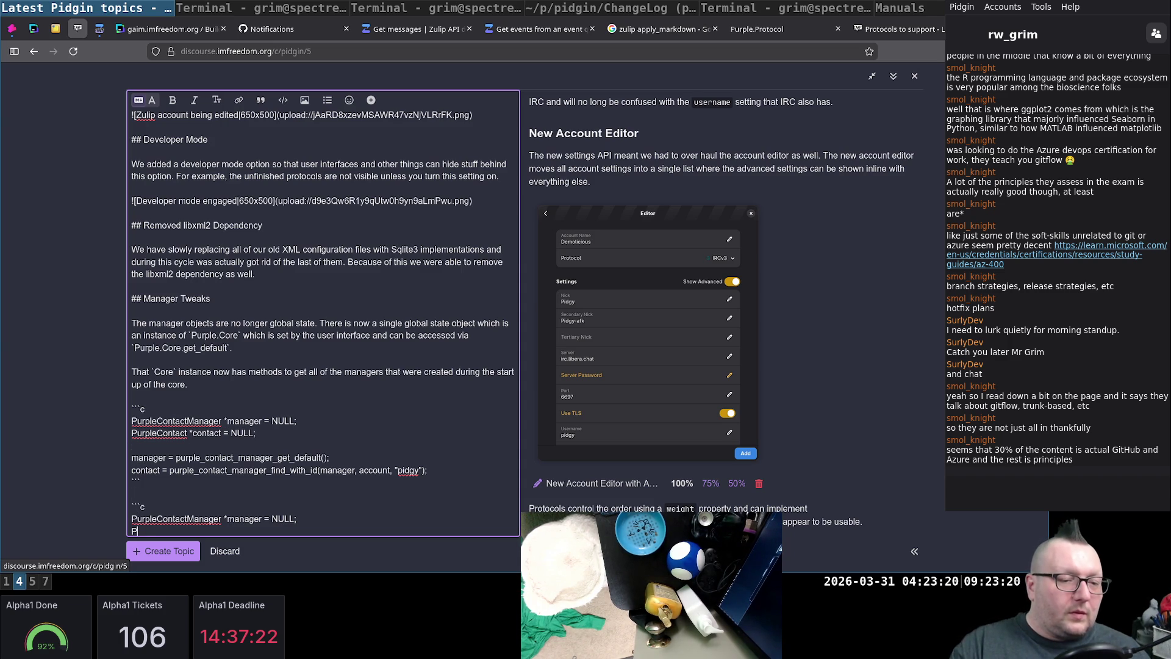
text(urpleC)
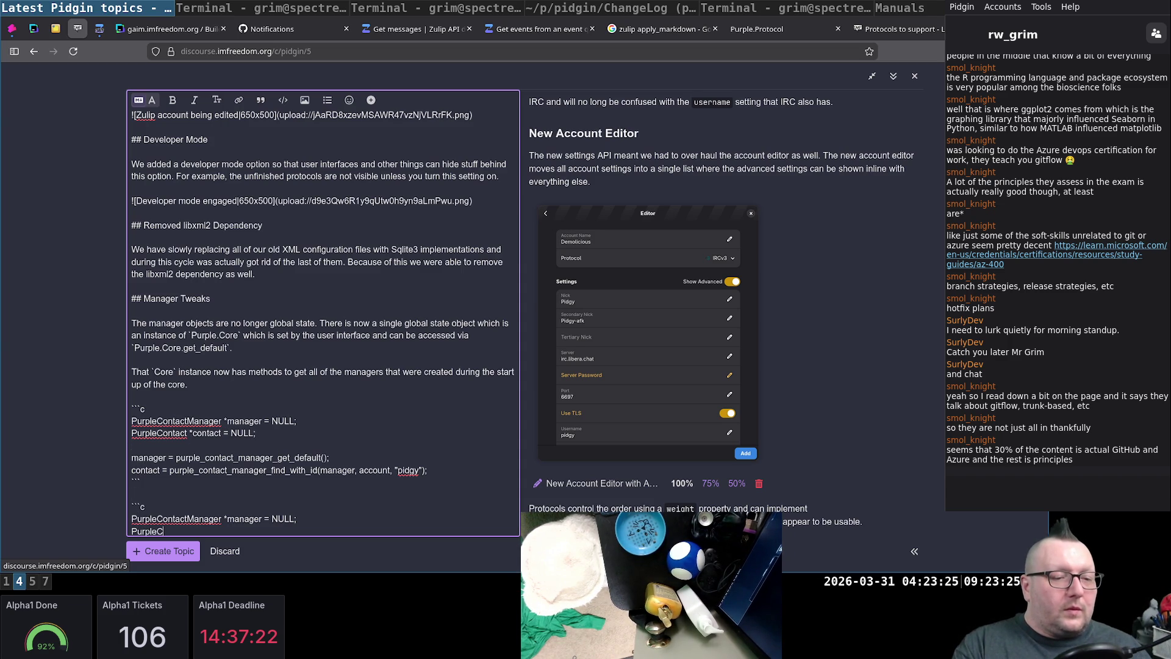
text(ontactMa)
key(BackSpace)
key(BackSpace)
key(BackSpace)
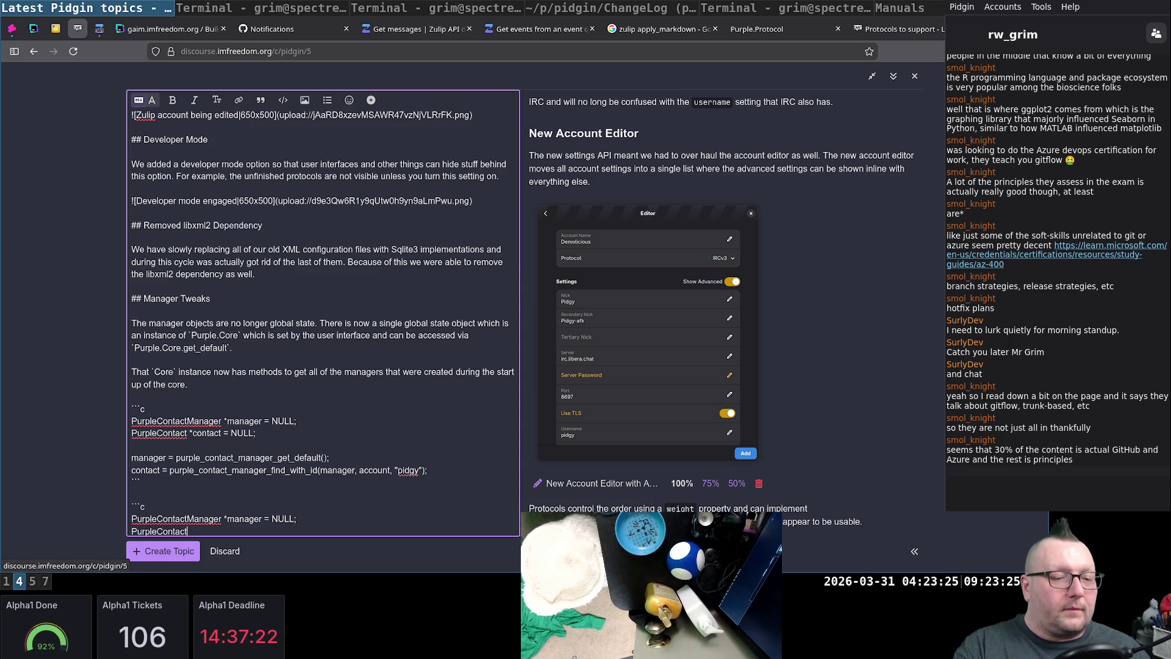
text(ontac)
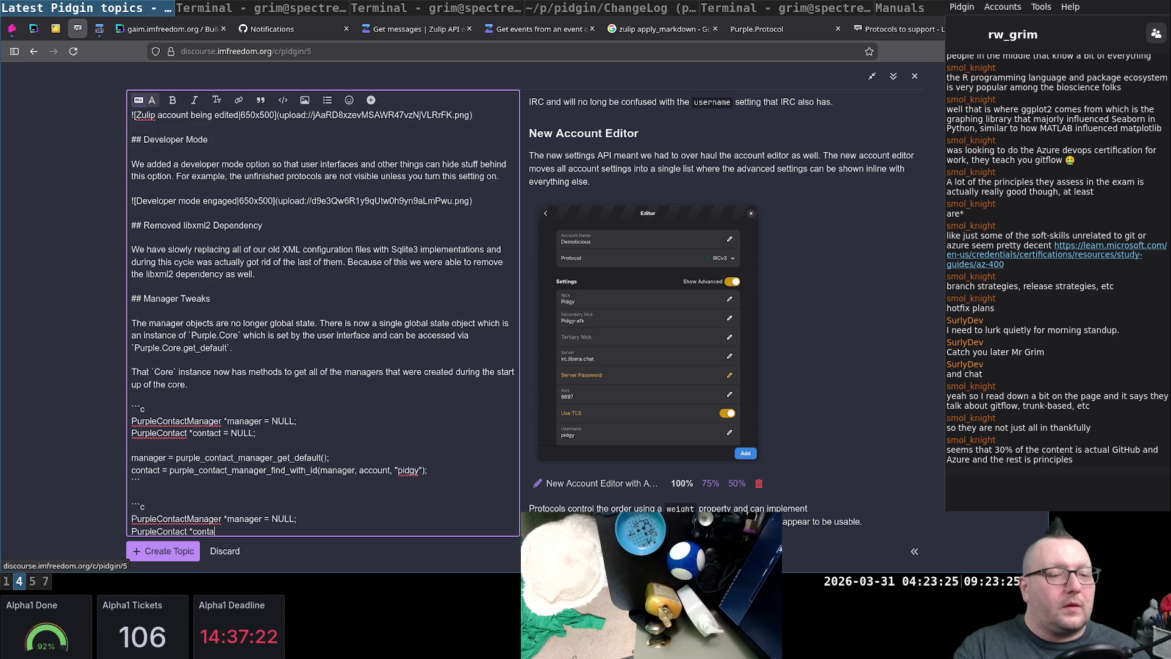
text(t = NULL;)
key(Return)
key(Return)
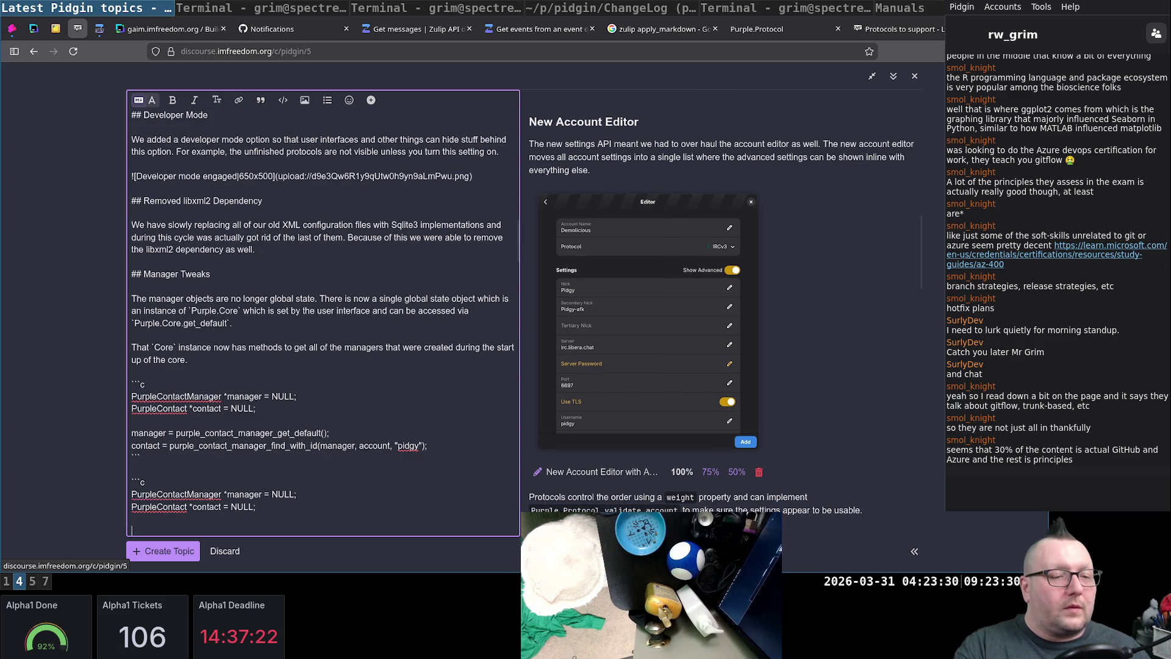
text(manager = purple)
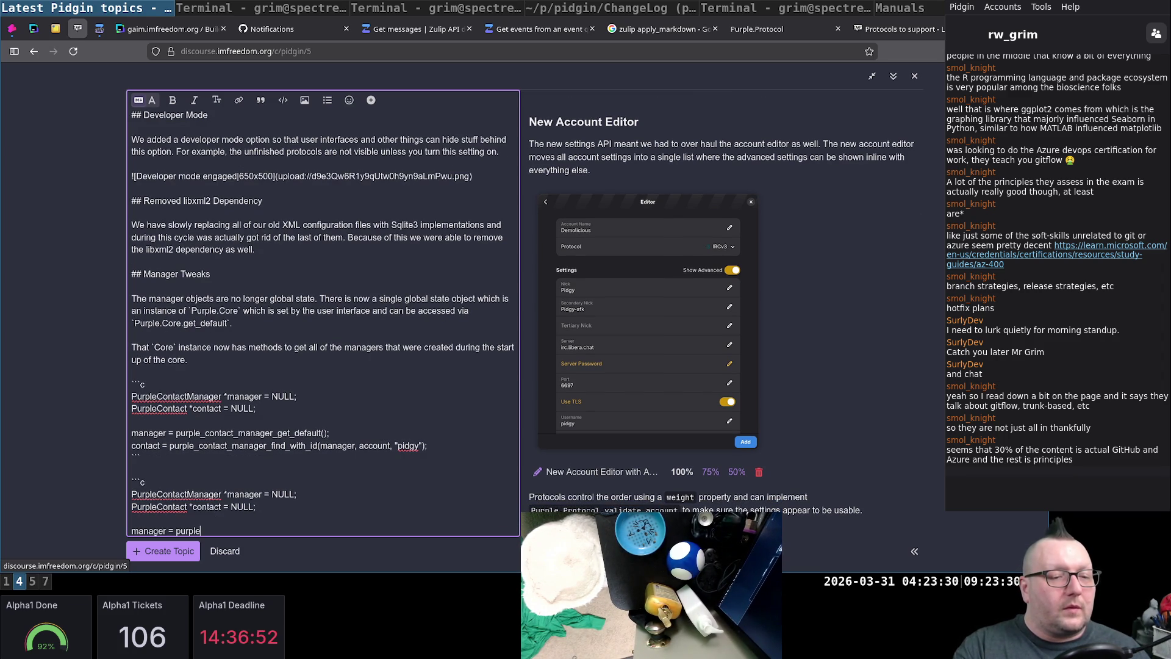
text(_get_c)
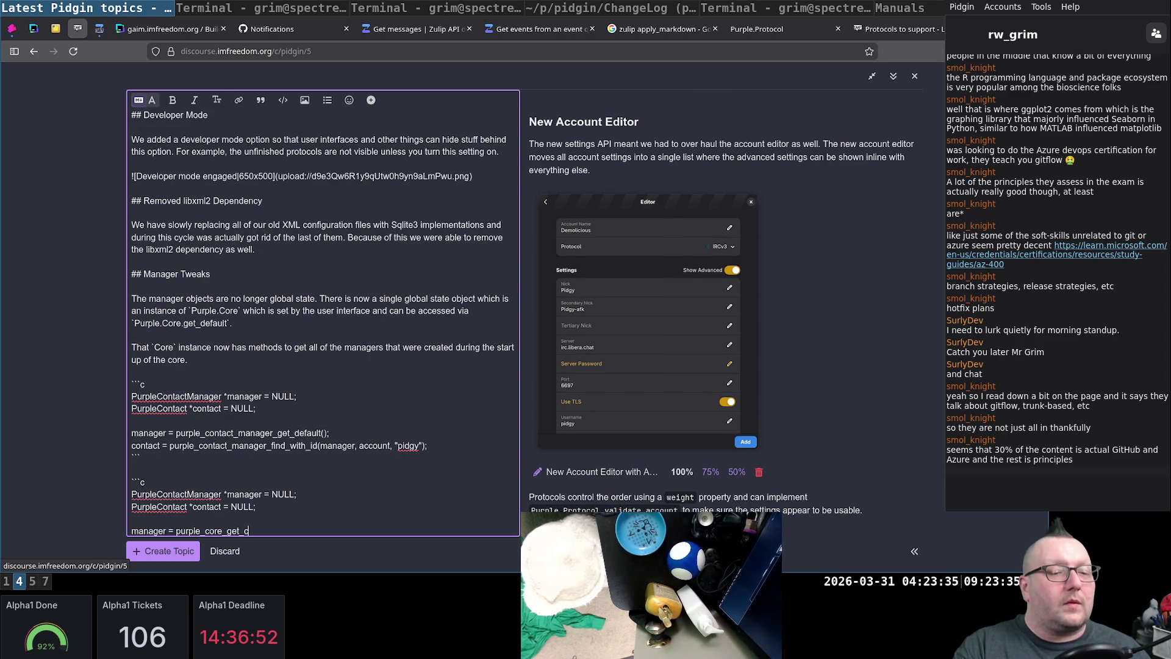
text(ontac)
text(t_manbager)
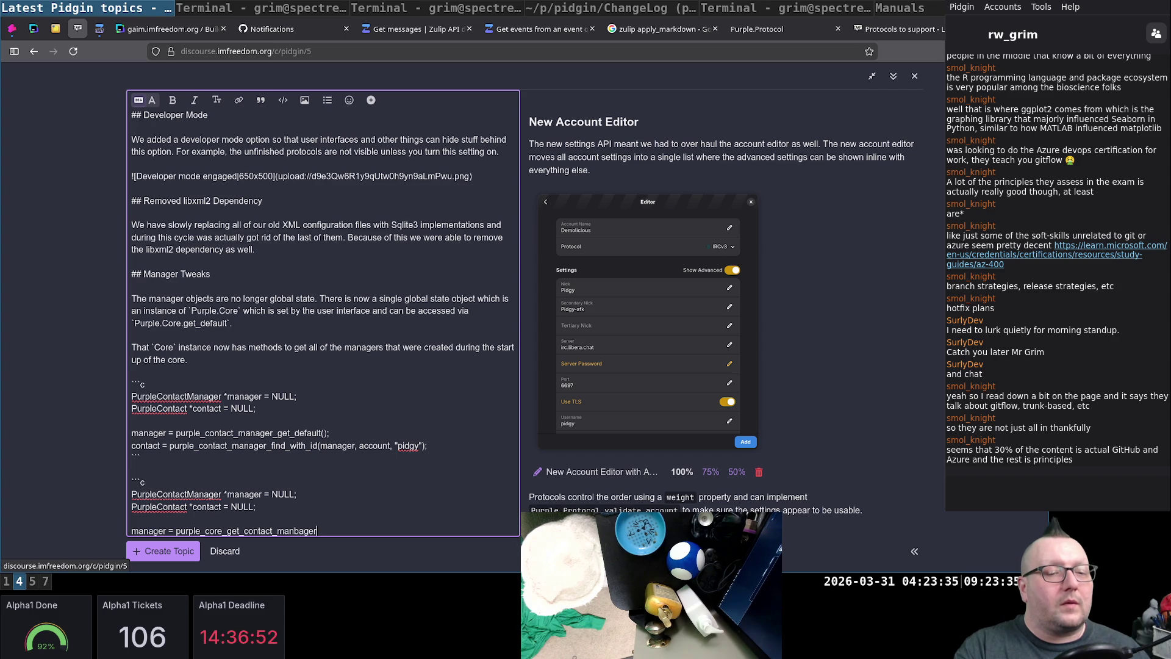
text((purpl)
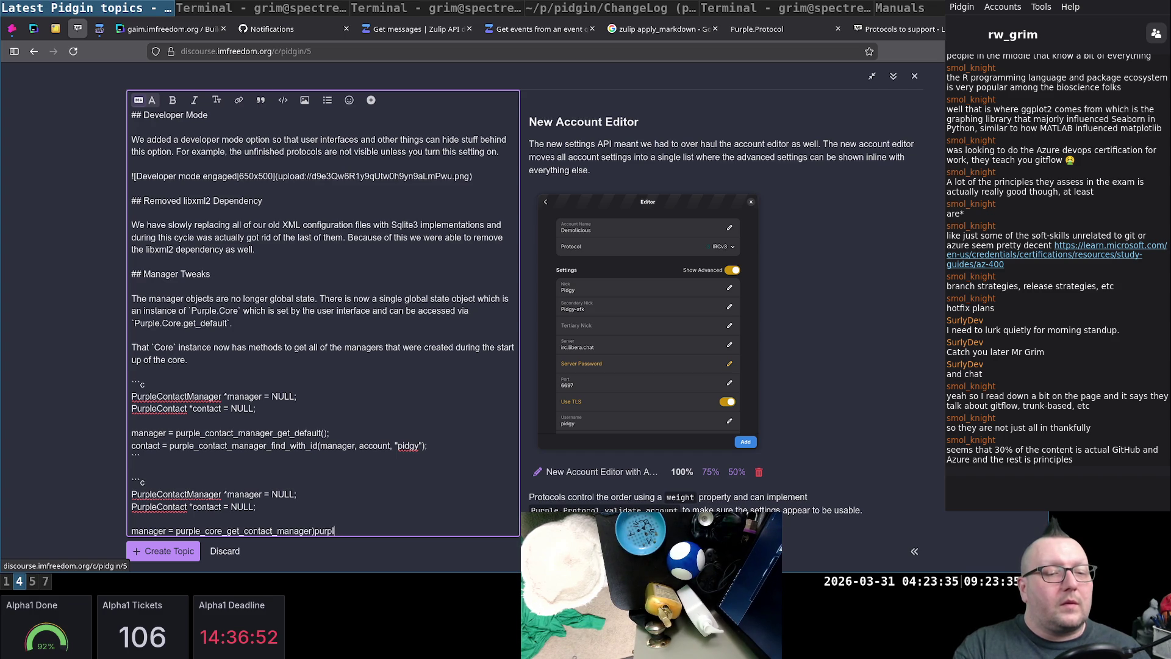
key(BackSpace)
key(BackSpace)
key(BackSpace)
text(urple)
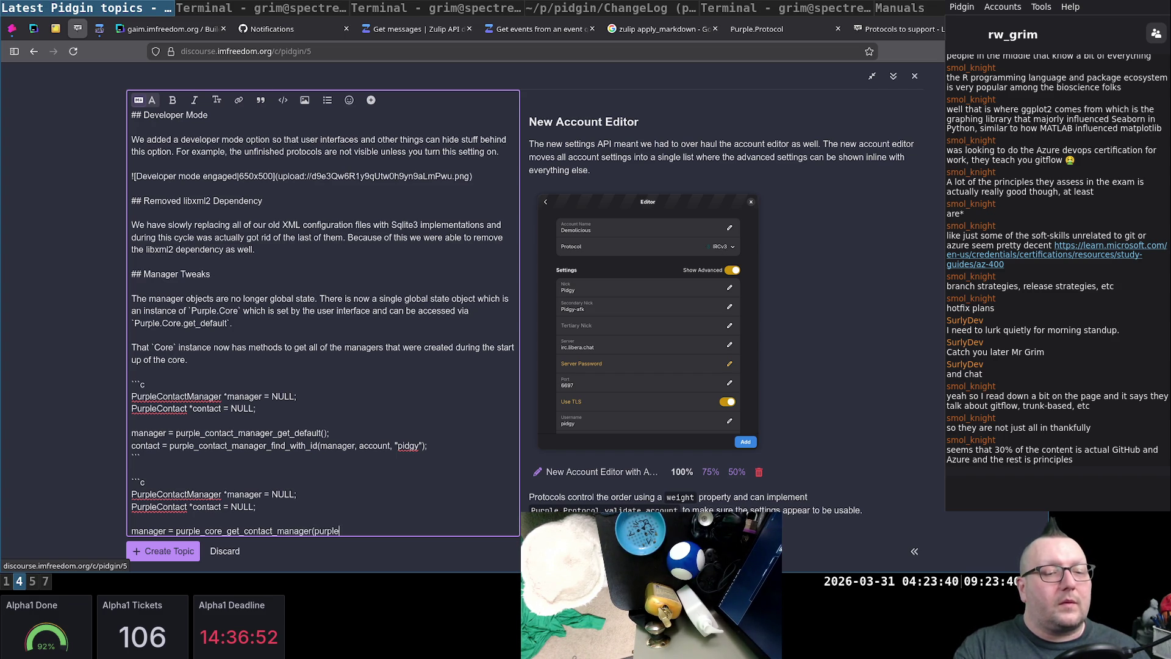
text(efau)
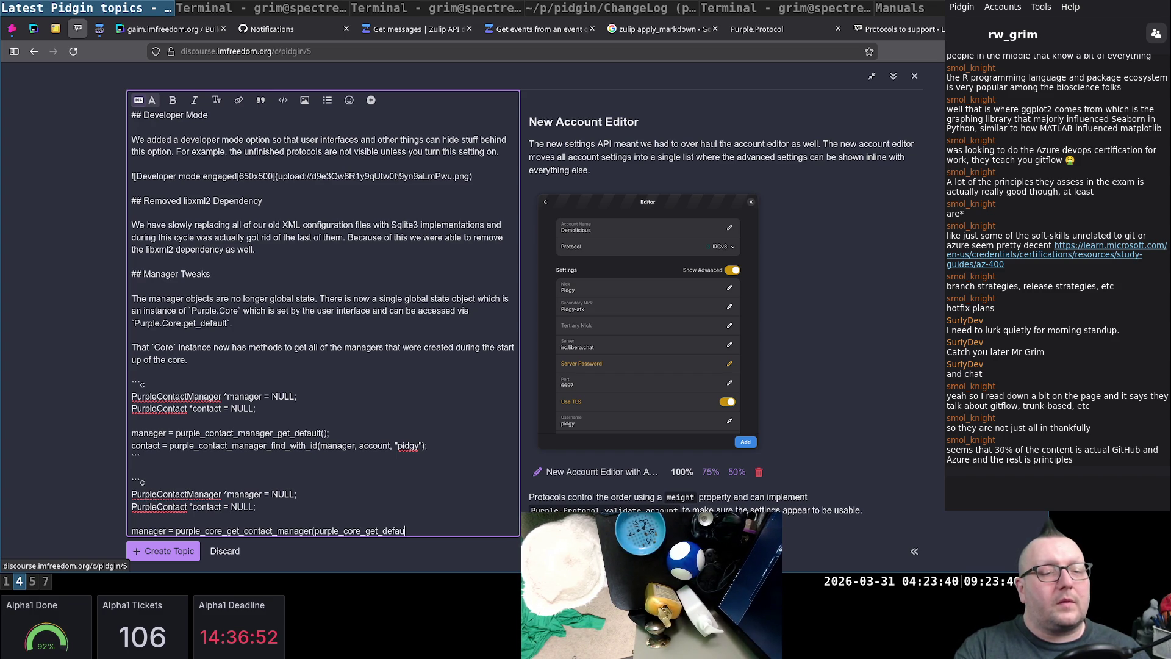
text(lt());)
key(Return)
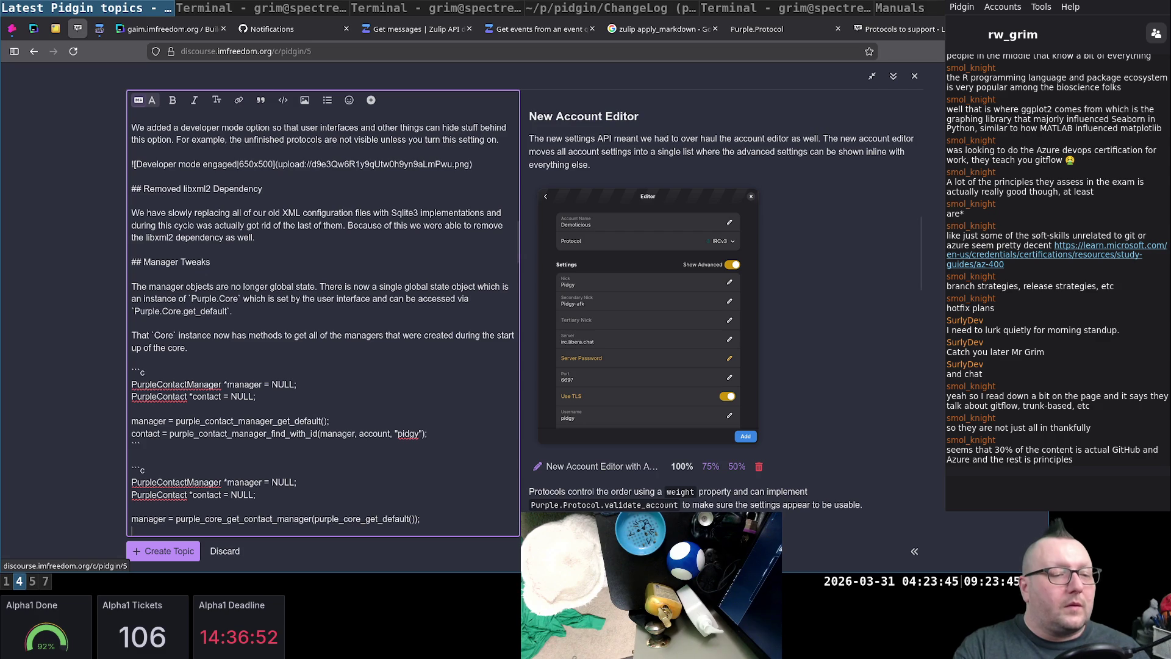
text(contact = purple_c)
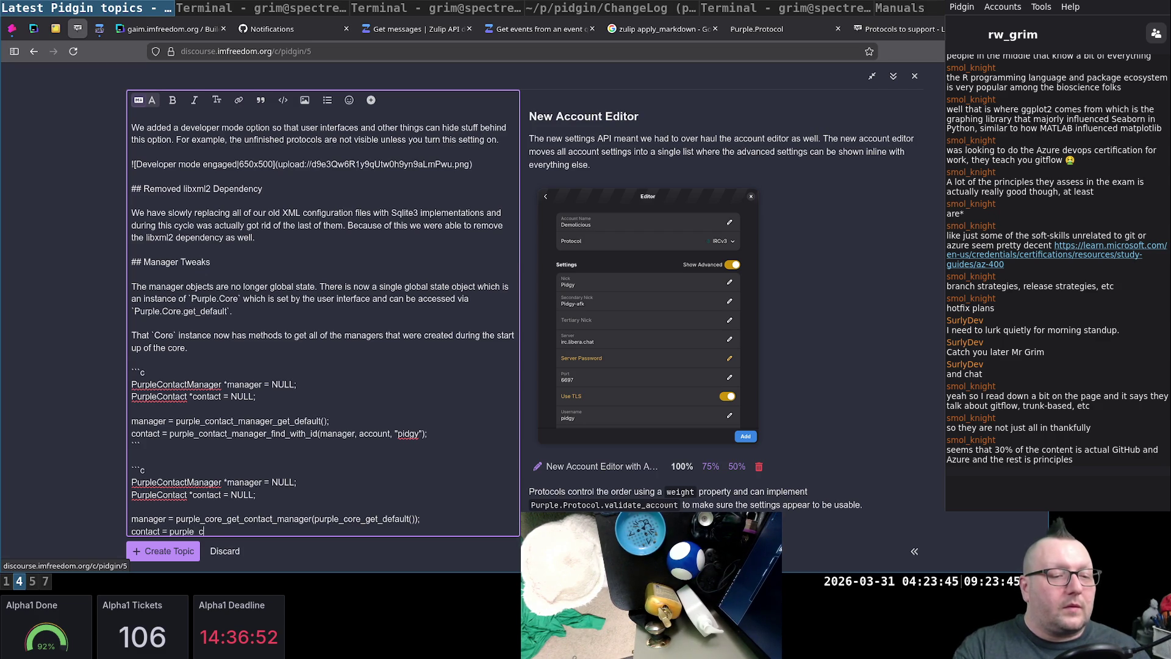
text(ontact_manager_)
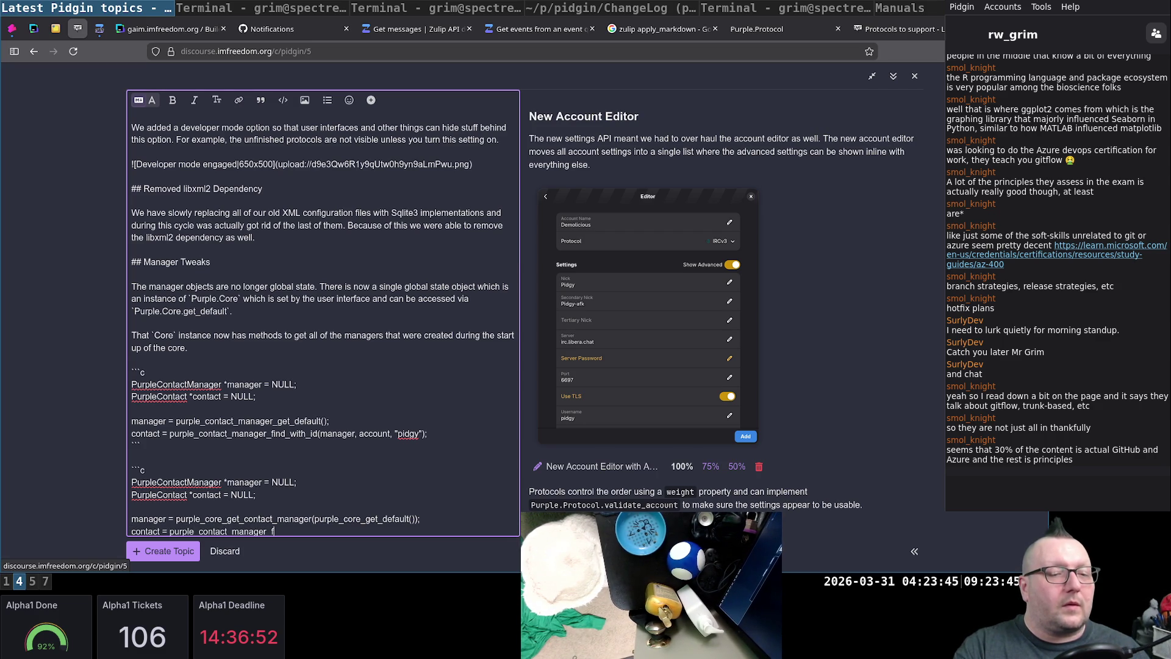
text(find_with_id()
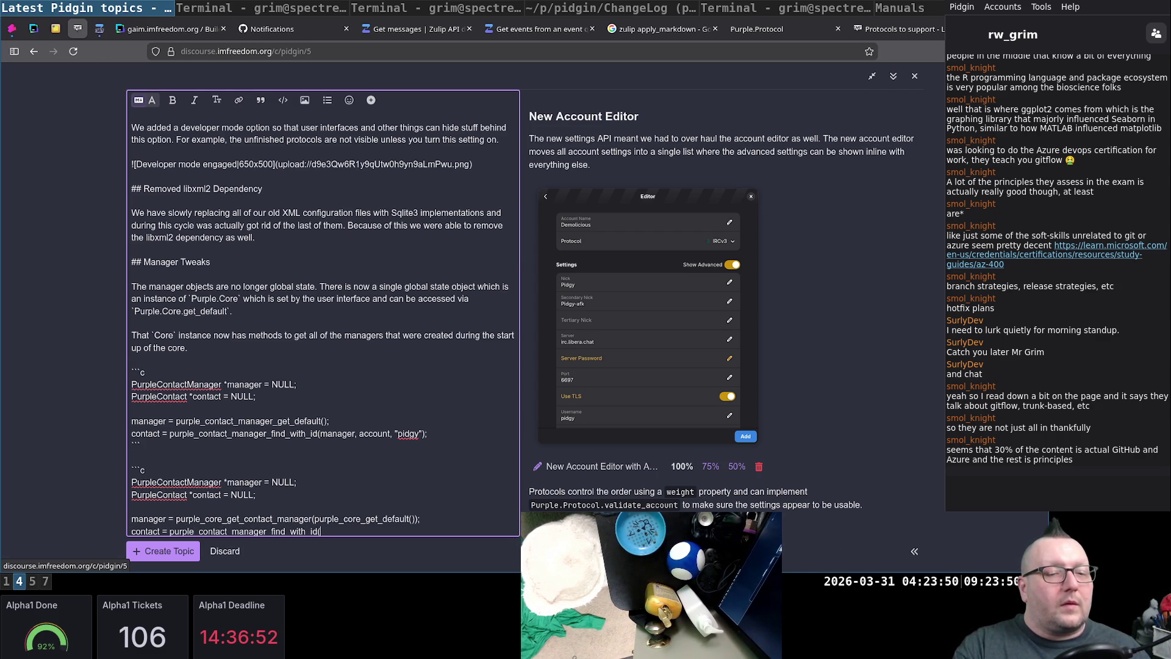
text(manager, account, )
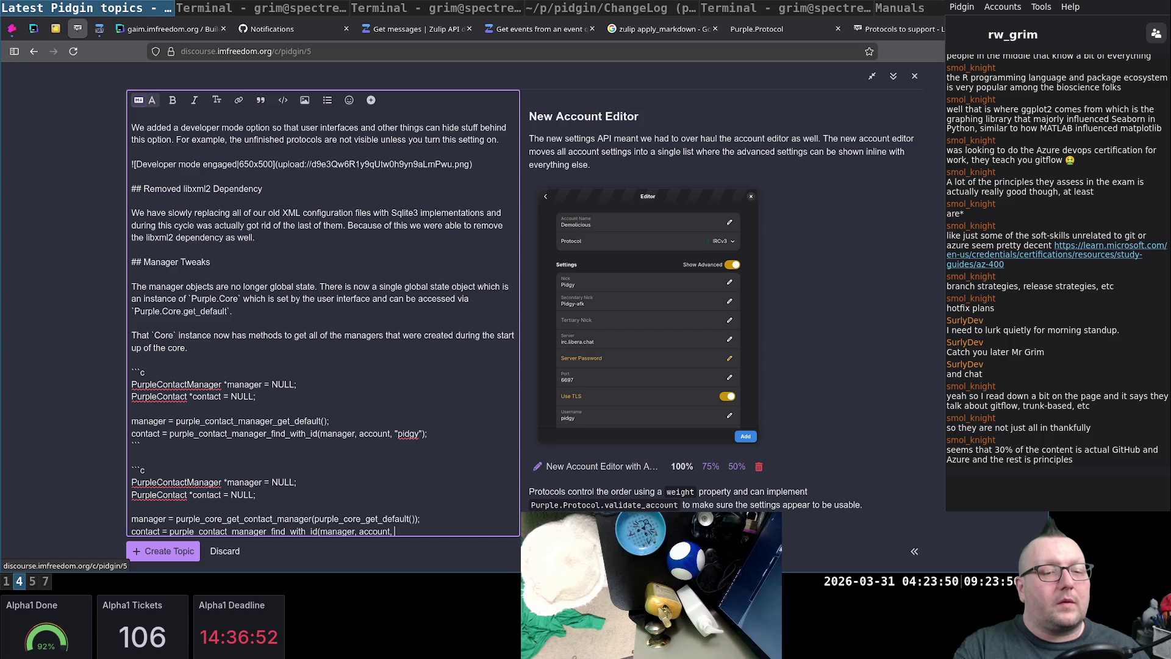
text("pidgy");)
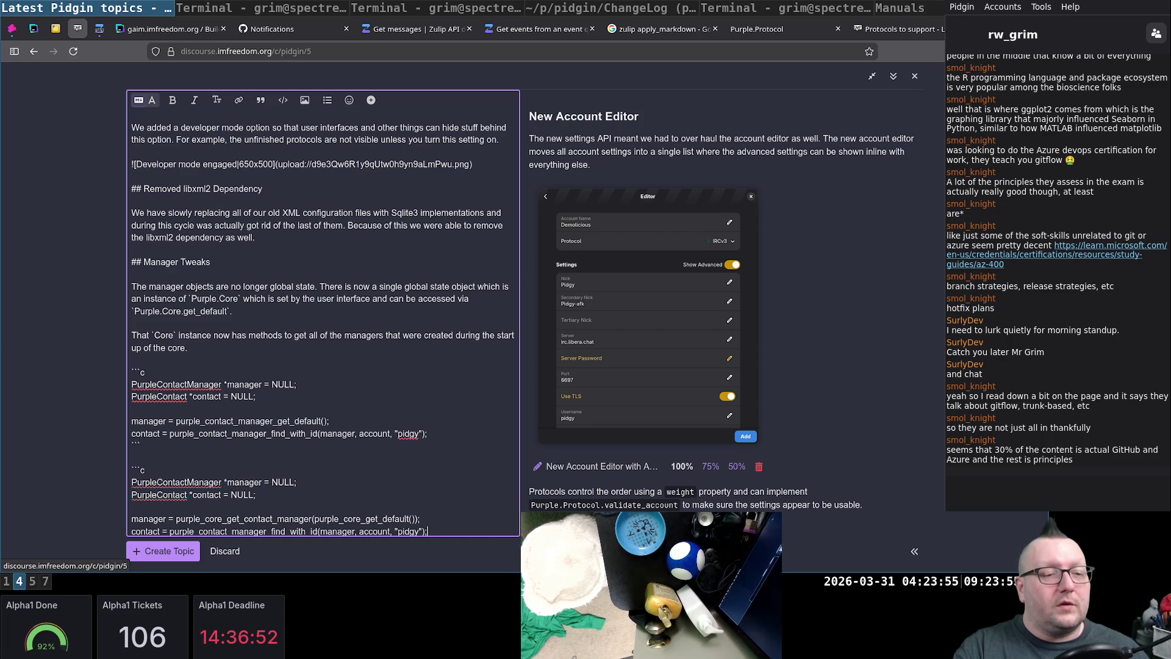
key(Return)
text(```)
key(Return)
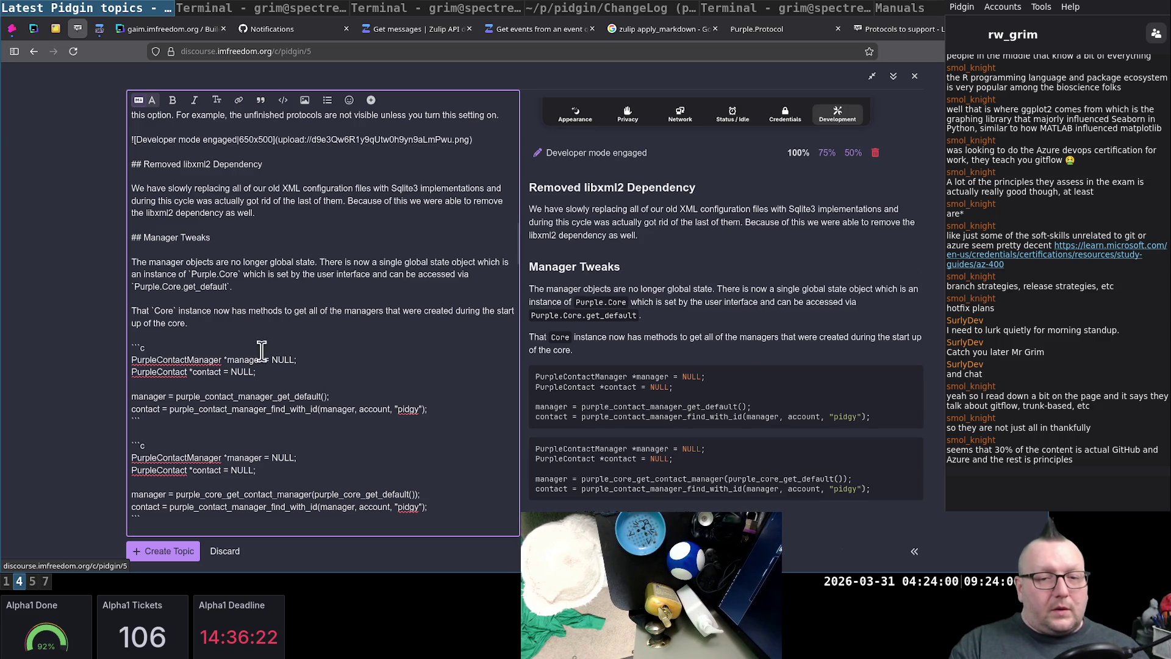
Before the first code block, add 'Previously you would just get the global default contact manager like the following code:'
click(285, 334)
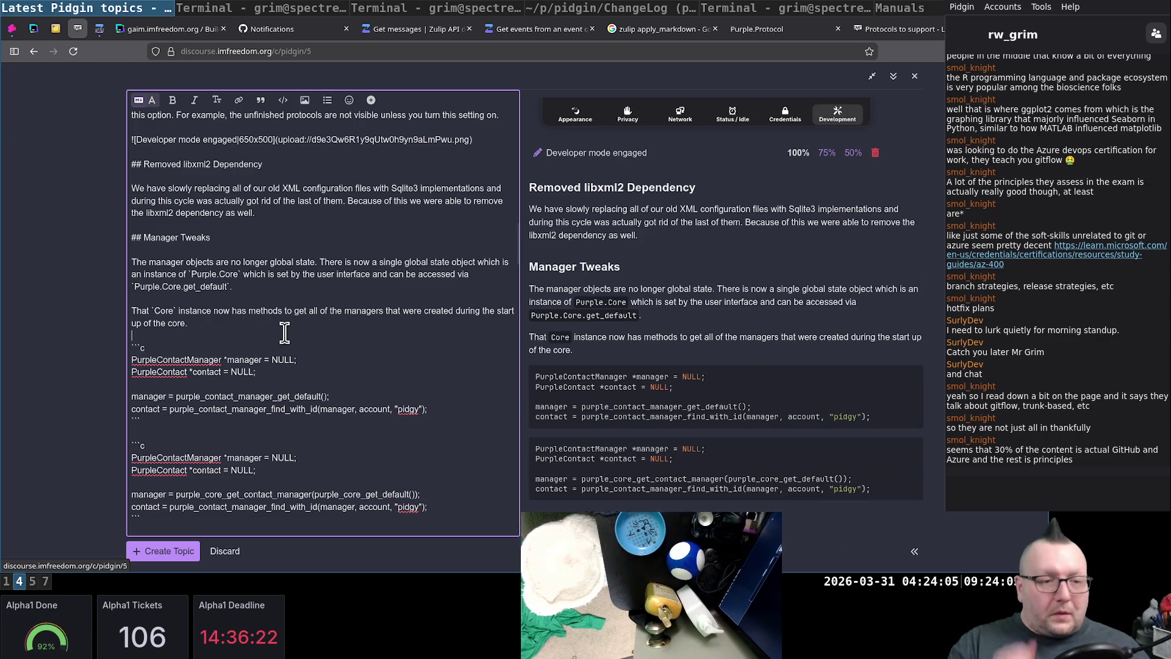
key(Return)
text(F)
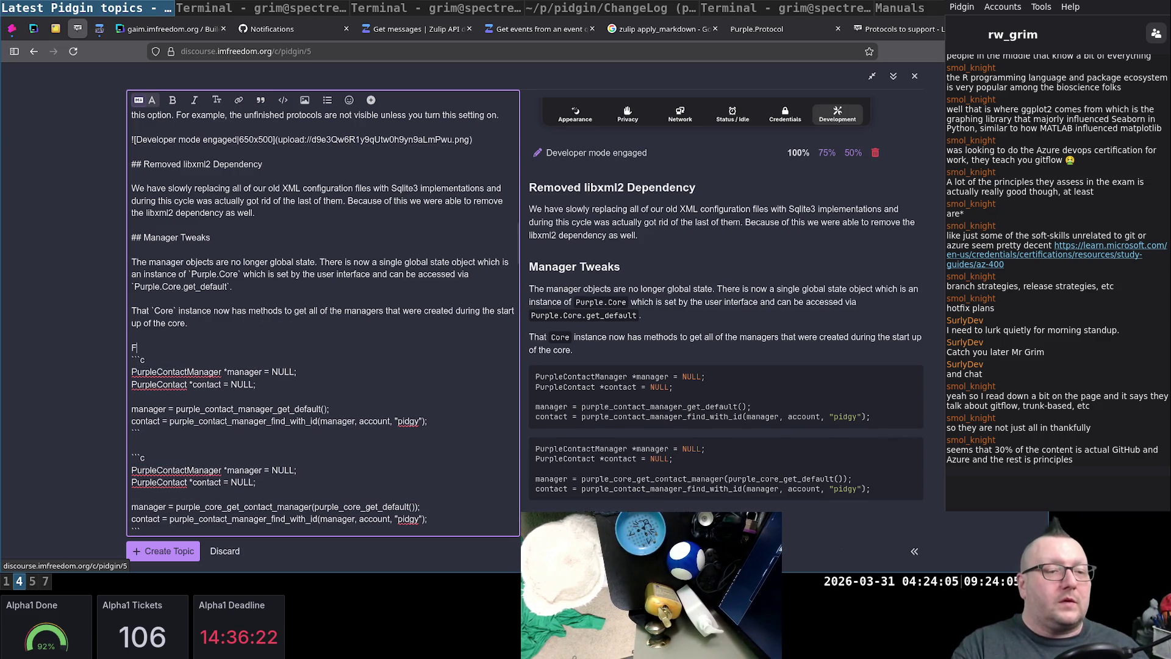
text(or example, the)
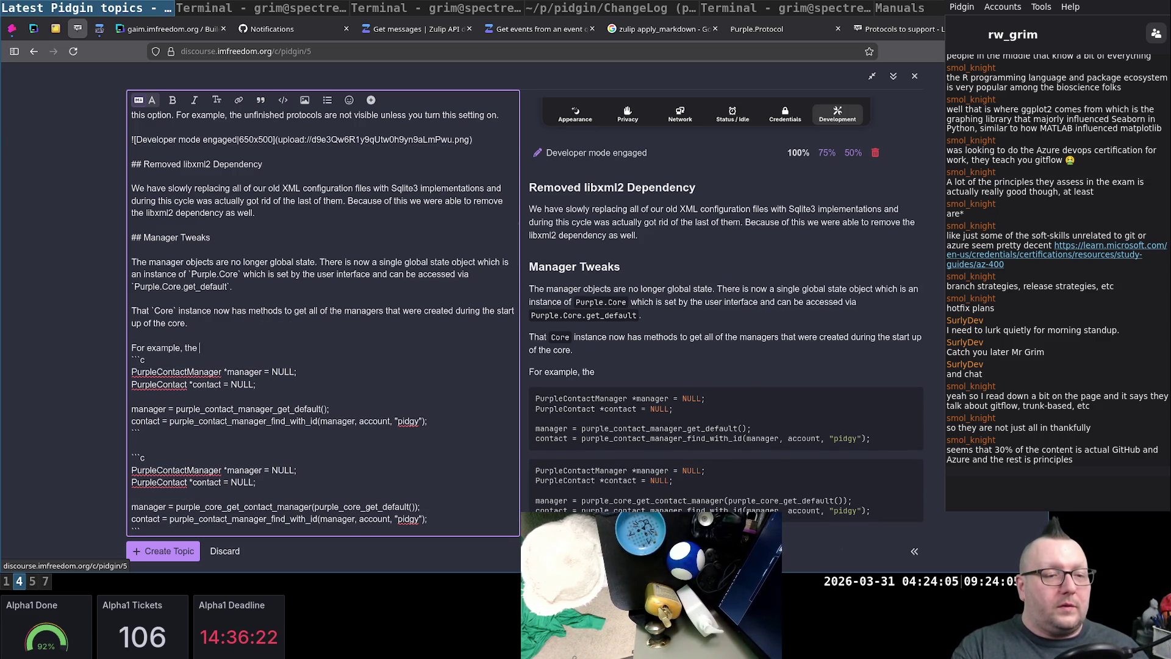
text( previous)
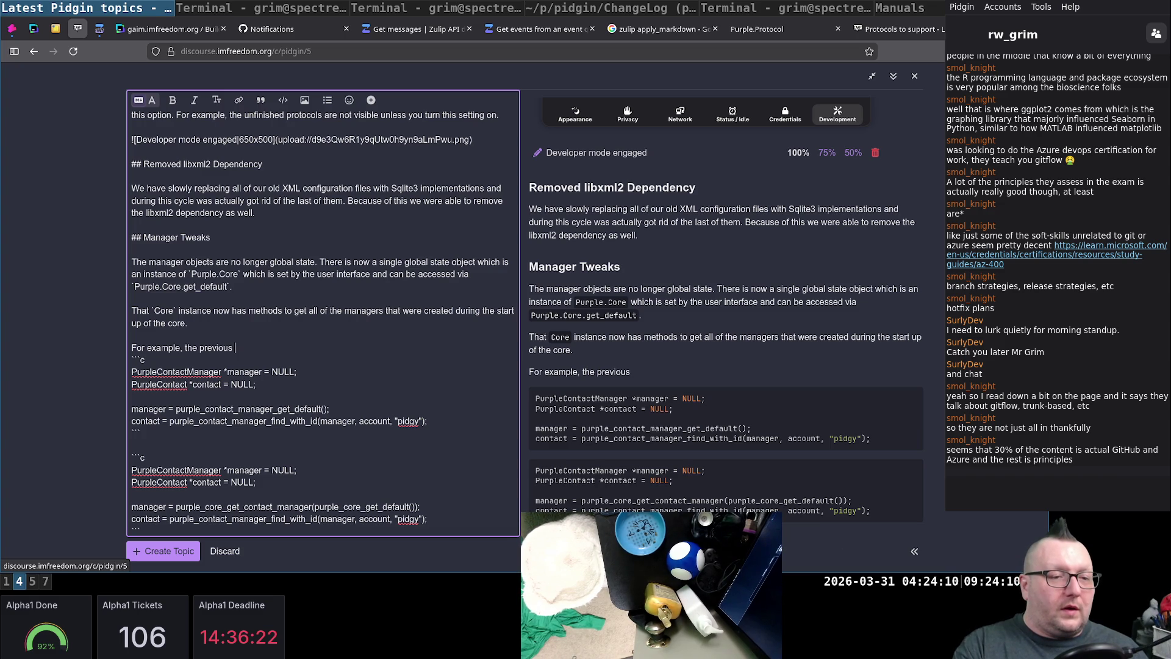
key(ctrl+shift+Left)
key(ctrl+shift+Left)
key(shift+Home)
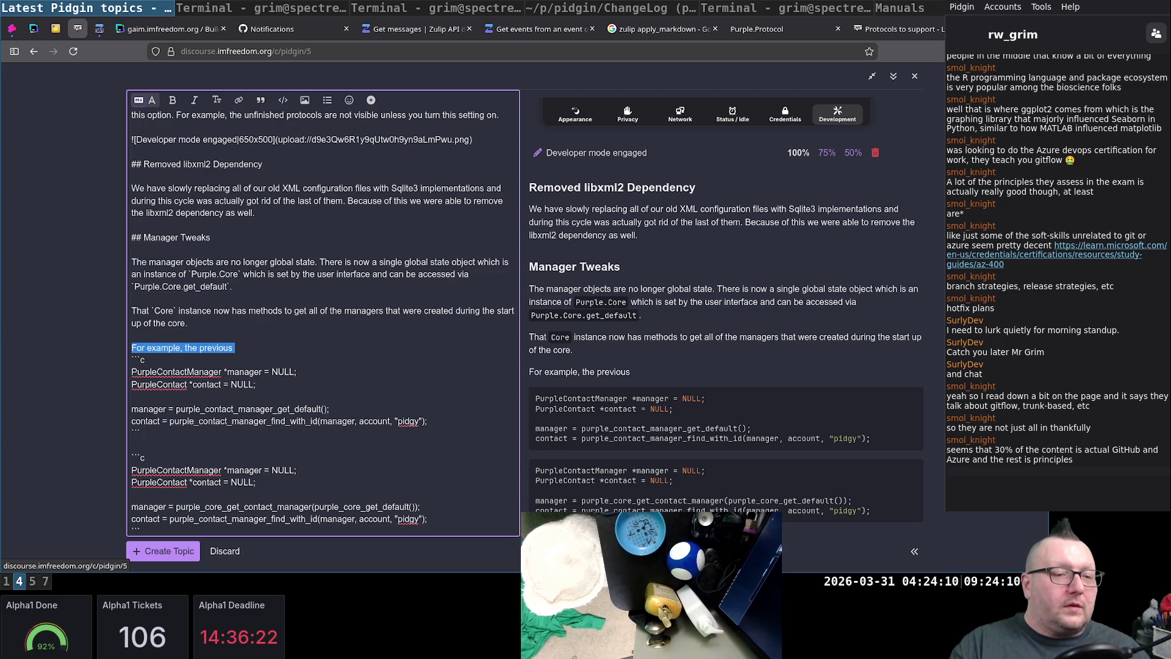
text(Previou)
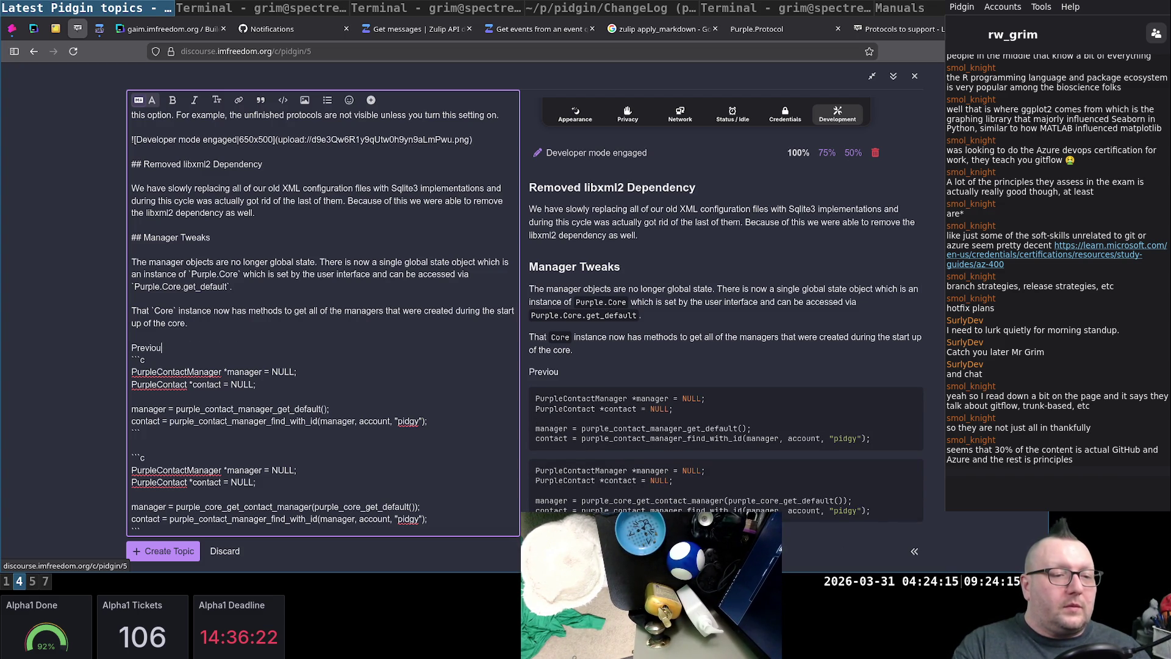
text(sly you )
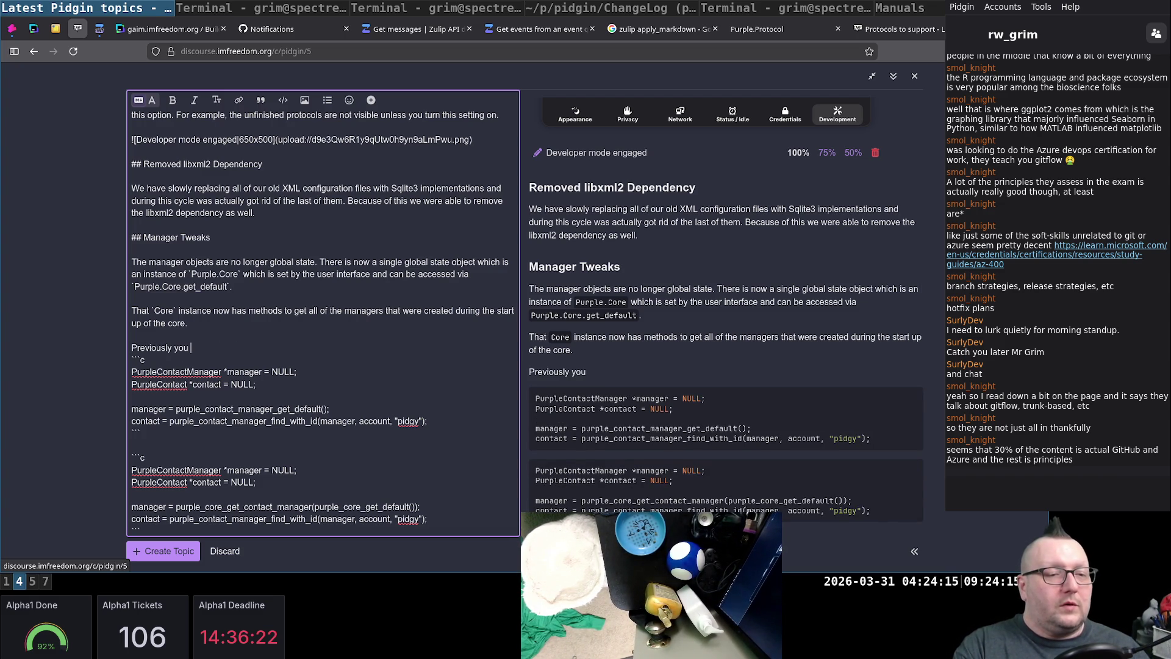
text(wo)
key(BackSpace)
key(BackSpace)
text(would )
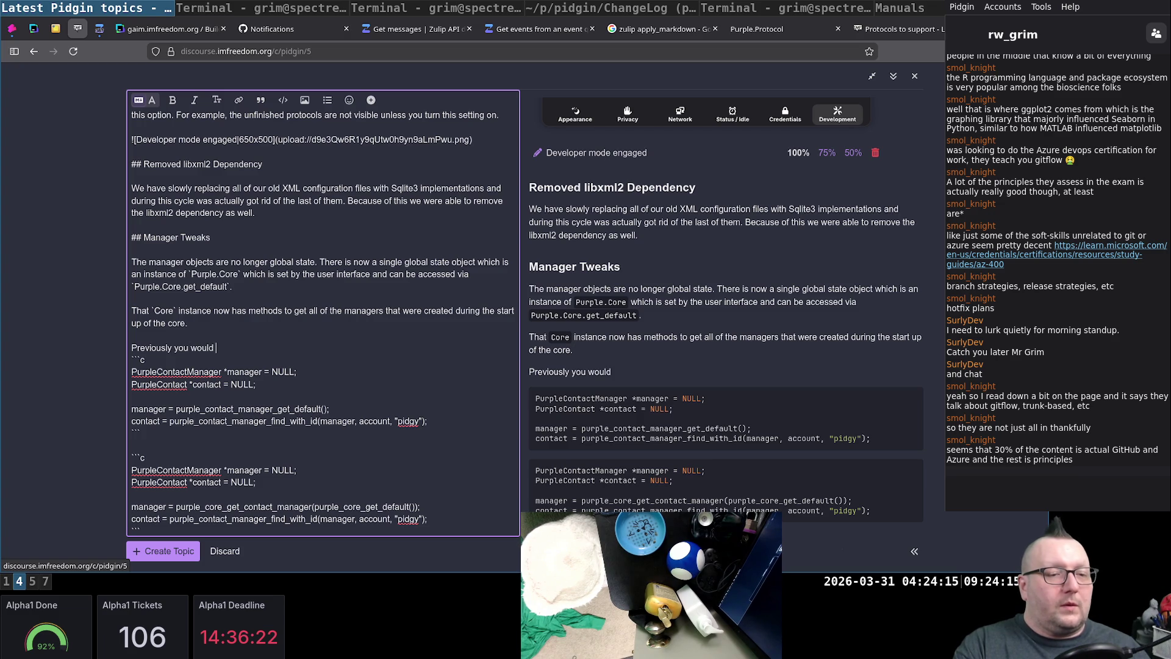
text(just get the cl)
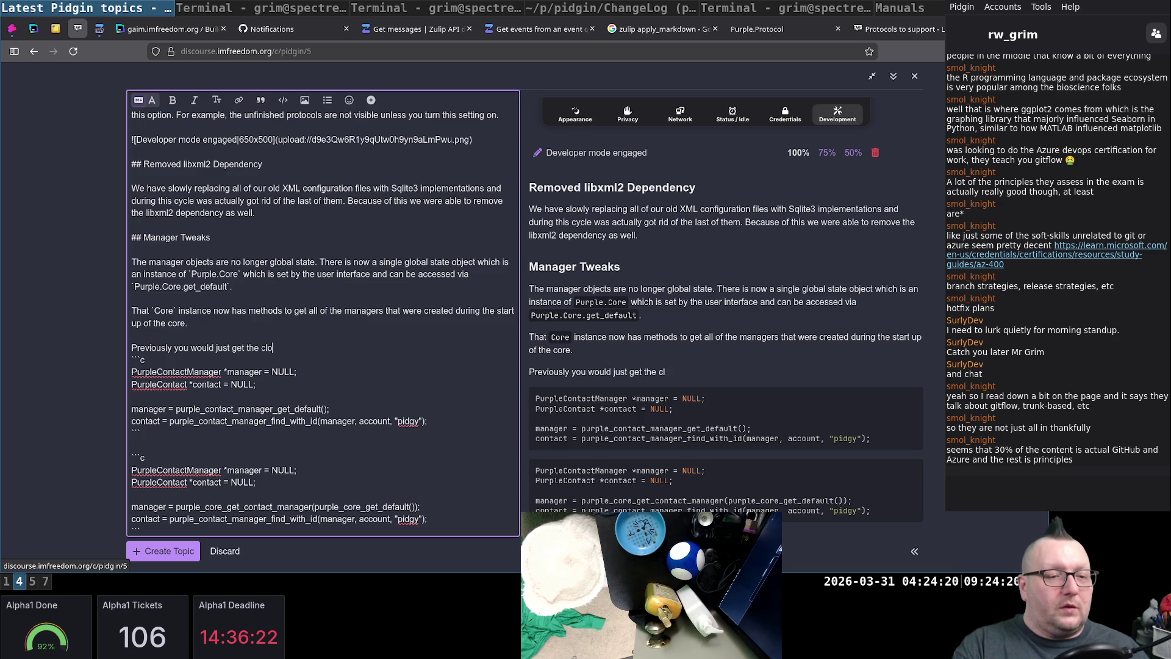
text(o)
key(BackSpace)
key(BackSpace)
key(BackSpace)
text(global )
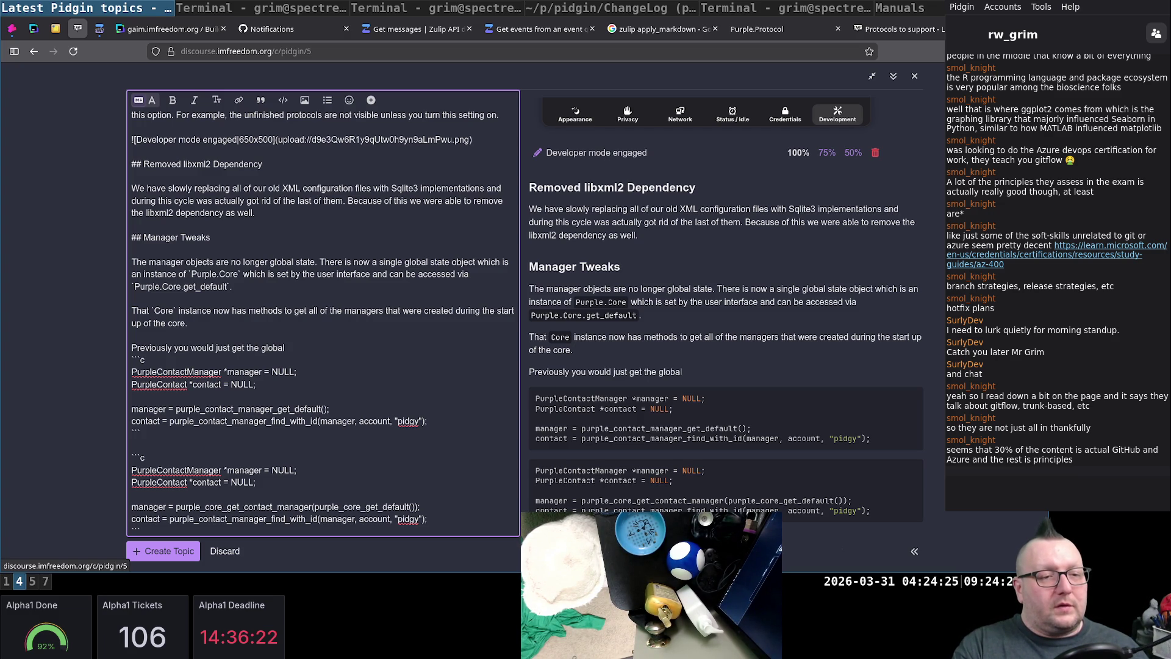
text(default co)
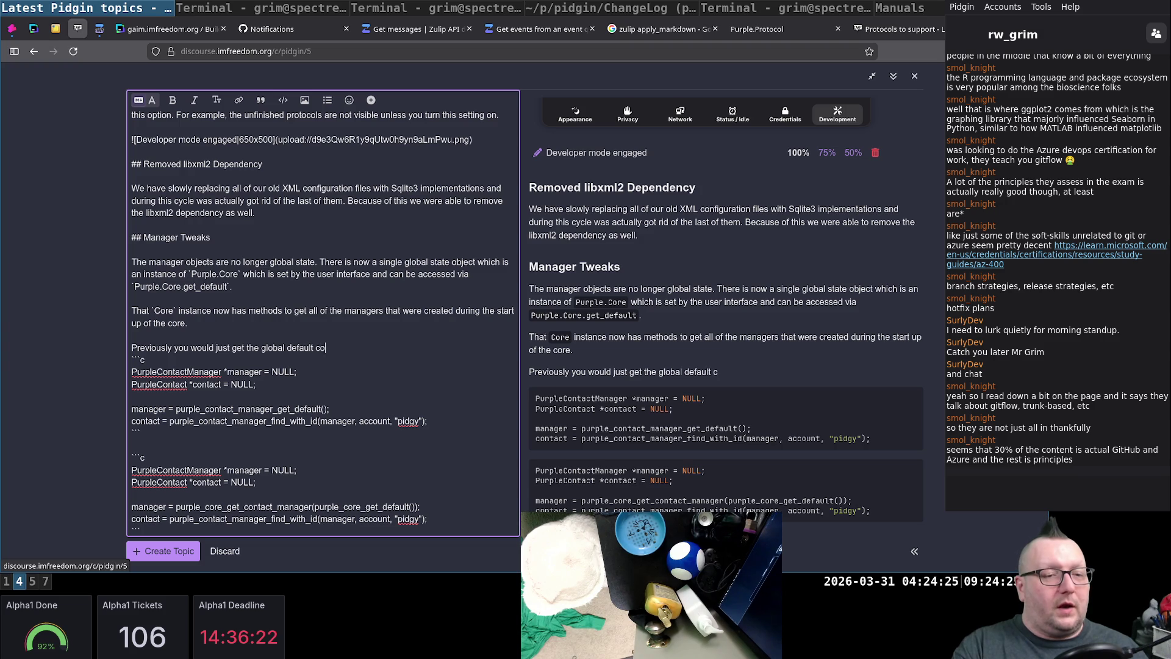
text(ntact manager)
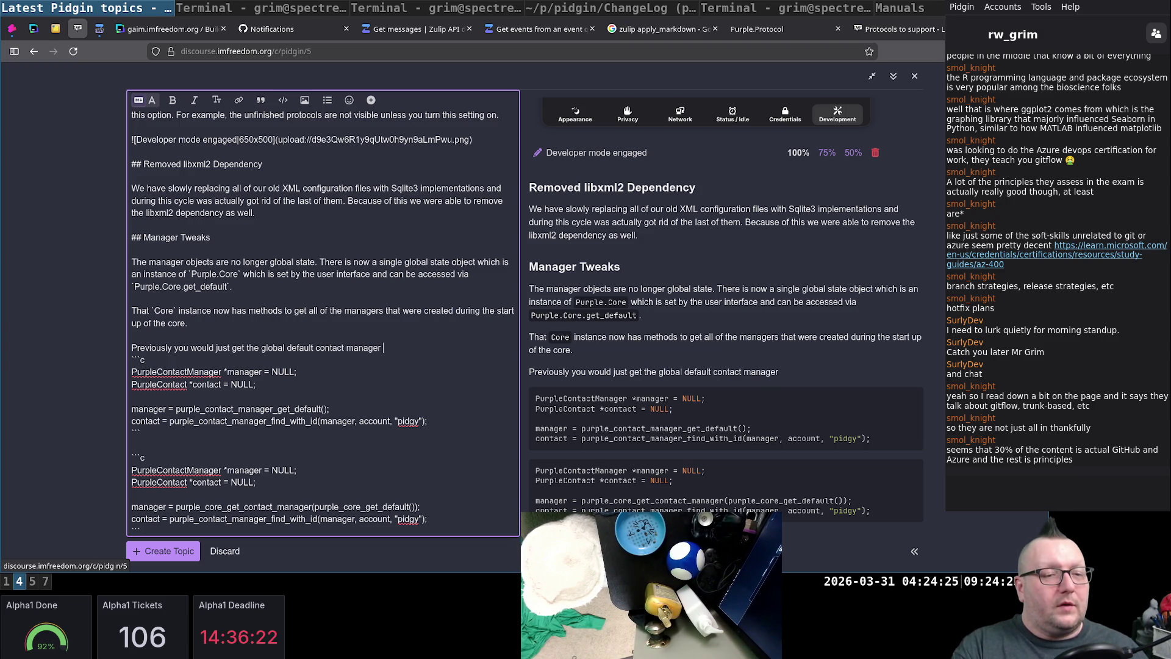
text( like the following)
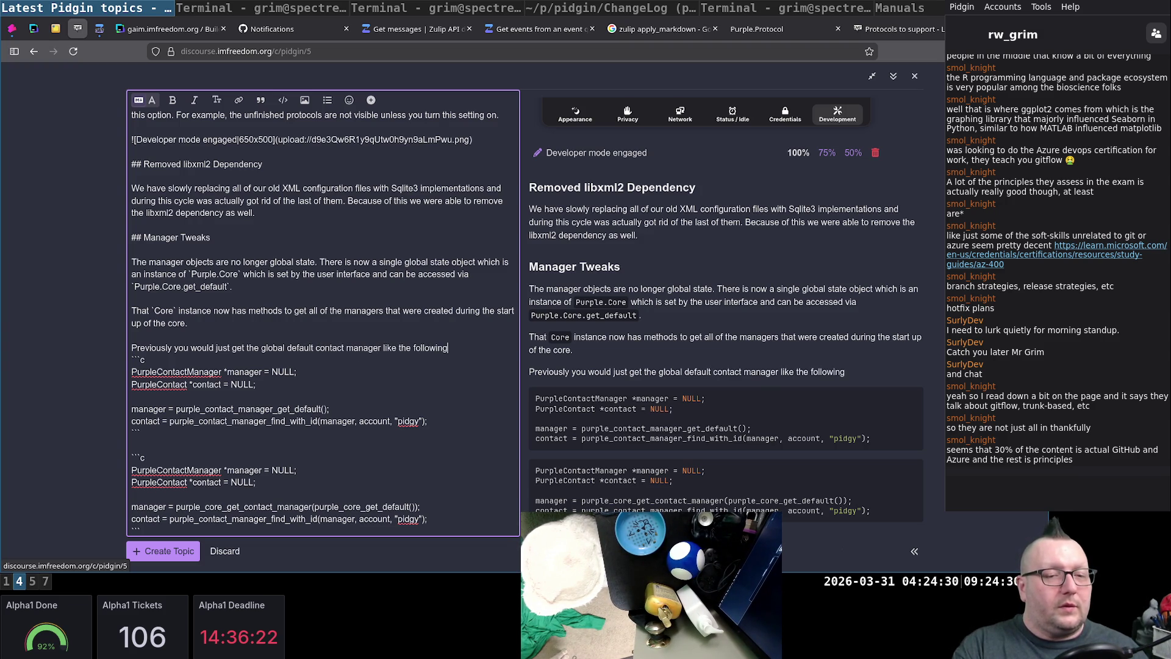
text( code:)
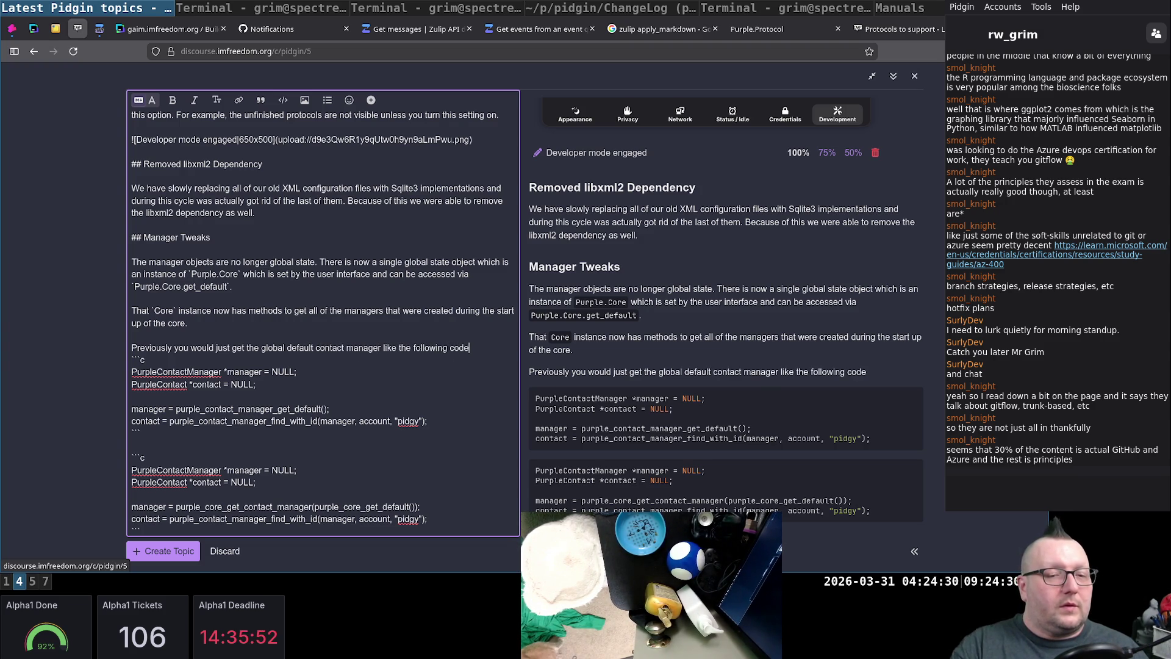
key(Return)
Before the second block, add 'However, now you get the default core instance and get the contact manager instance from it.'
key(Down)
key(Down)
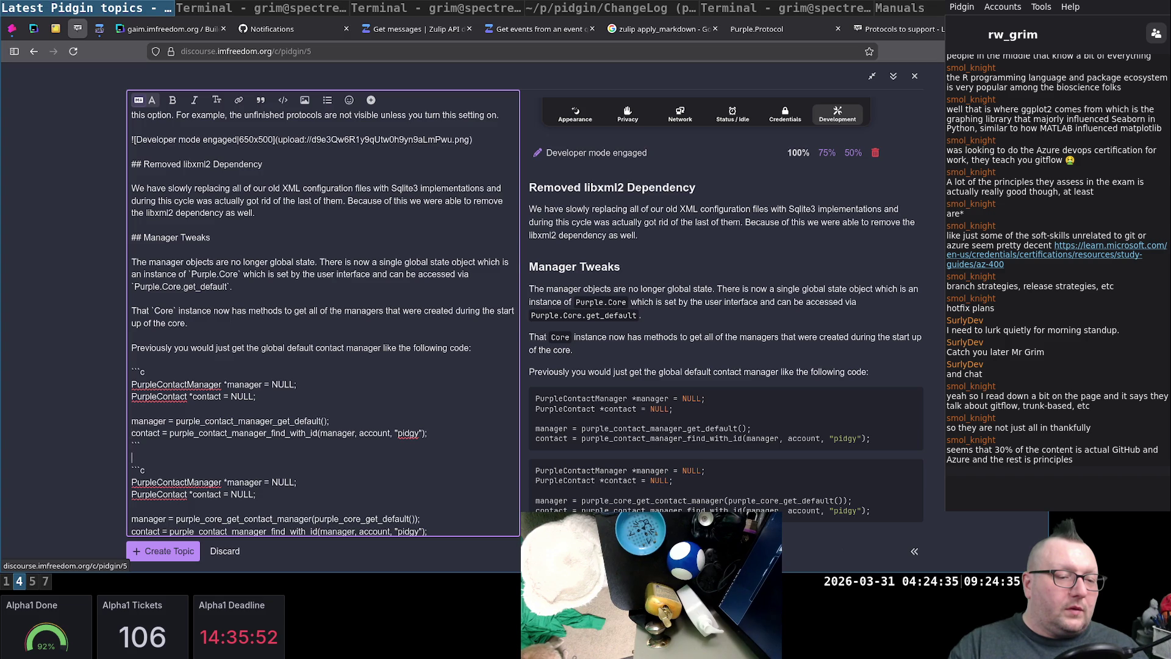
key(Return)
text(Howeve)
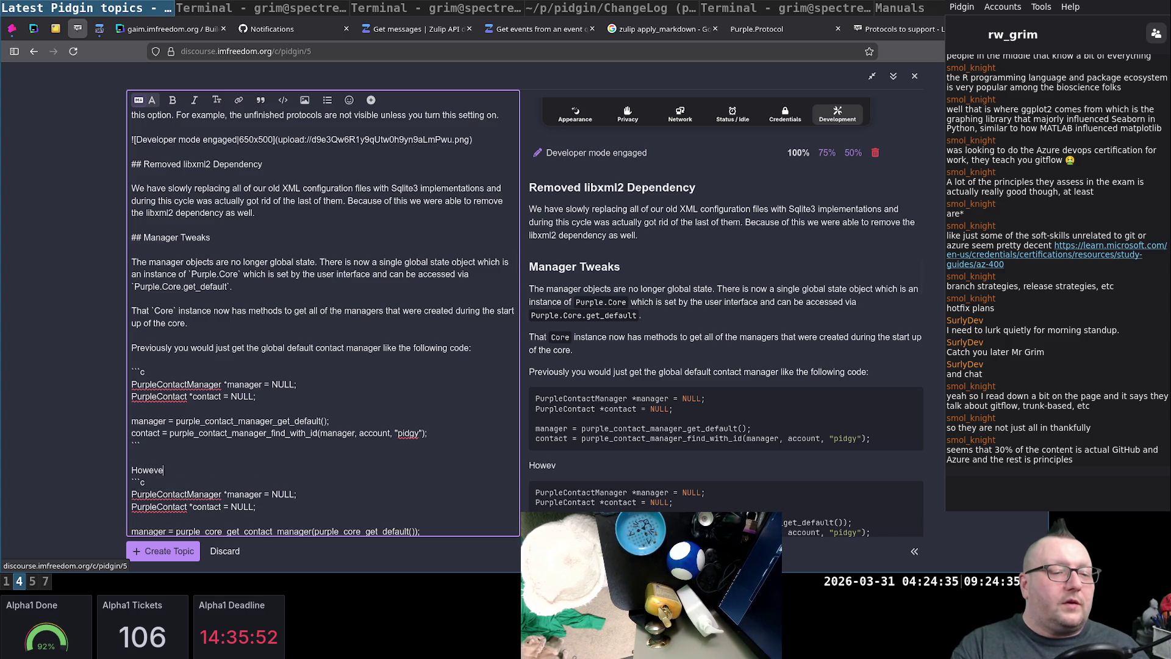
text(r, now you get the )
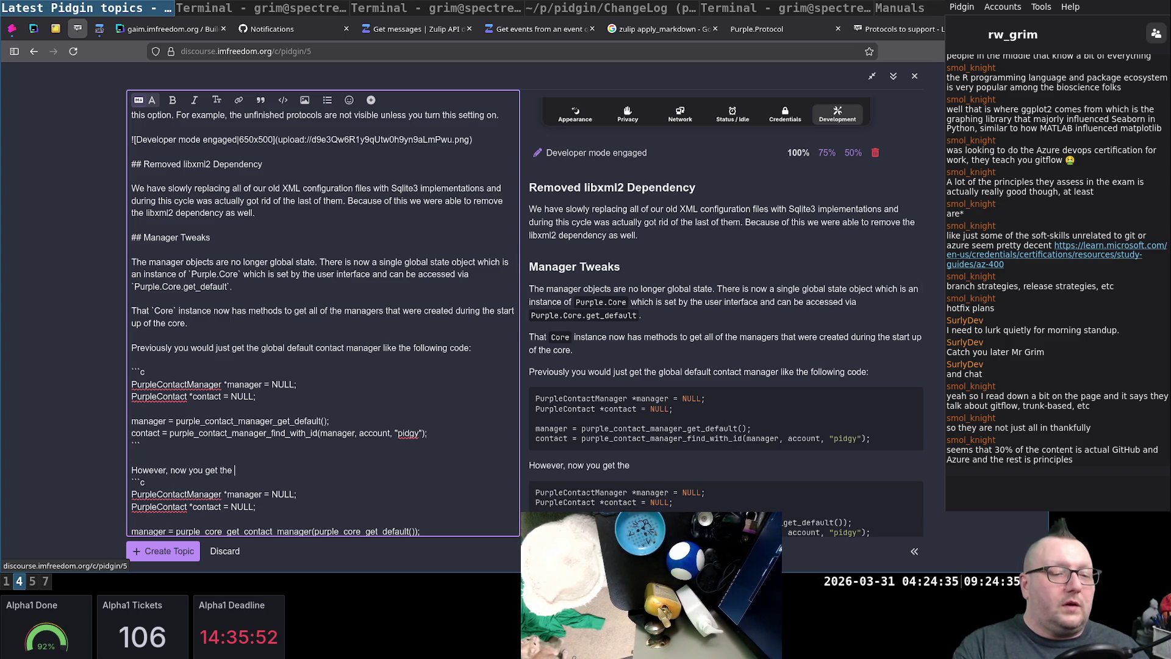
text(default core)
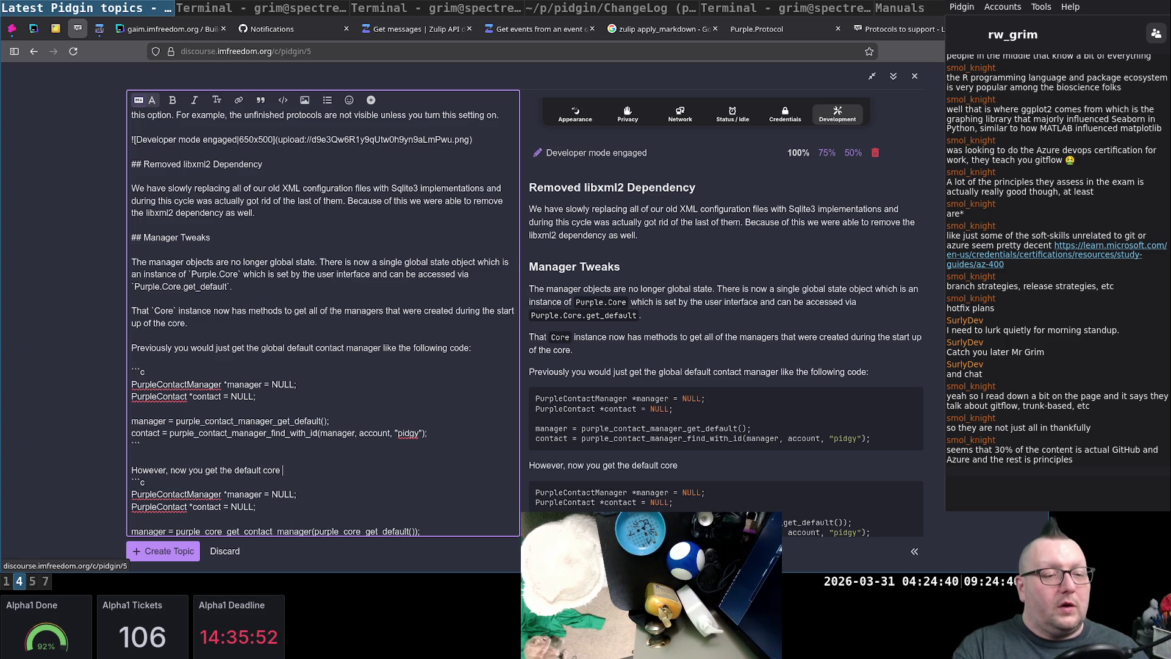
text(and )
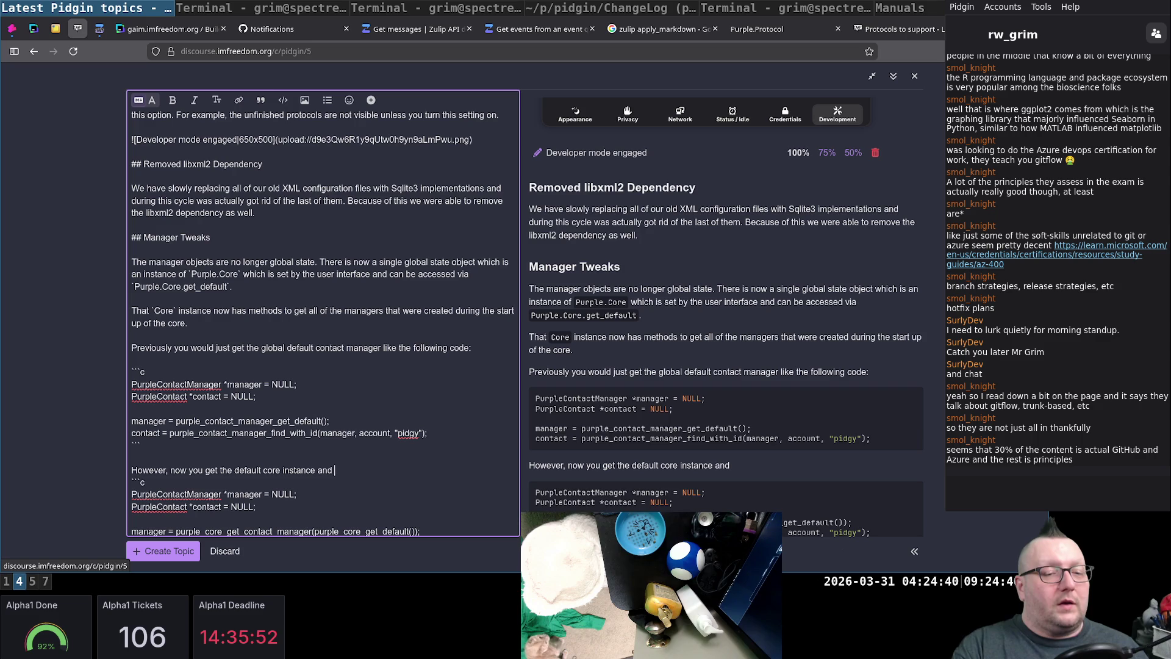
text(get)
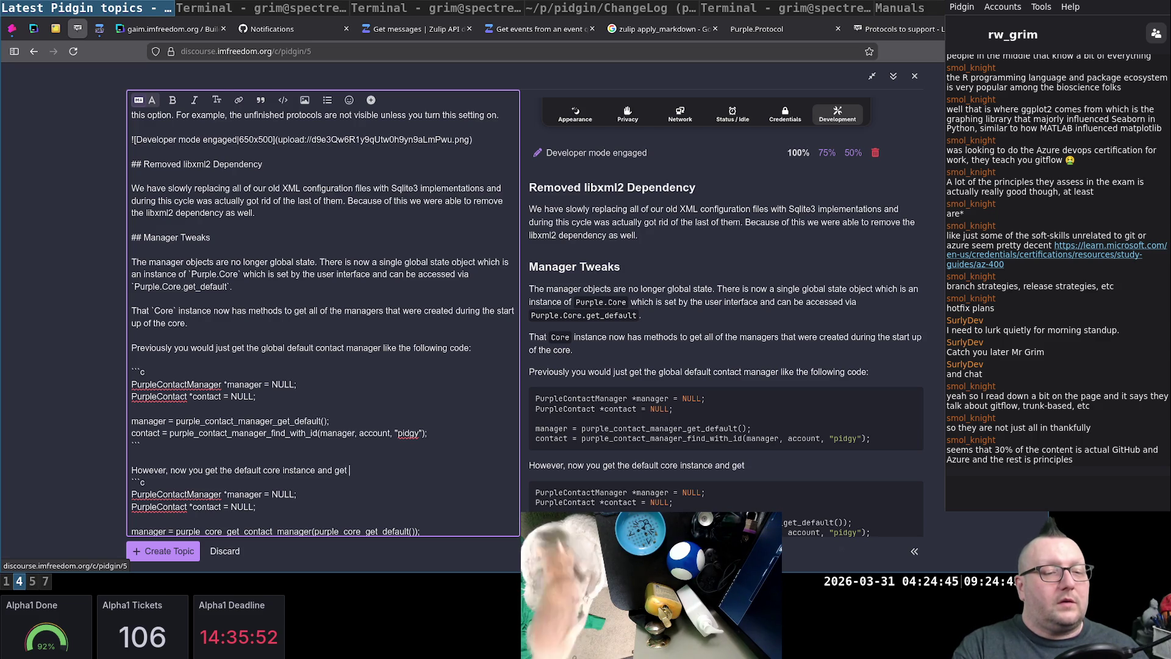
text( the contact m)
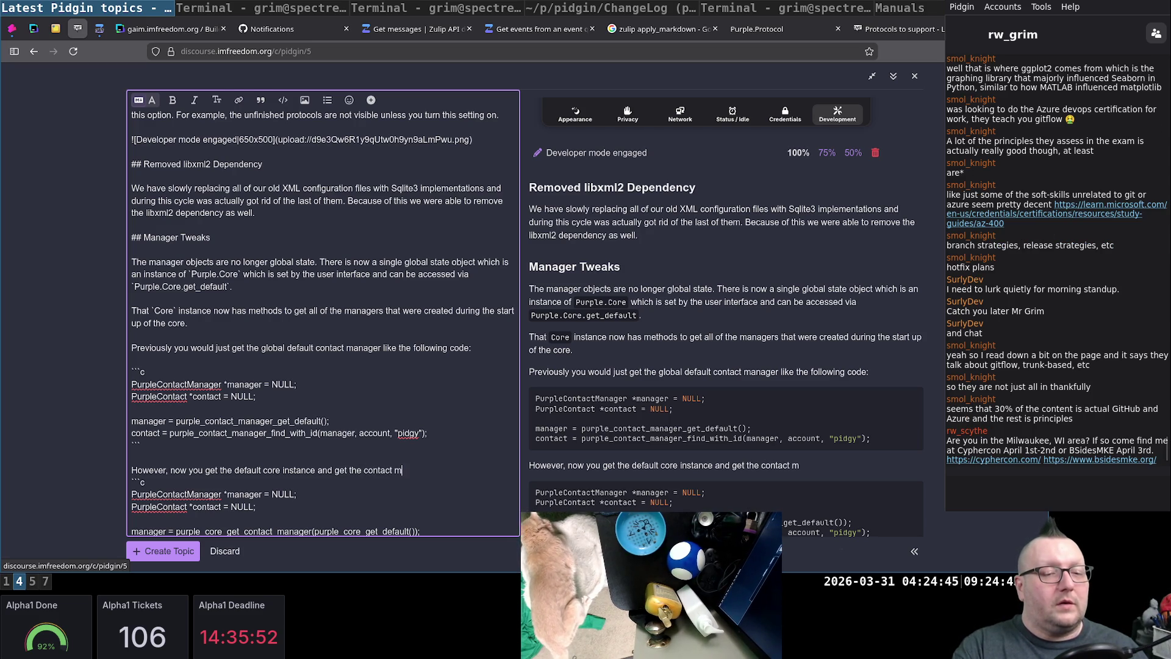
text(anager in)
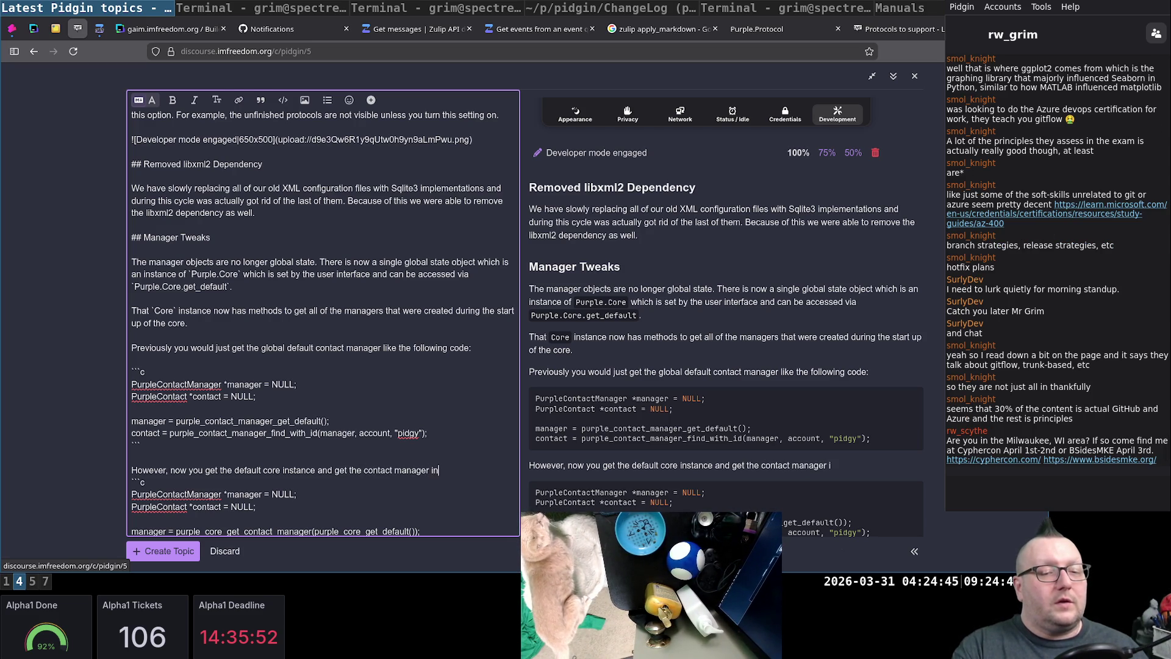
text(stance from it.)
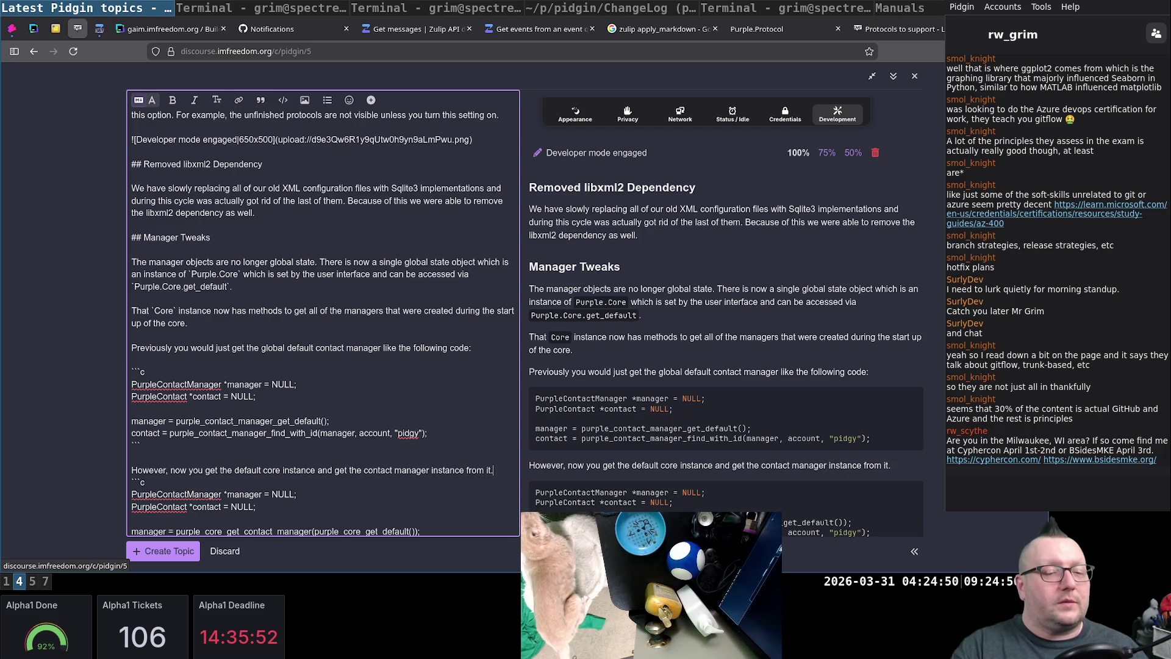
key(Return)
scroll(325, 323, down, 1)
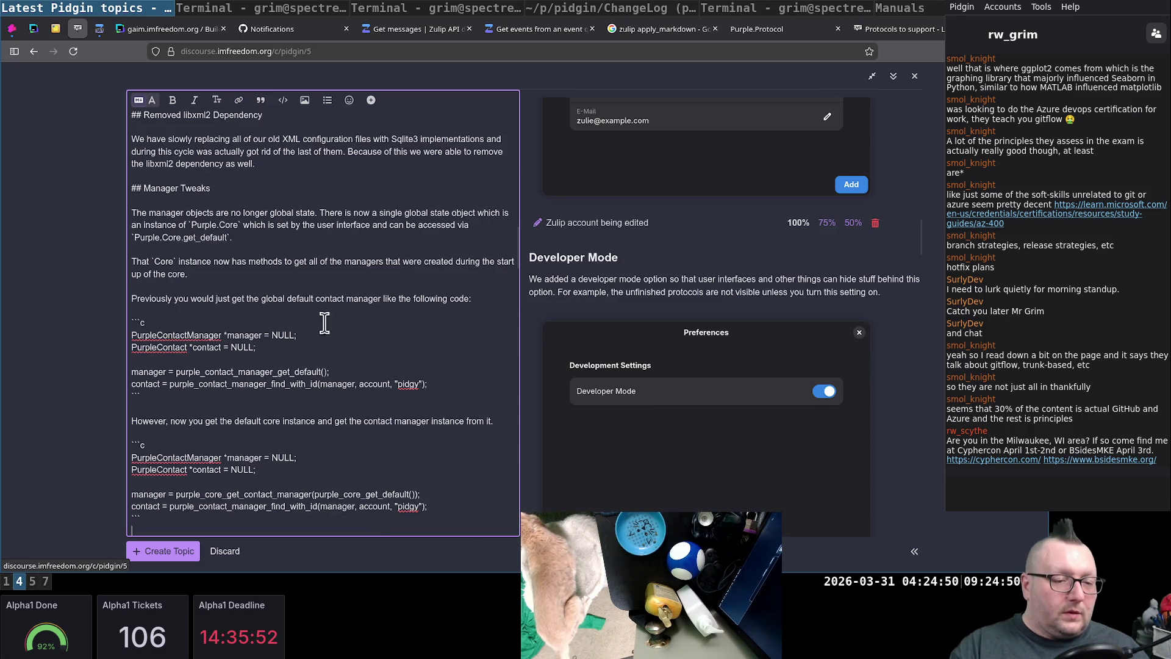
scroll(327, 435, down, 3)
scroll(291, 389, down, 1)
End the section with the simplifies-internals, limits-global-state sentence and delete the moved-managers bullet
click(217, 294)
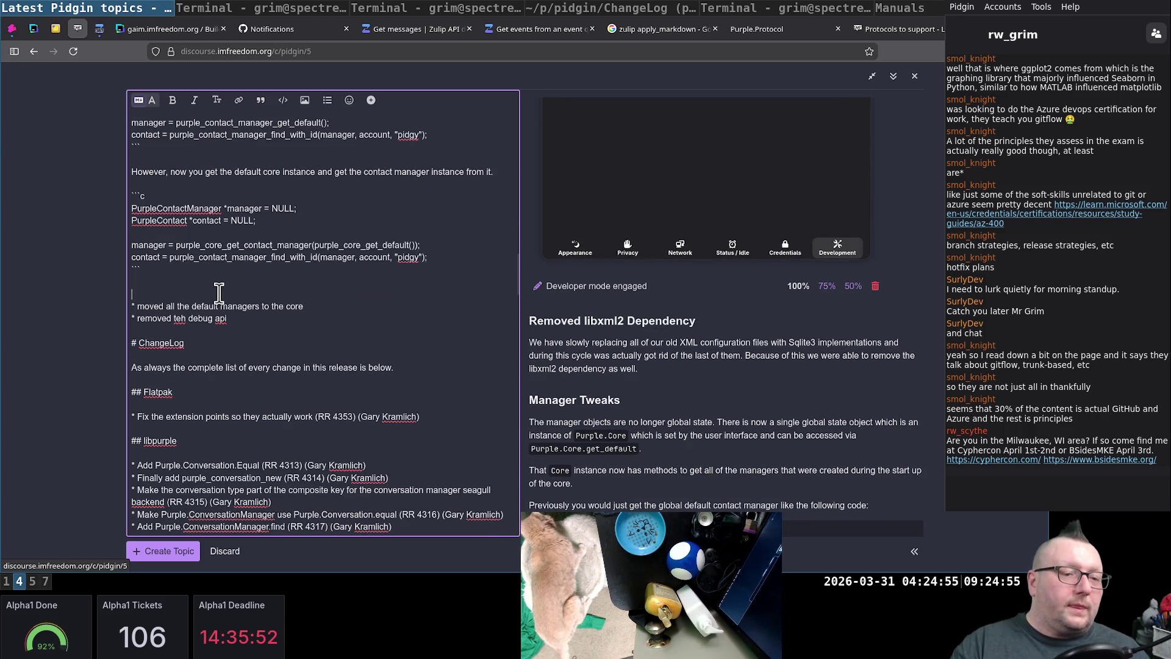
text(Thjis)
text(is )
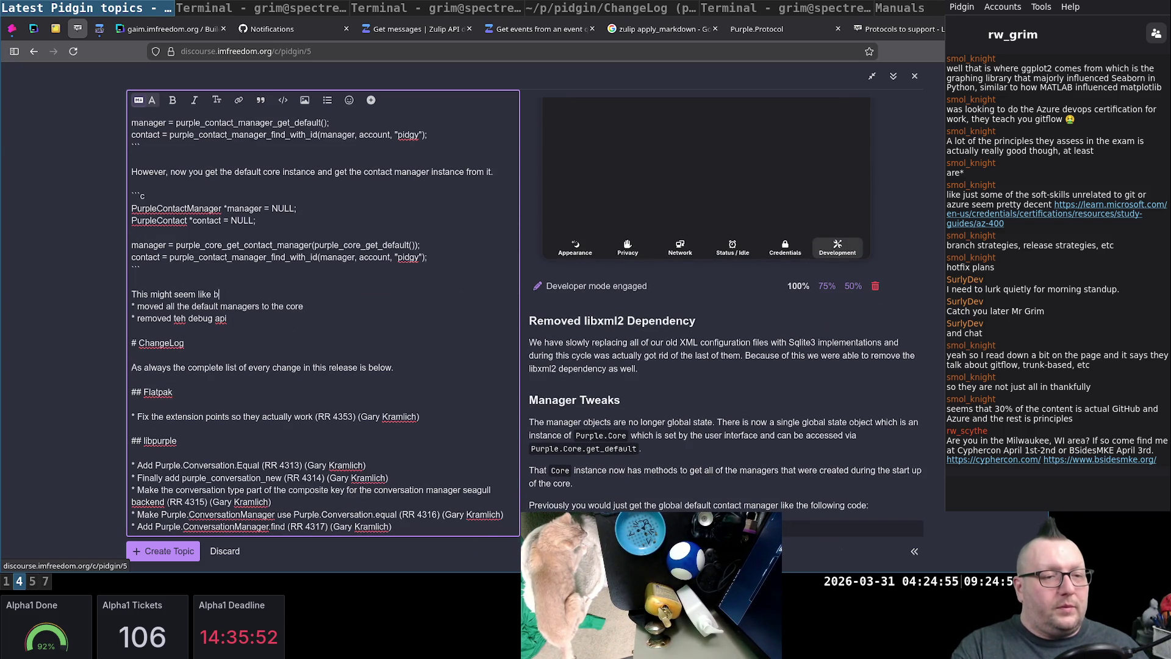
text(usy work, but it )
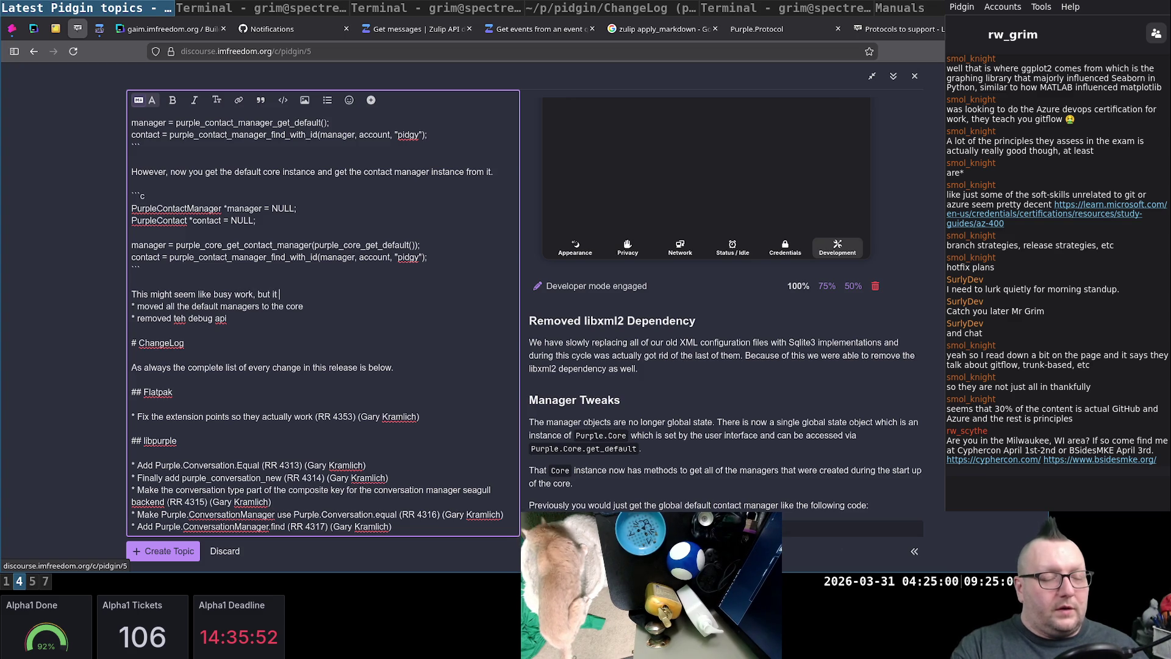
text(simplifies a lot of stuff)
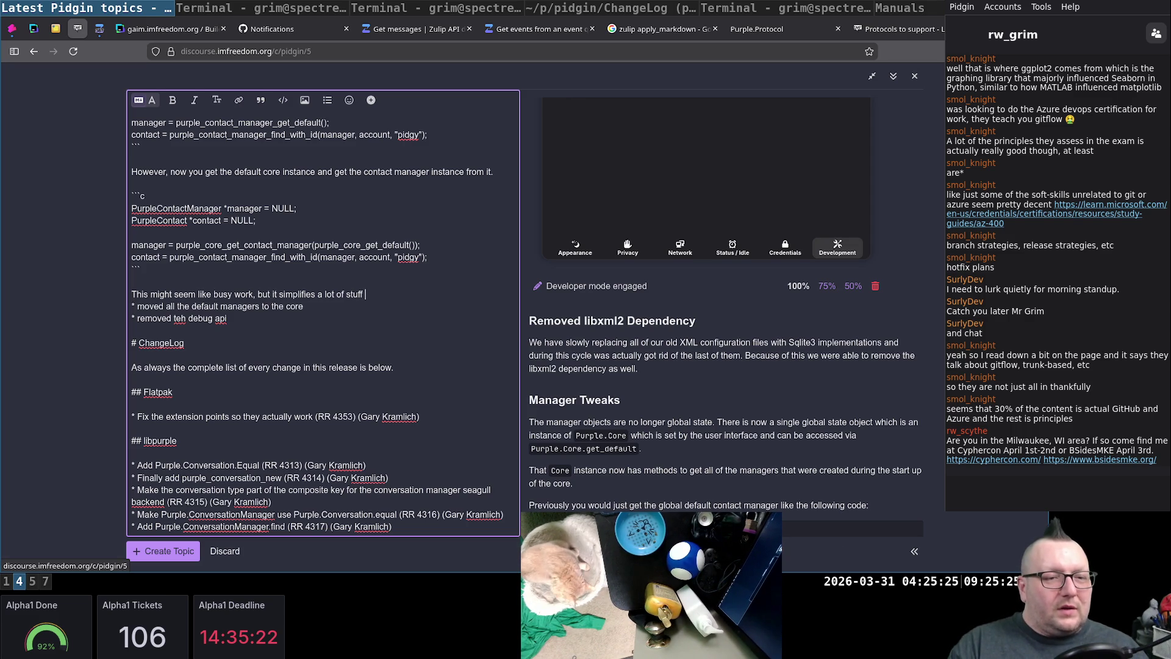
text(i)
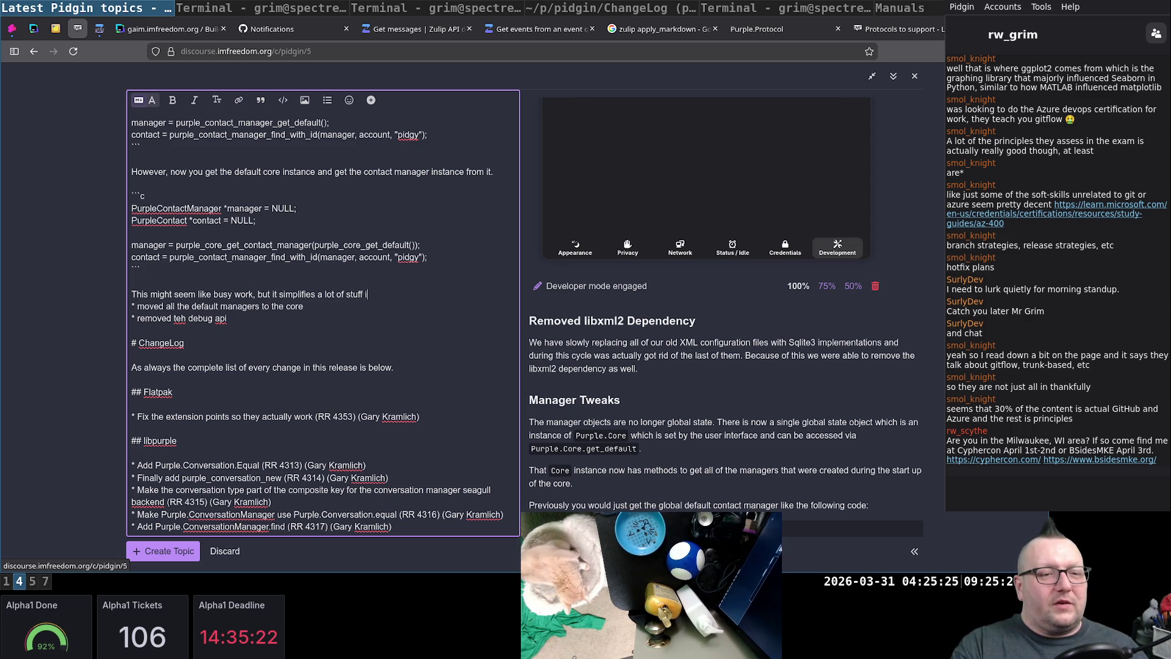
text(nternally)
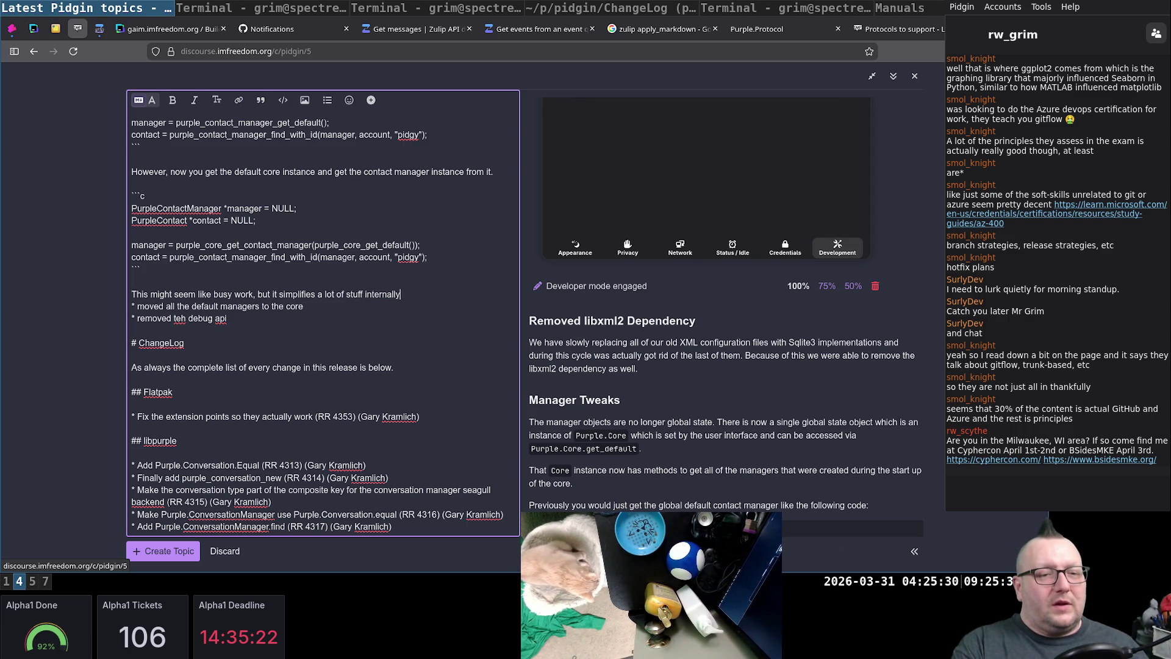
text( and severely)
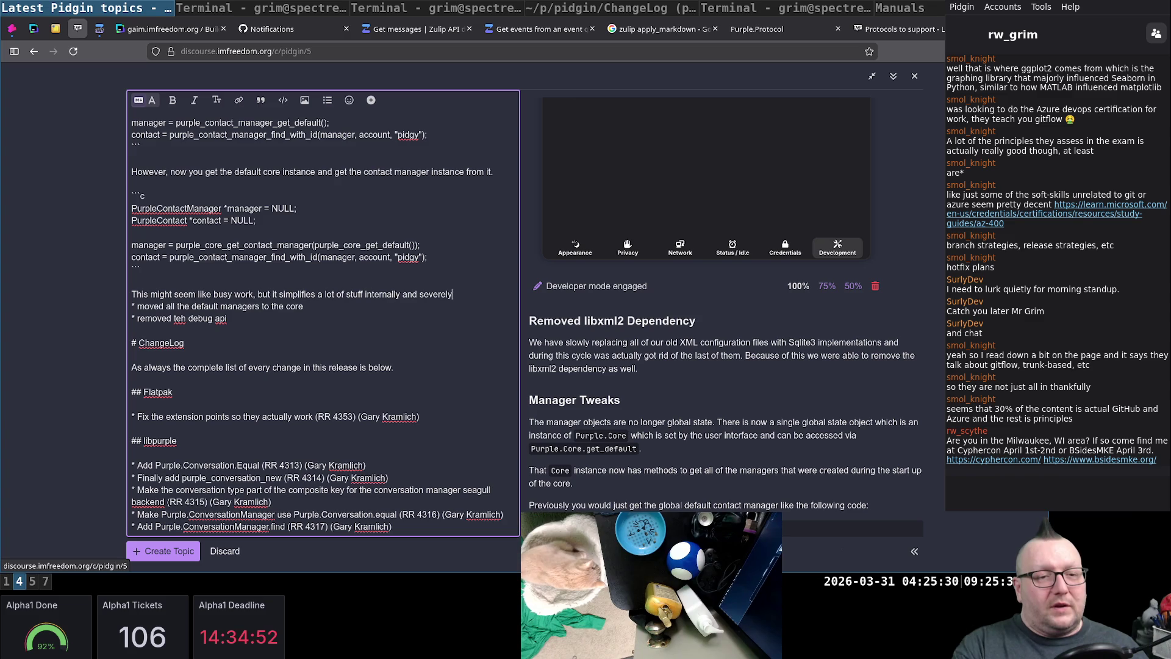
text( limits the amou)
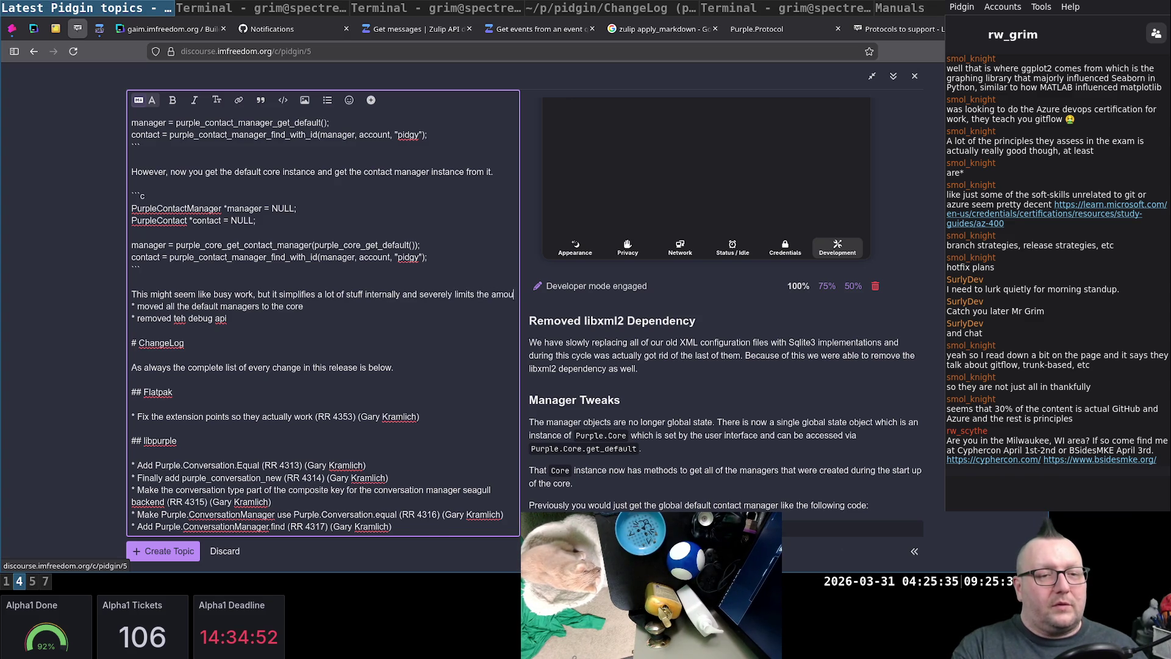
text(nt of glob)
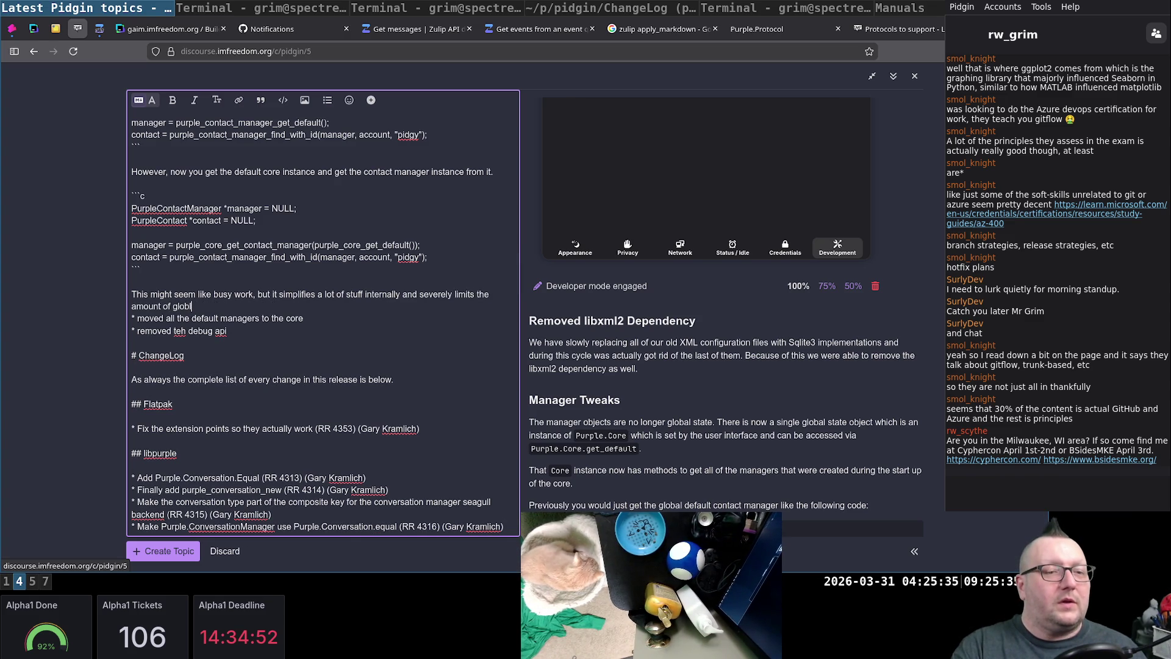
text(al state wh)
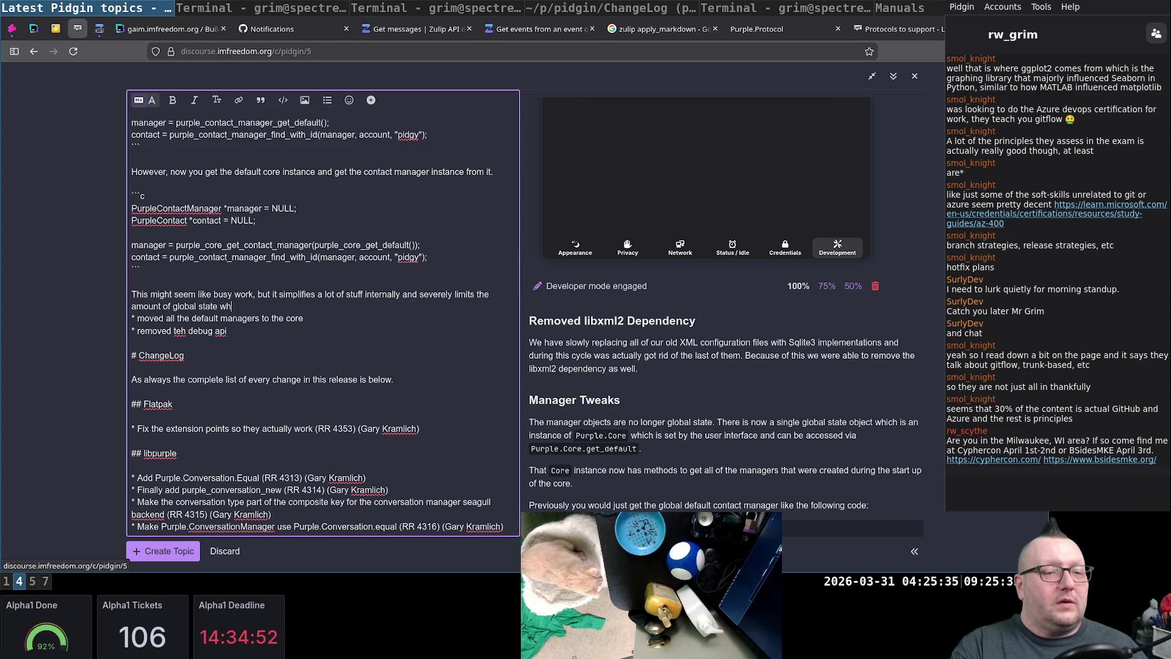
text(ich is good for)
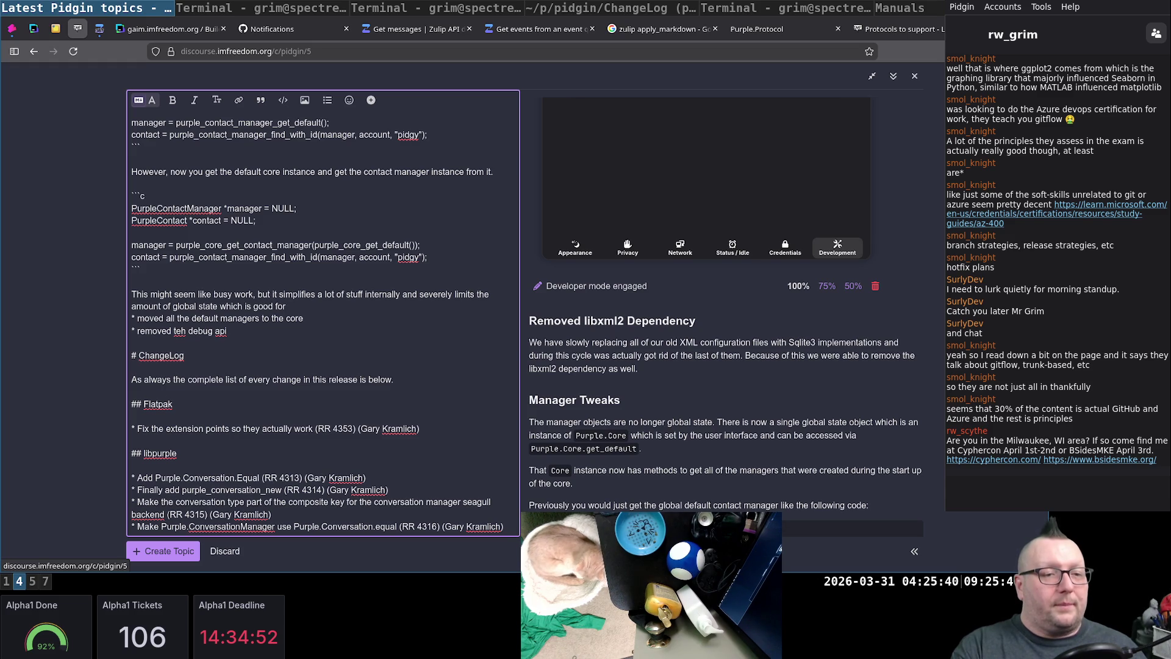
text( everyon)
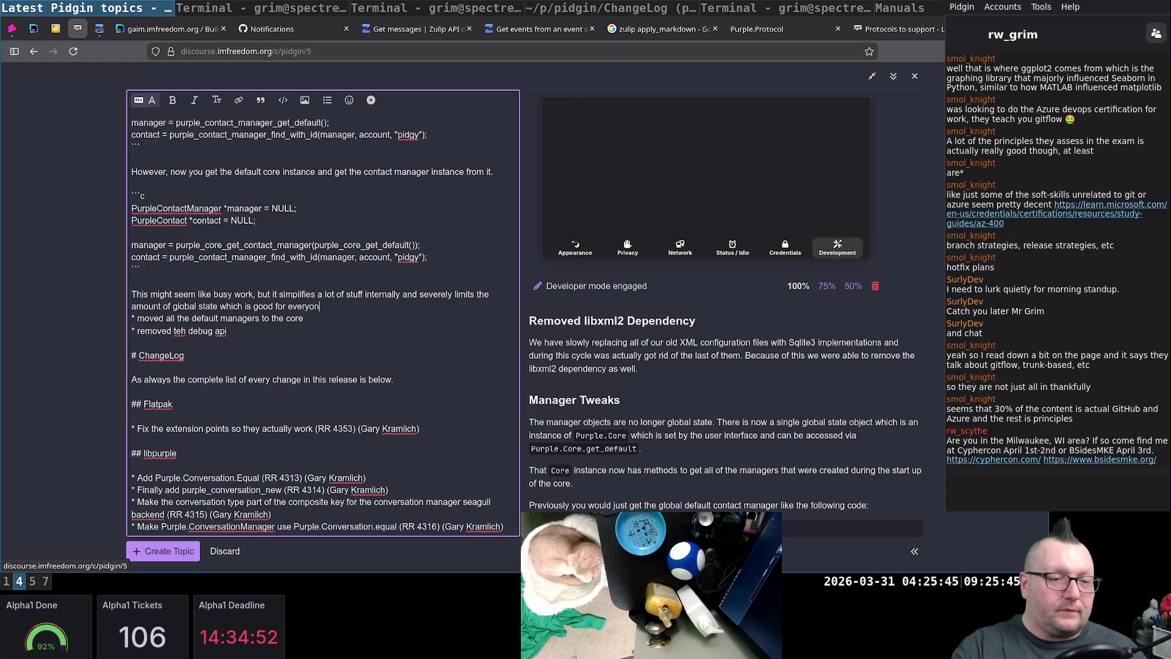
text(e.)
key(Return)
key(Down)
key(shift+Down)
key(BackSpace)
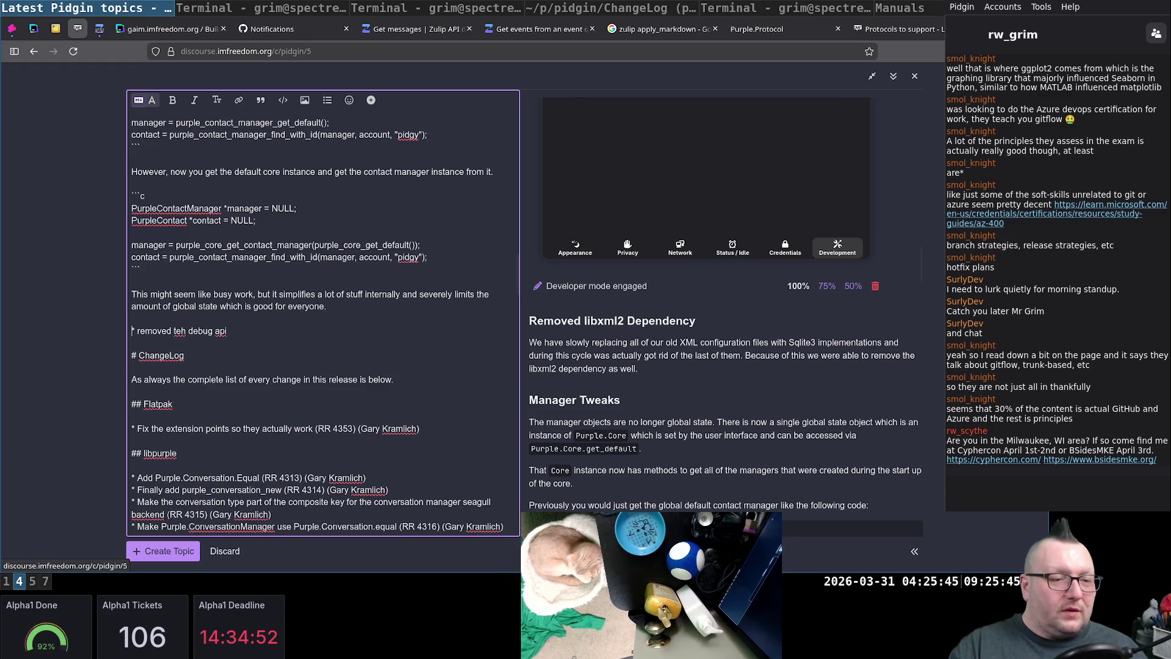
text(#)
key(Return)
text(# Removal of the Debug API)
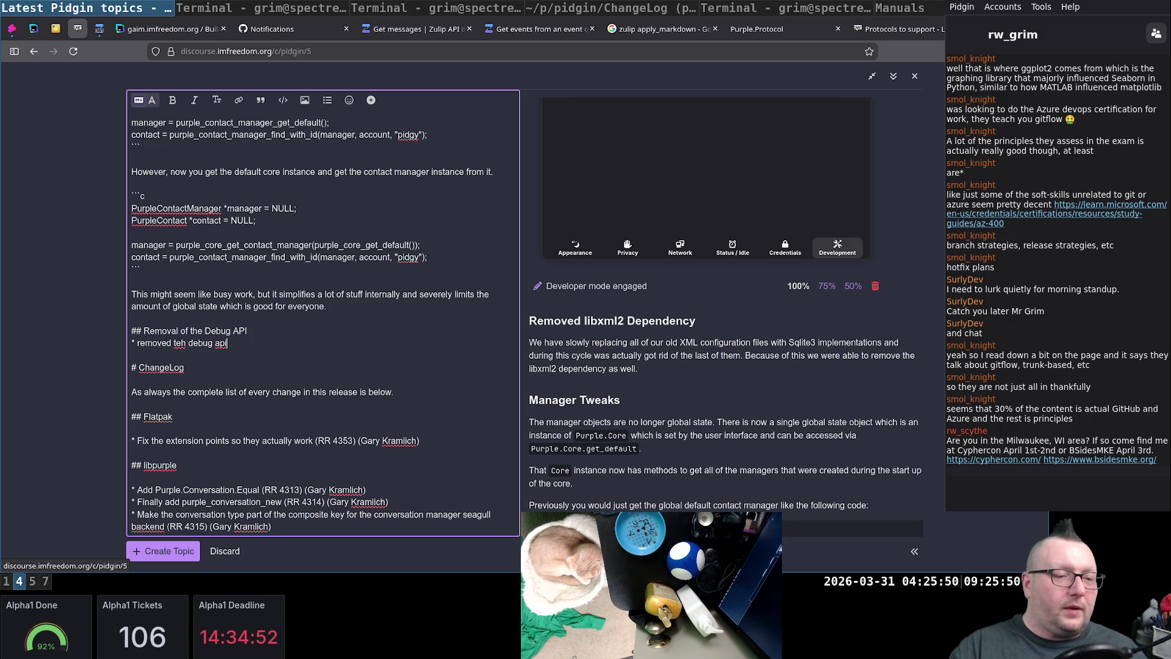
Under the new '## Removal of the Debug API' heading, delete the old 'removed teh debug api' bullet
key(Down)
key(shift+Home)
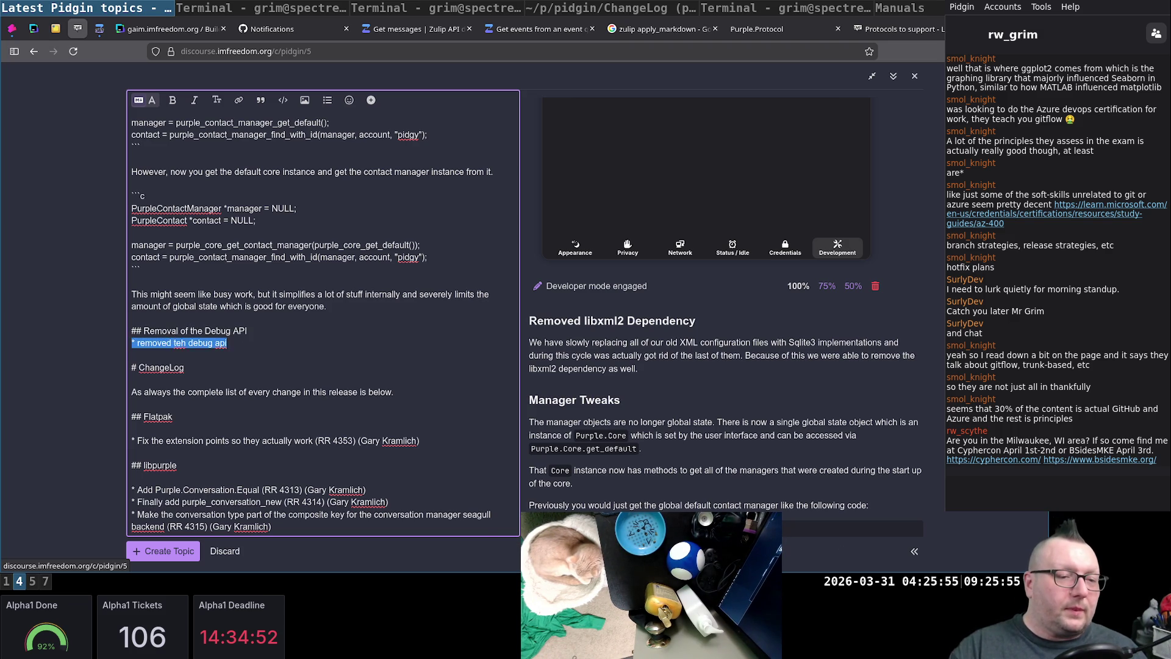
key(BackSpace)
key(Return)
text(the)
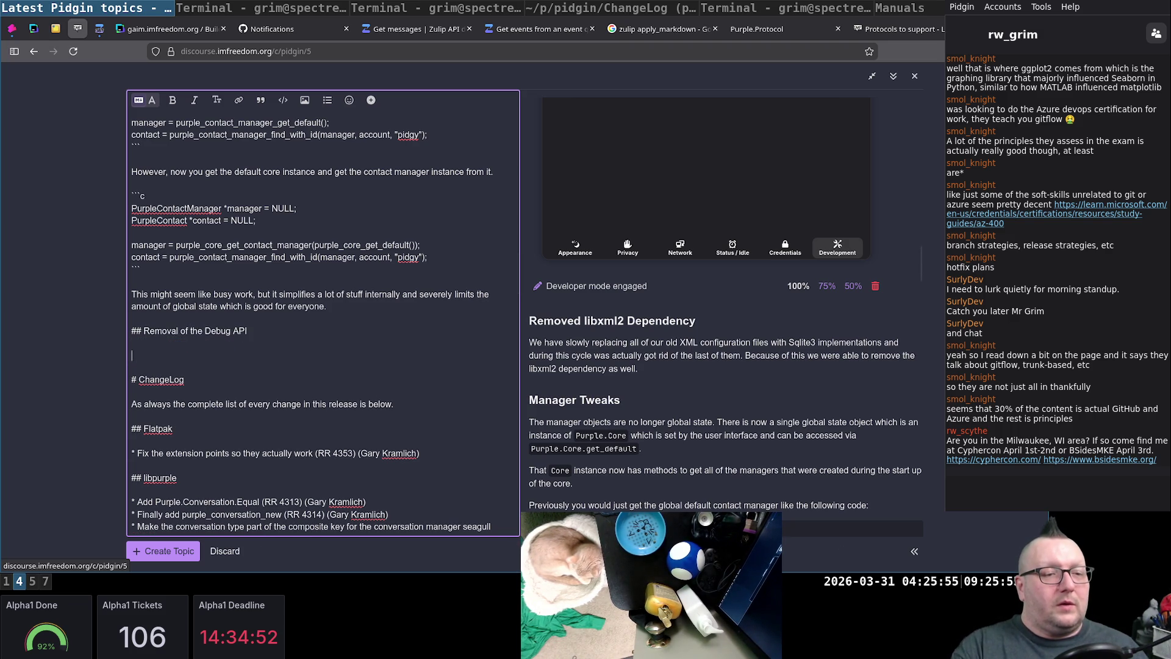
text(`purple_)
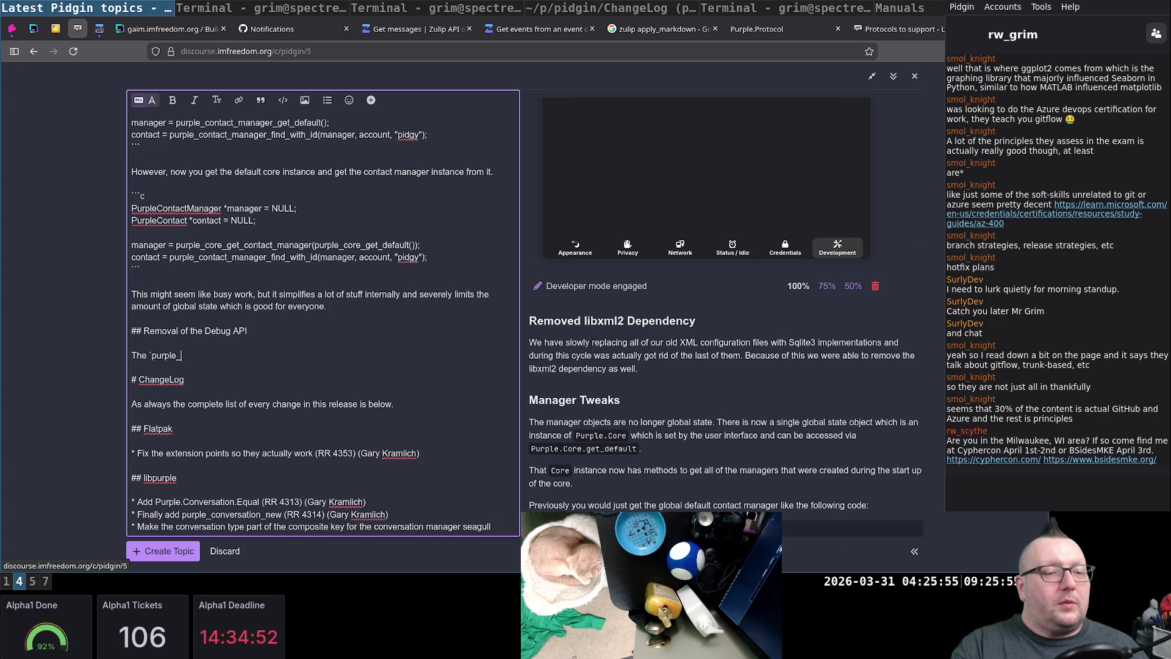
text(debug_*` API has been r)
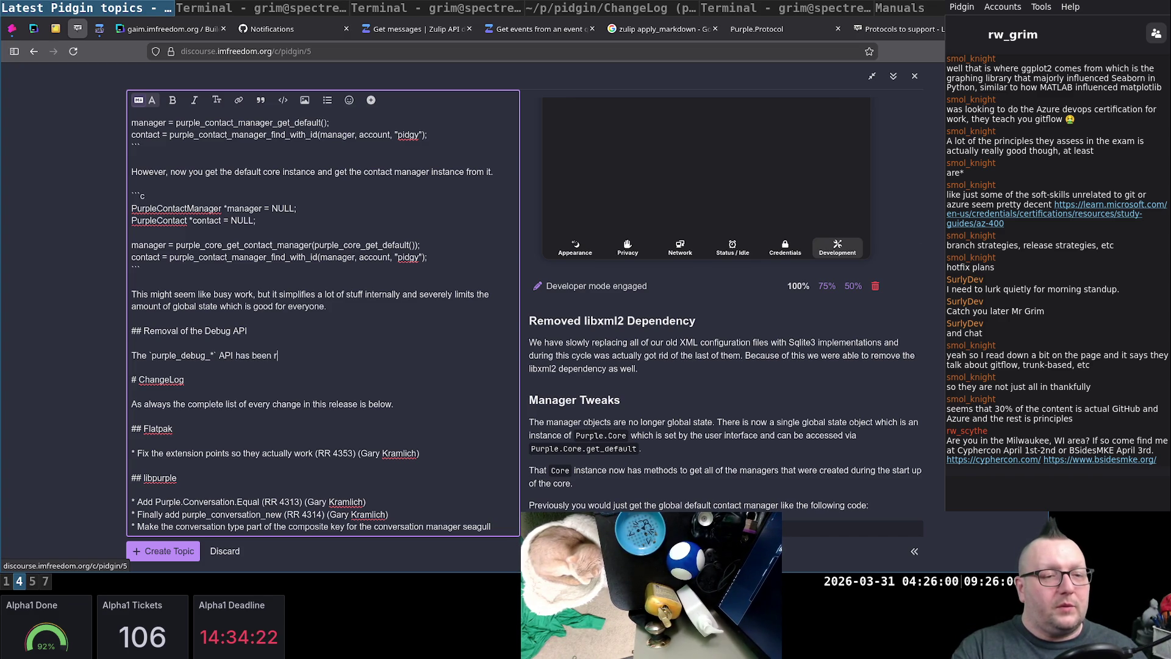
text(emoved. We've bee)
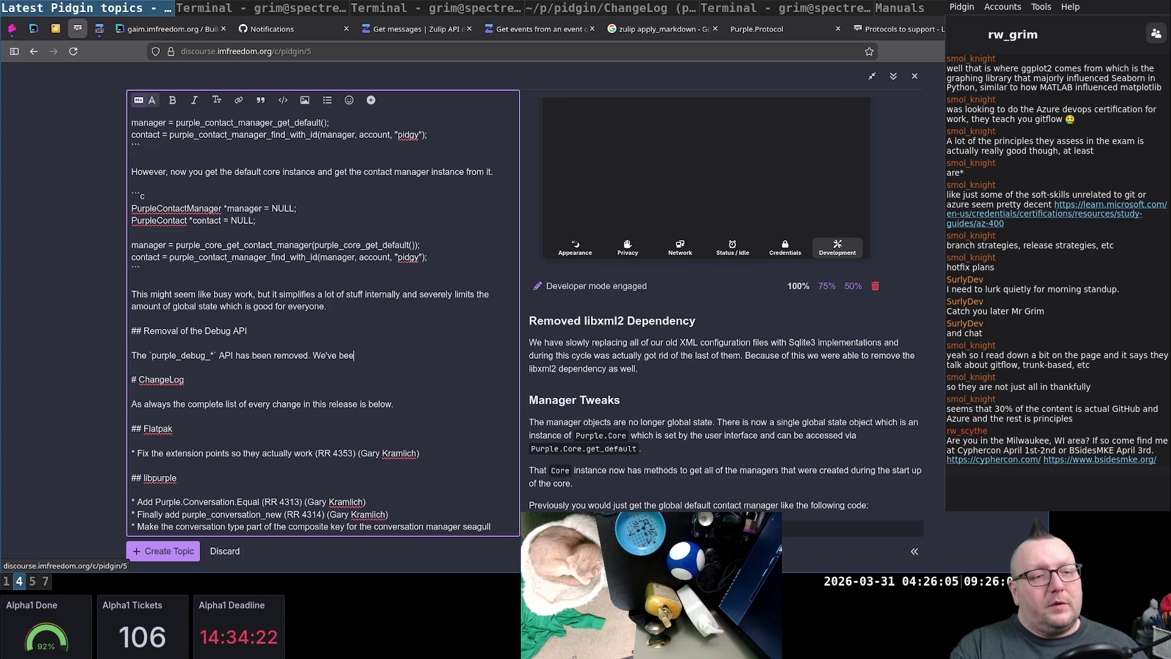
text(n slowly replacing it's usage with the `g)
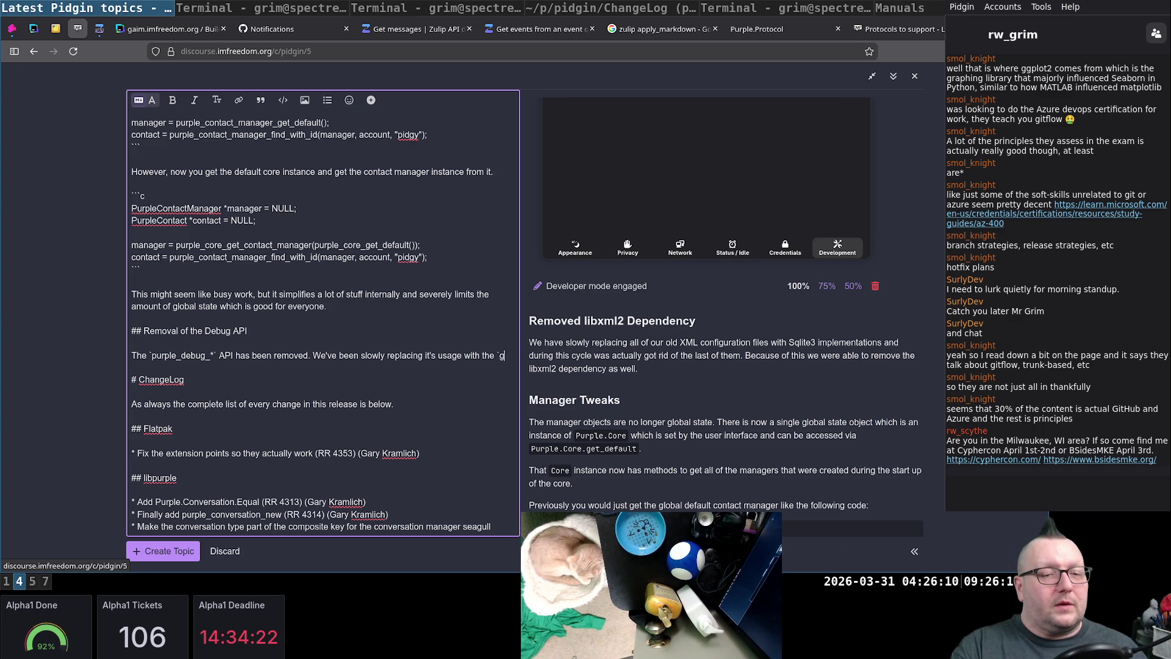
text(lib` logg)
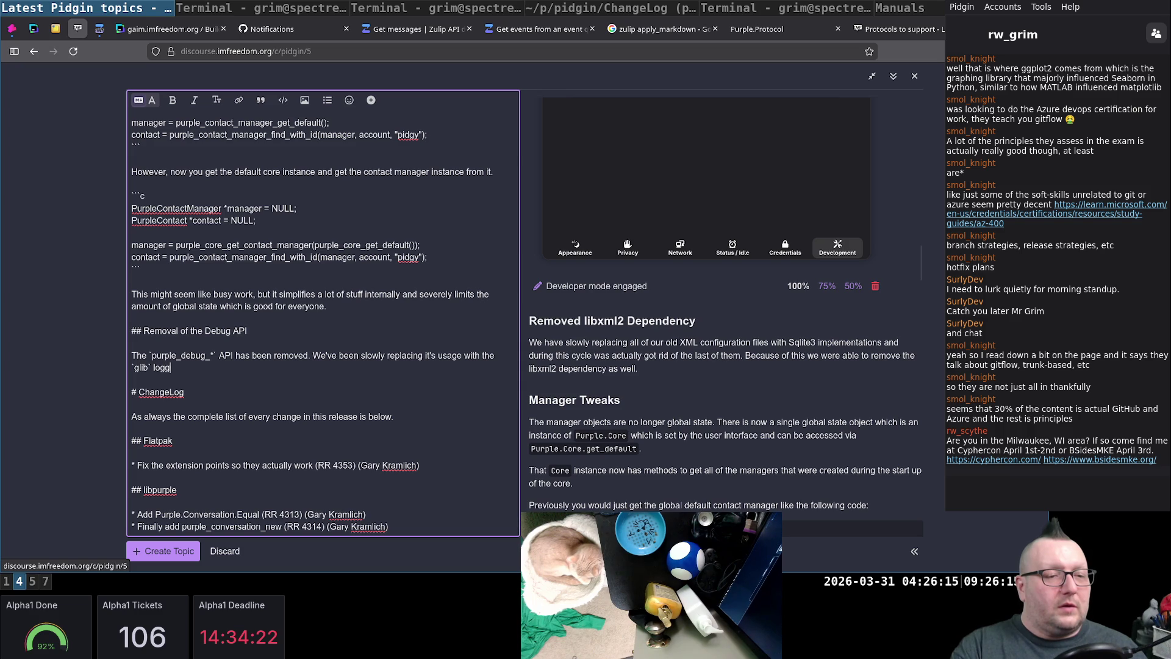
text(ing functions and in this releas)
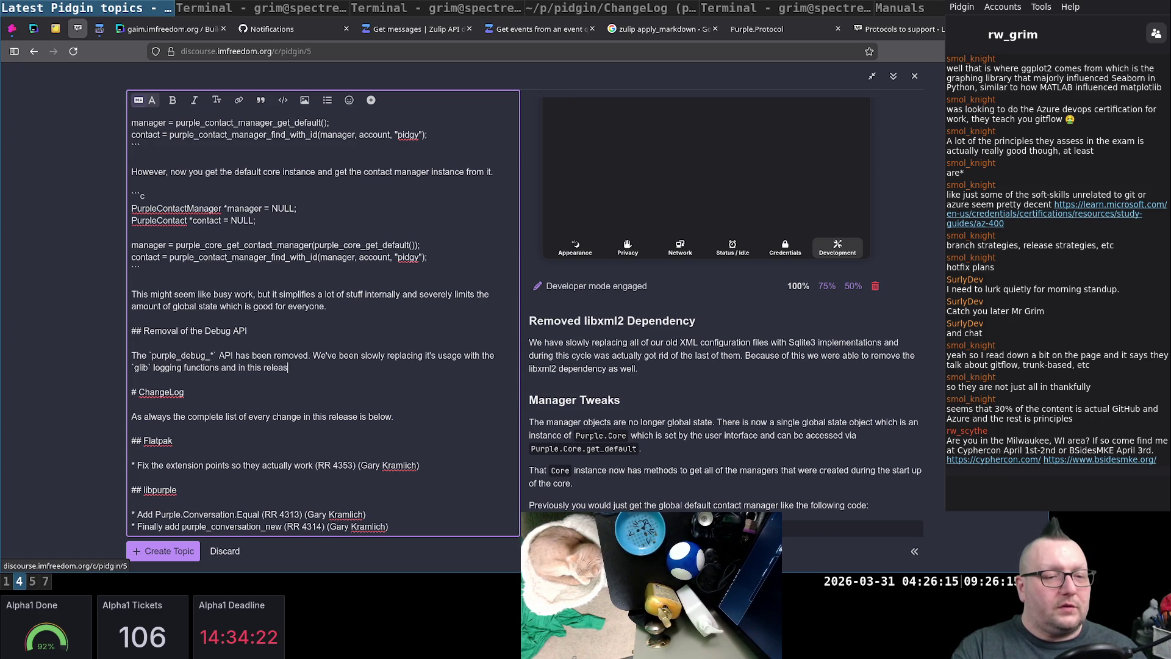
text(e we finally finished)
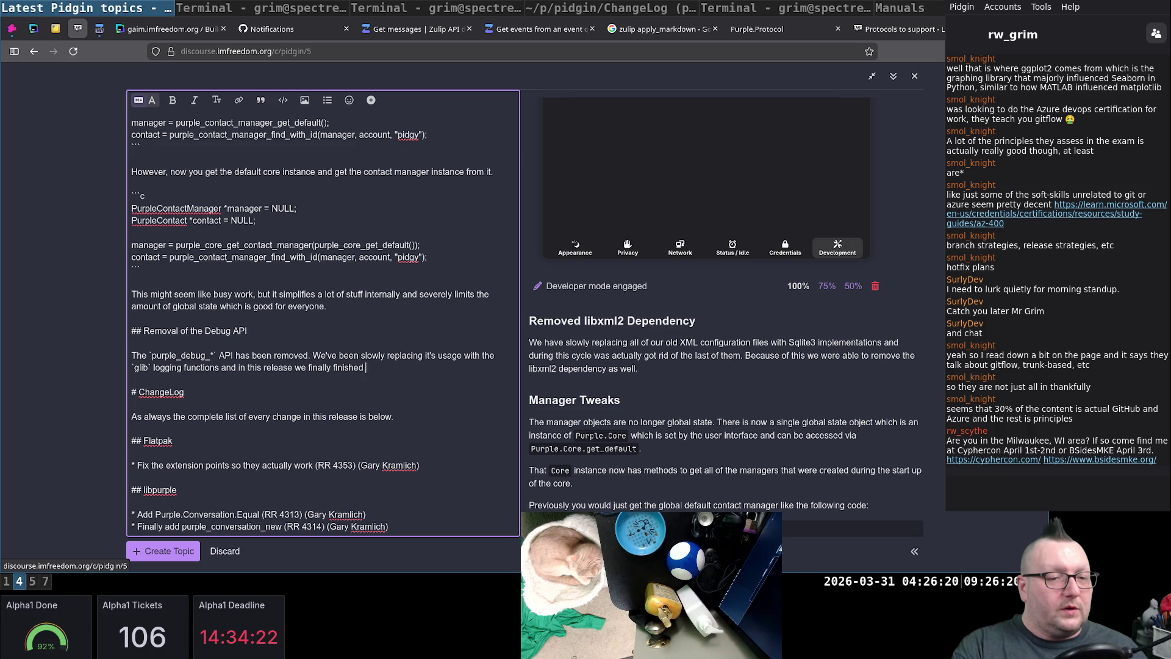
text(off.)
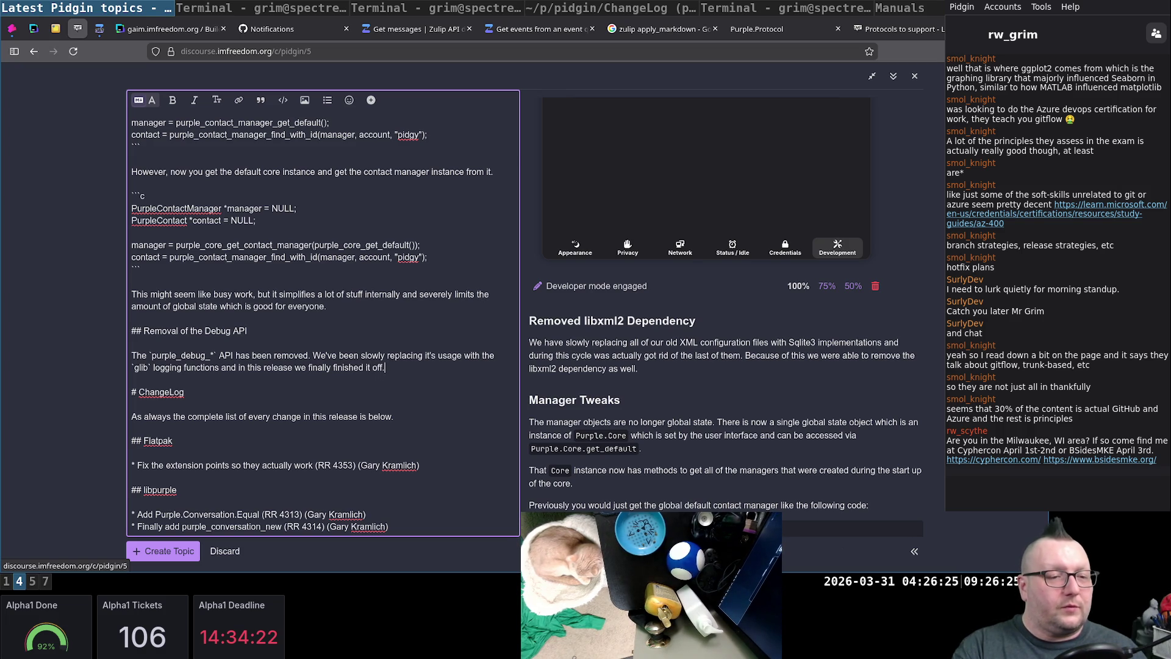
scroll(641, 330, down, 5)
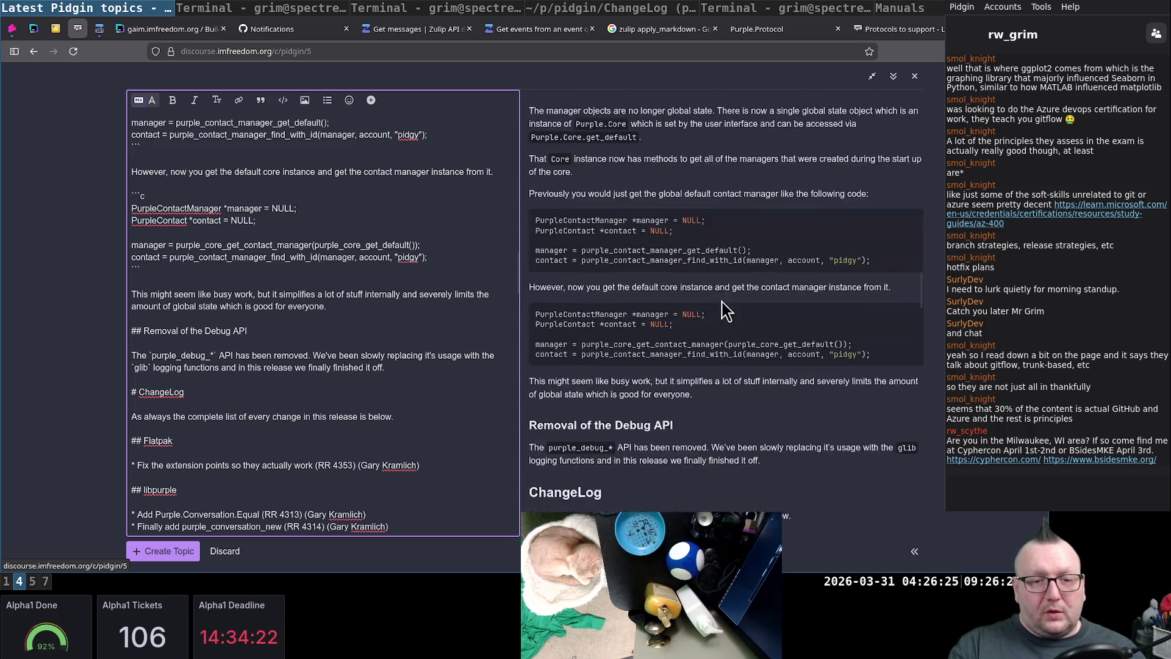
scroll(724, 309, down, 4)
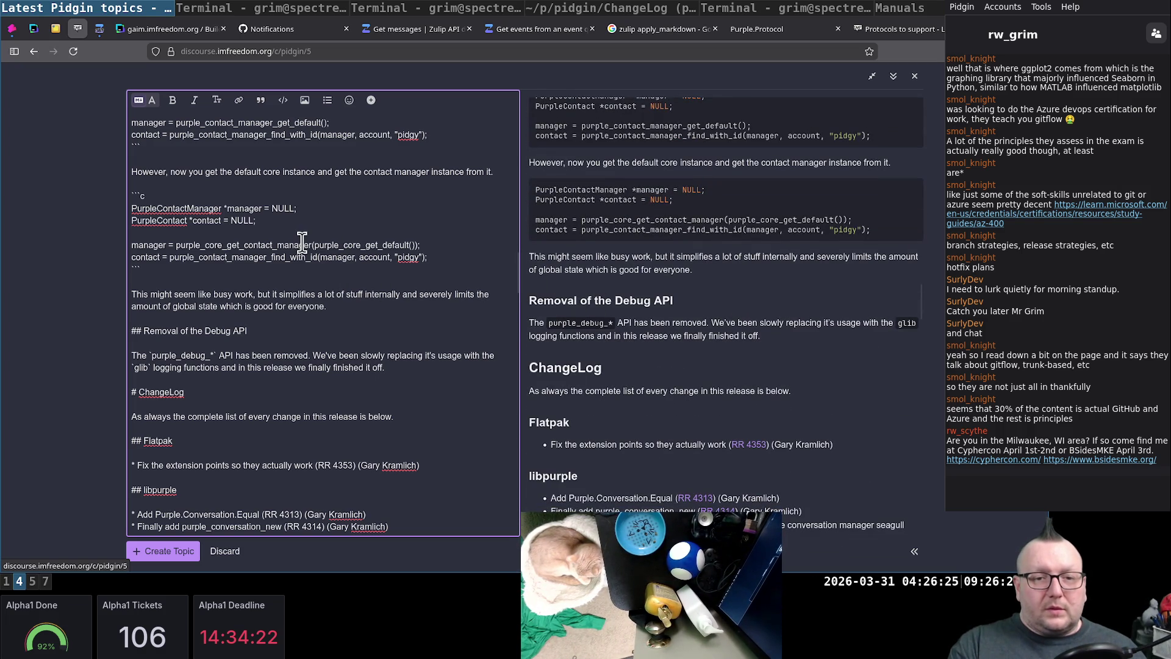
scroll(302, 241, up, 3)
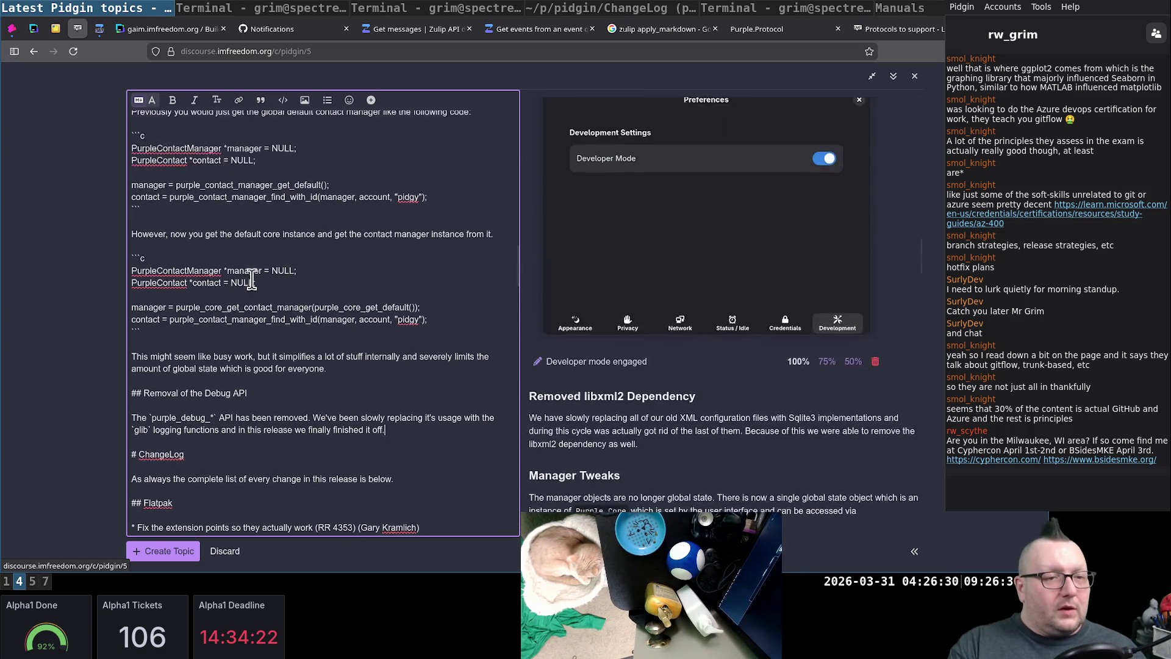
scroll(302, 241, up, 3)
scroll(680, 365, up, 3)
scroll(680, 365, up, 3)
scroll(682, 365, up, 3)
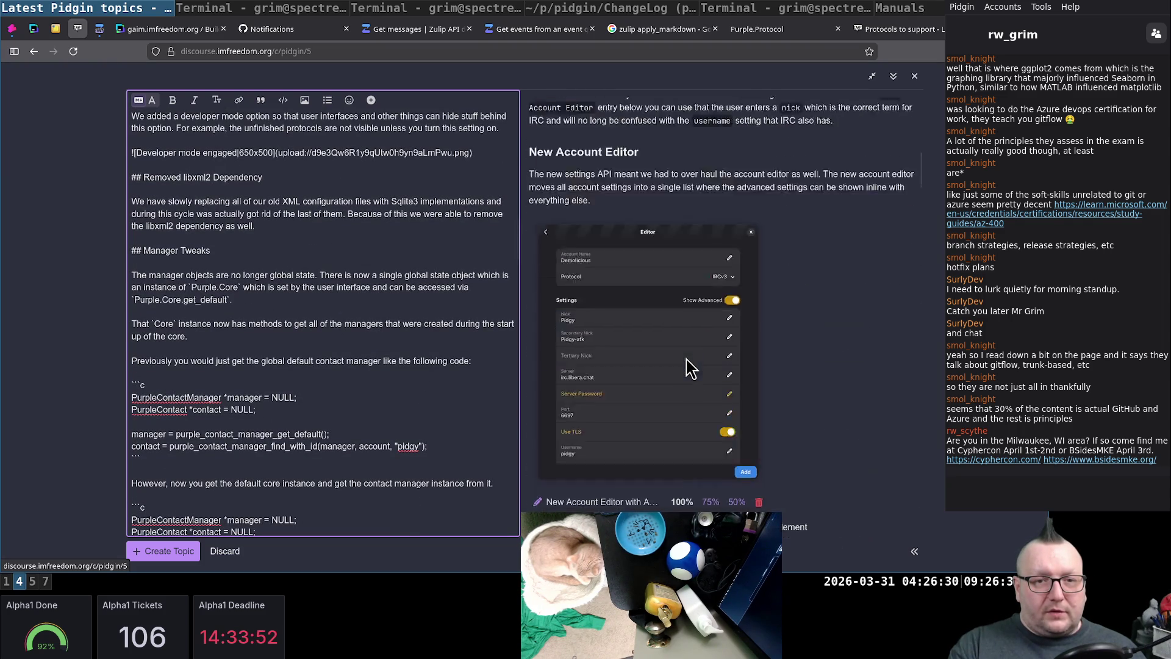
scroll(684, 367, up, 3)
scroll(687, 367, up, 2)
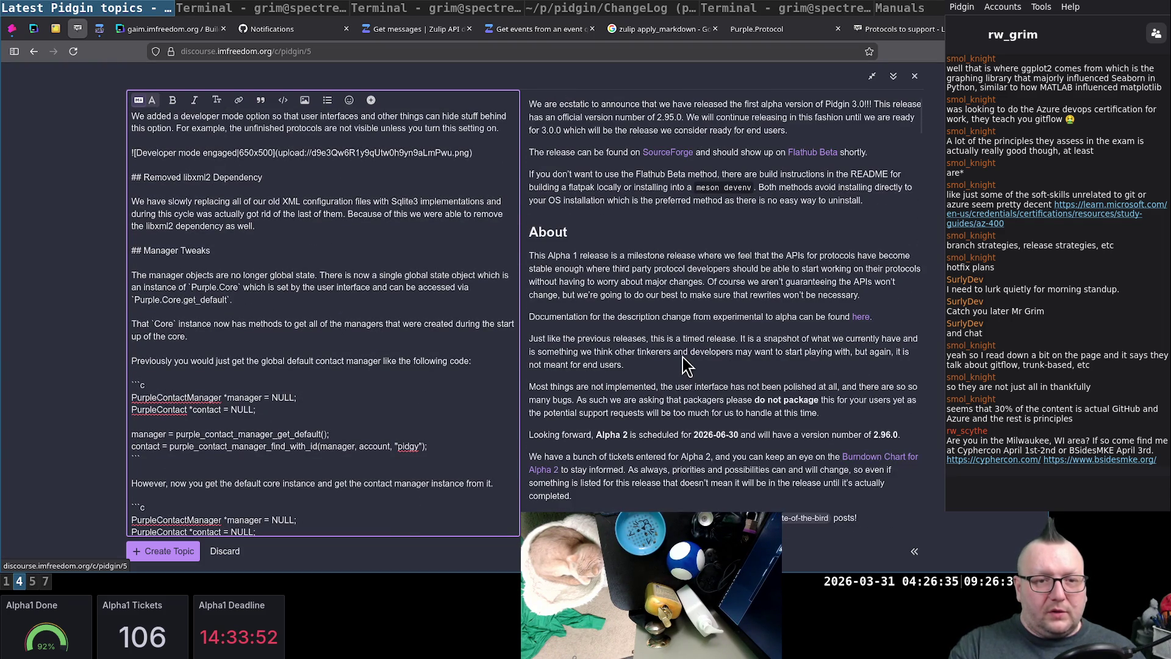
scroll(289, 288, down, 5)
scroll(290, 289, down, 5)
scroll(291, 288, down, 5)
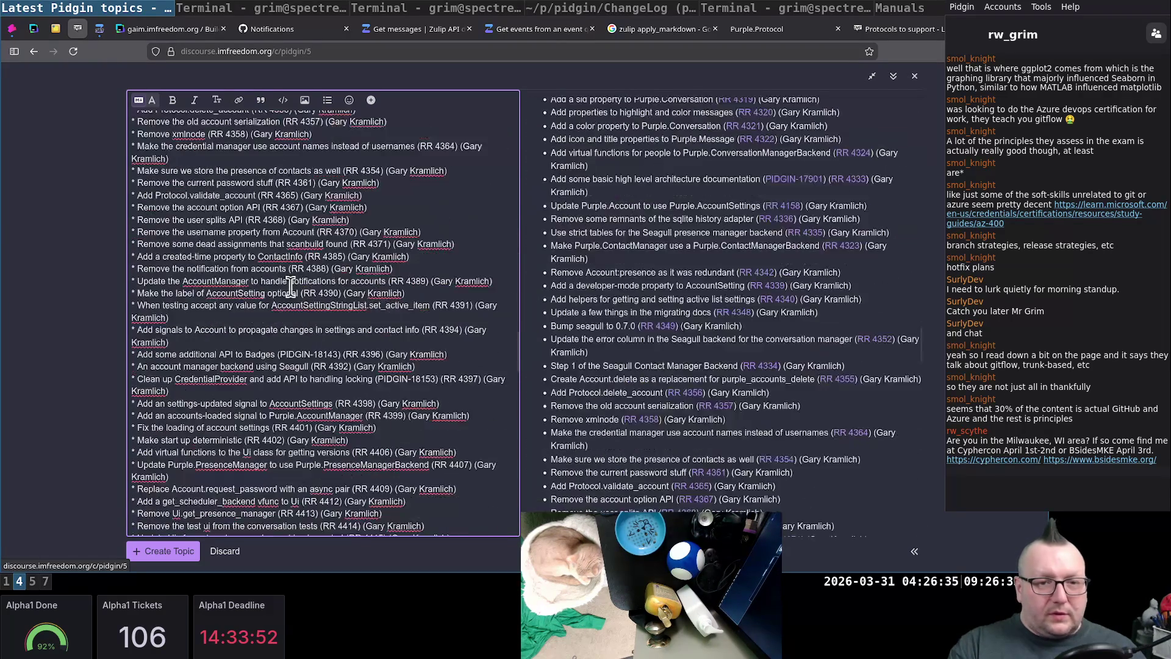
scroll(293, 287, down, 5)
scroll(296, 285, down, 5)
scroll(295, 285, down, 5)
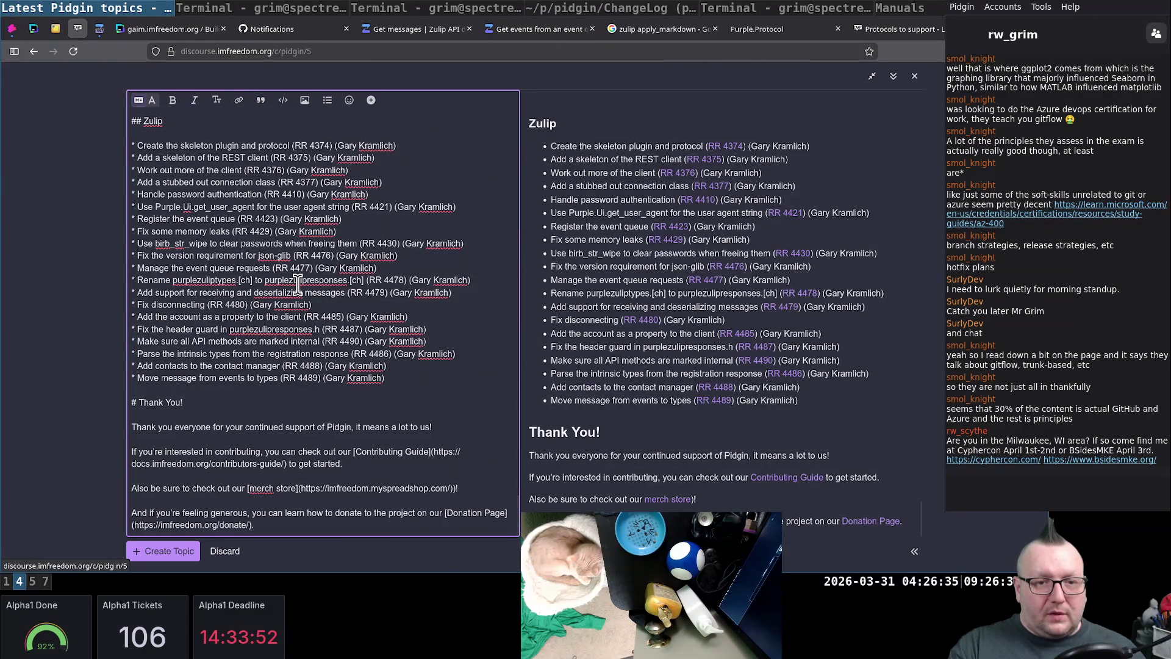
scroll(296, 285, up, 5)
scroll(297, 285, up, 5)
scroll(300, 285, up, 5)
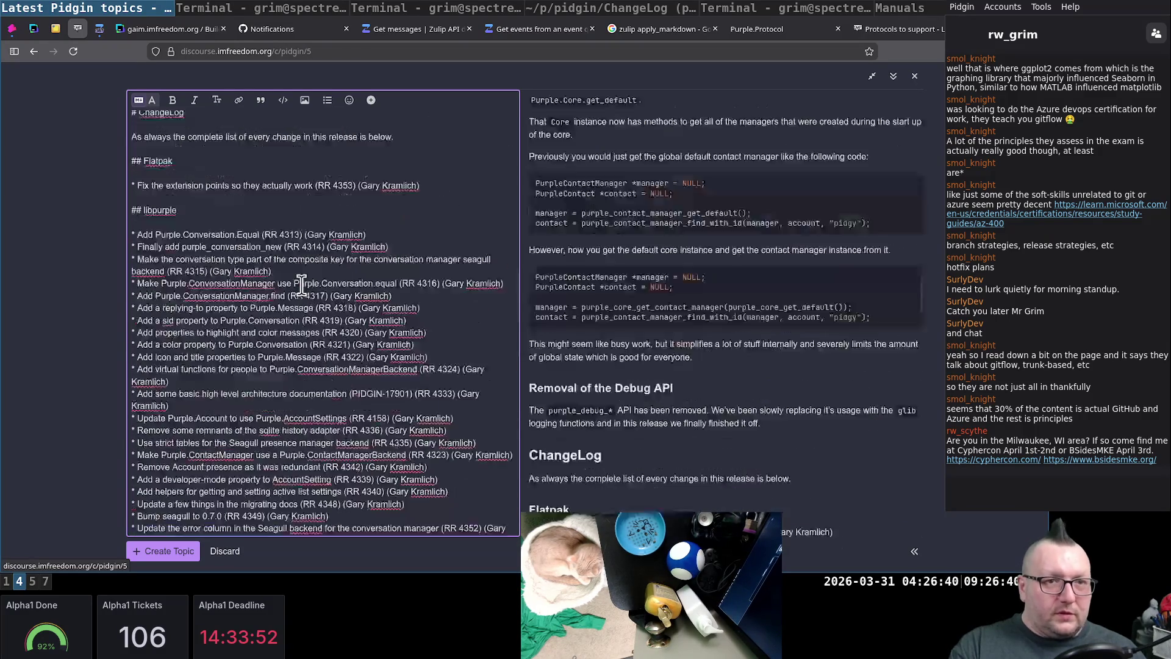
scroll(301, 285, up, 5)
scroll(302, 284, up, 5)
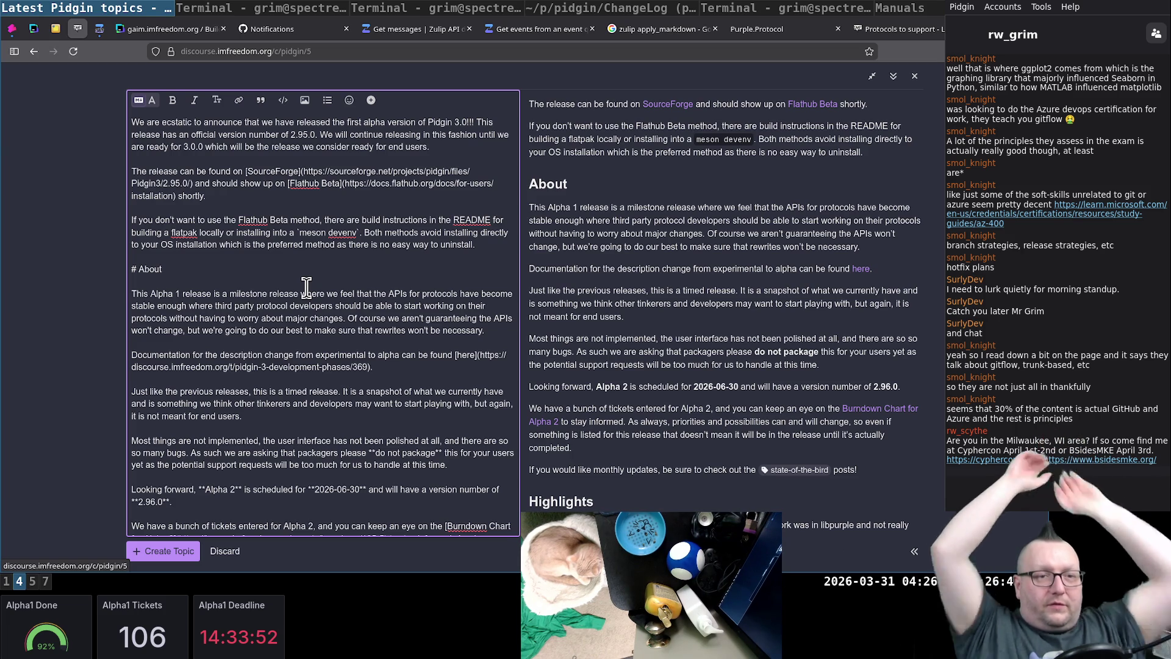
click(348, 125)
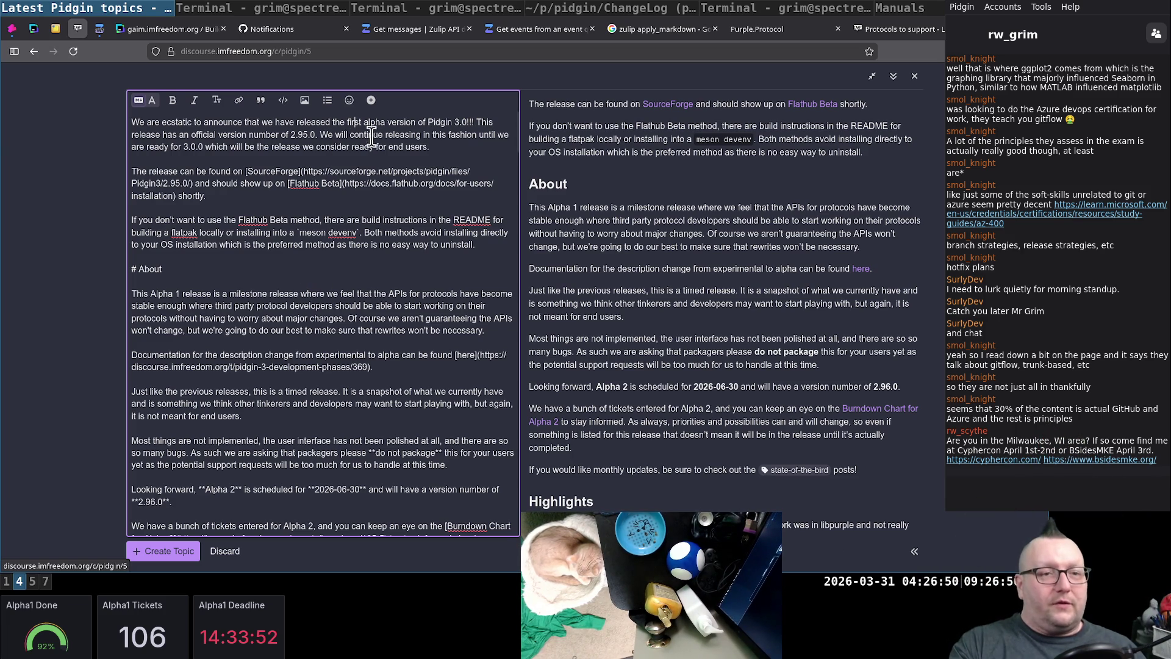
text(very first )
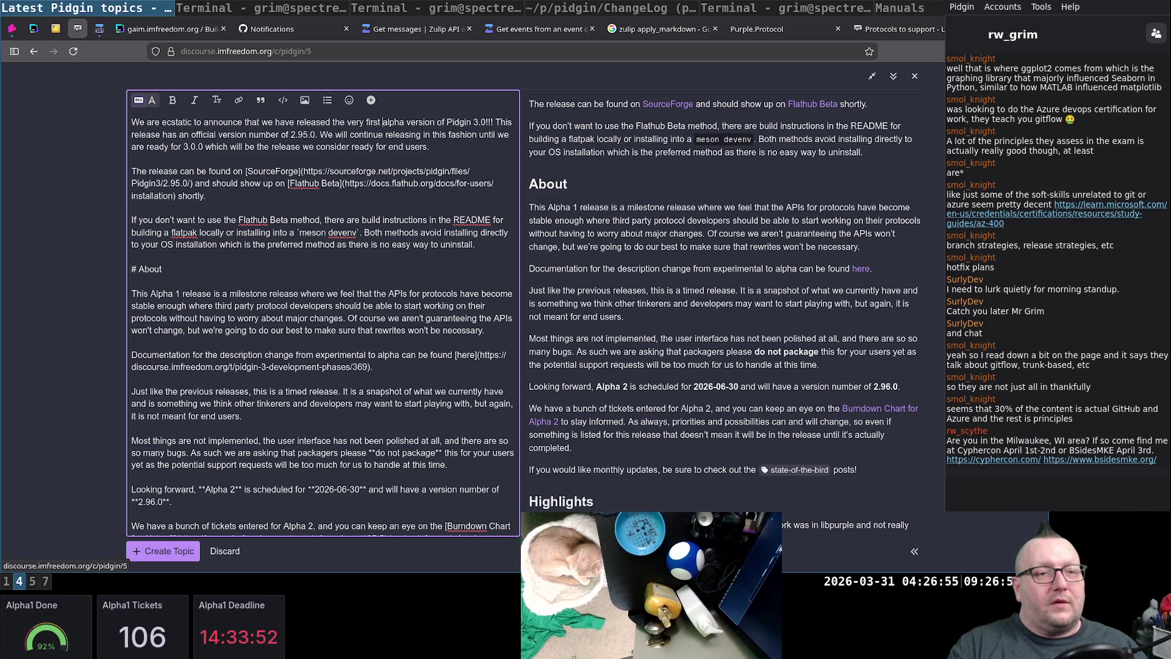
text(**)
key(ctrl+Right)
text(**)
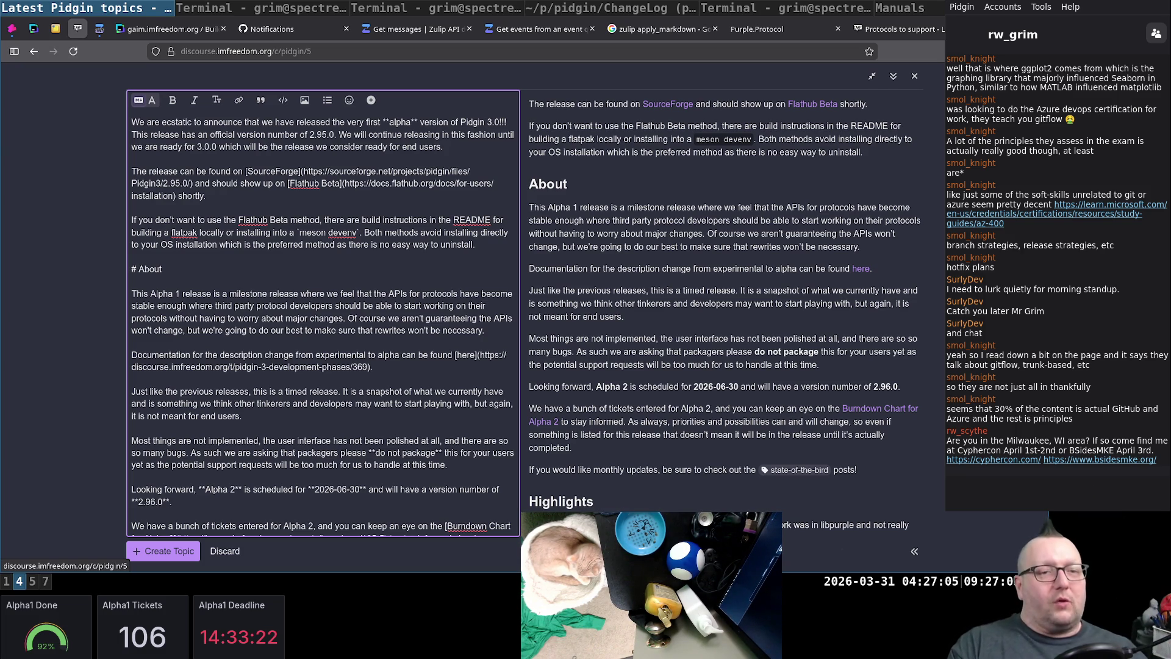
scroll(721, 332, up, 1)
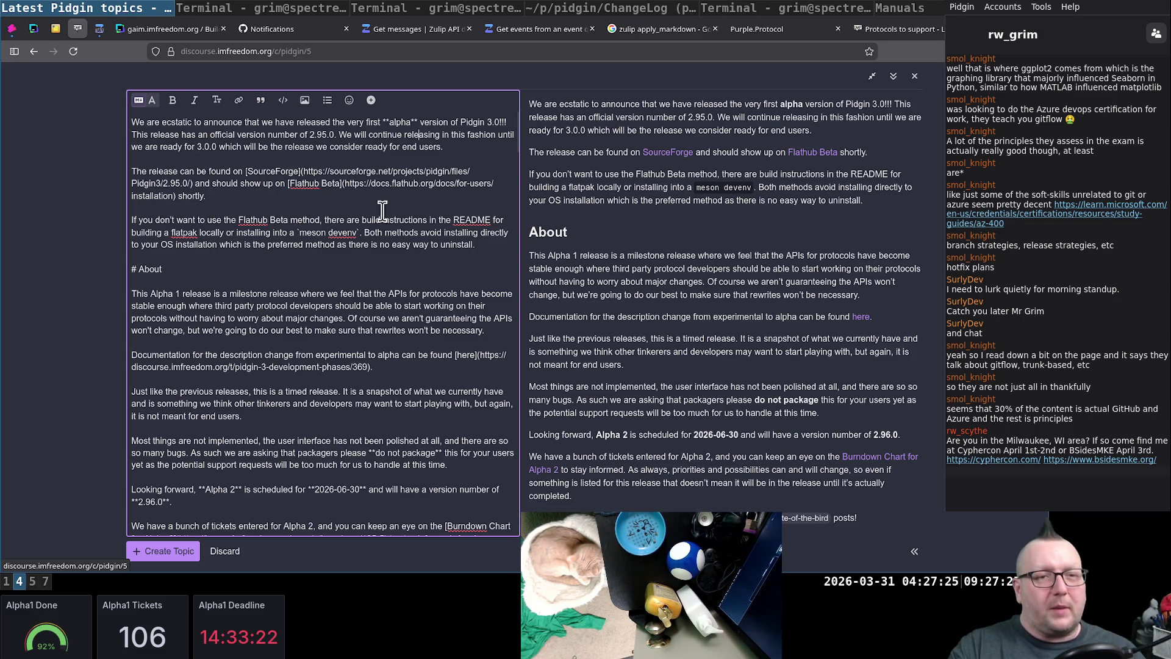
key(alt+Tab)
key(alt+Tab)
key(alt+Tab)
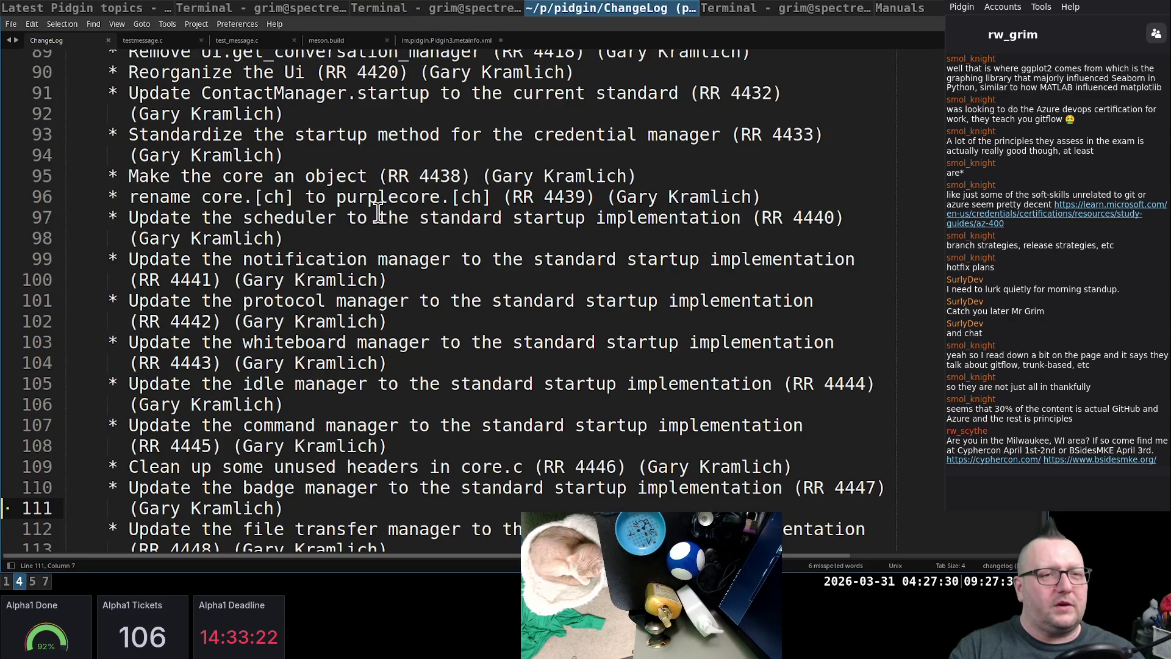
key(ctrl+p)
text(readme)
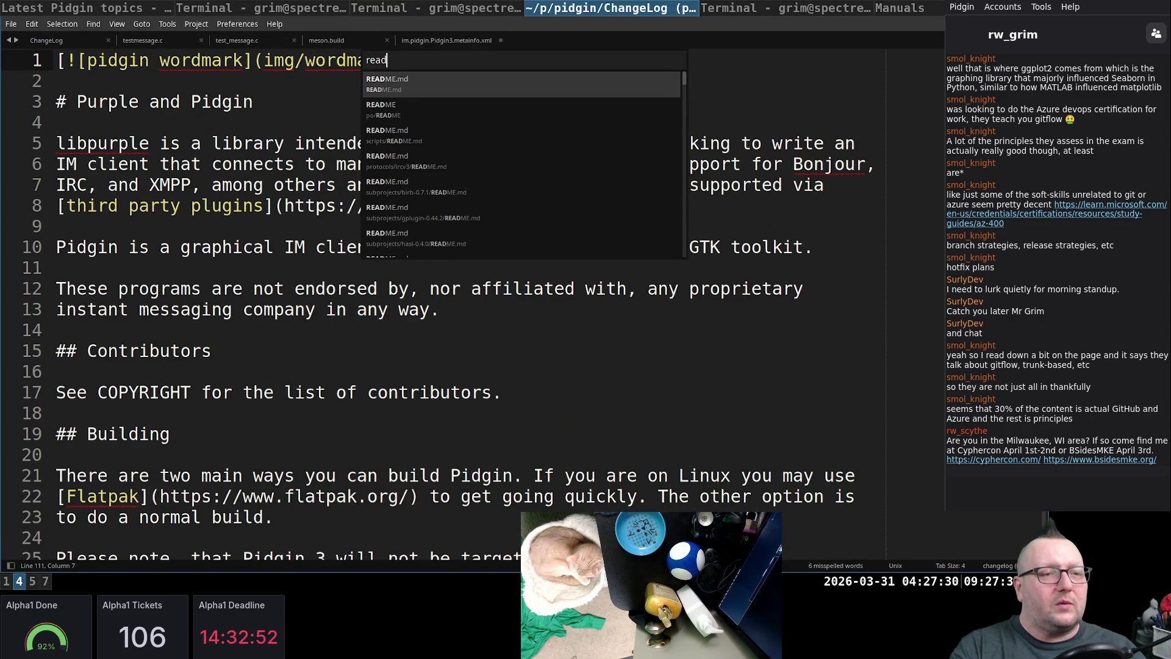
key(Escape)
key(alt+Tab)
key(alt+Tab)
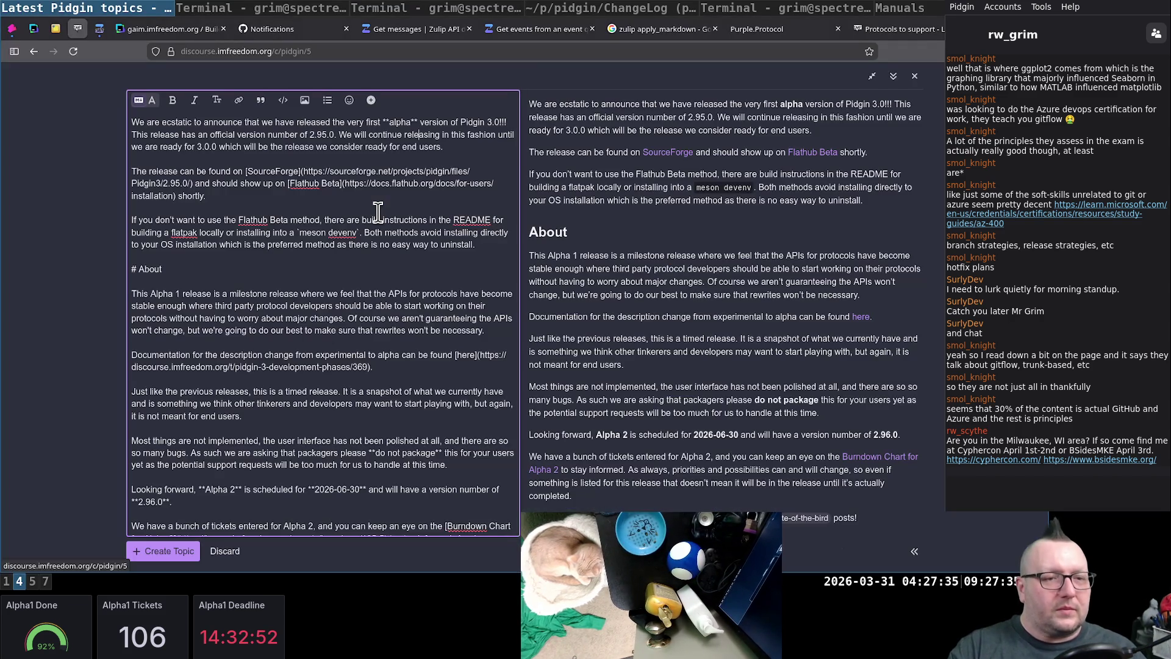
Format `README.md` in backticks and retype flatpak as FlatPak, checking the spelling with a quick web search
click(493, 219)
text(`)
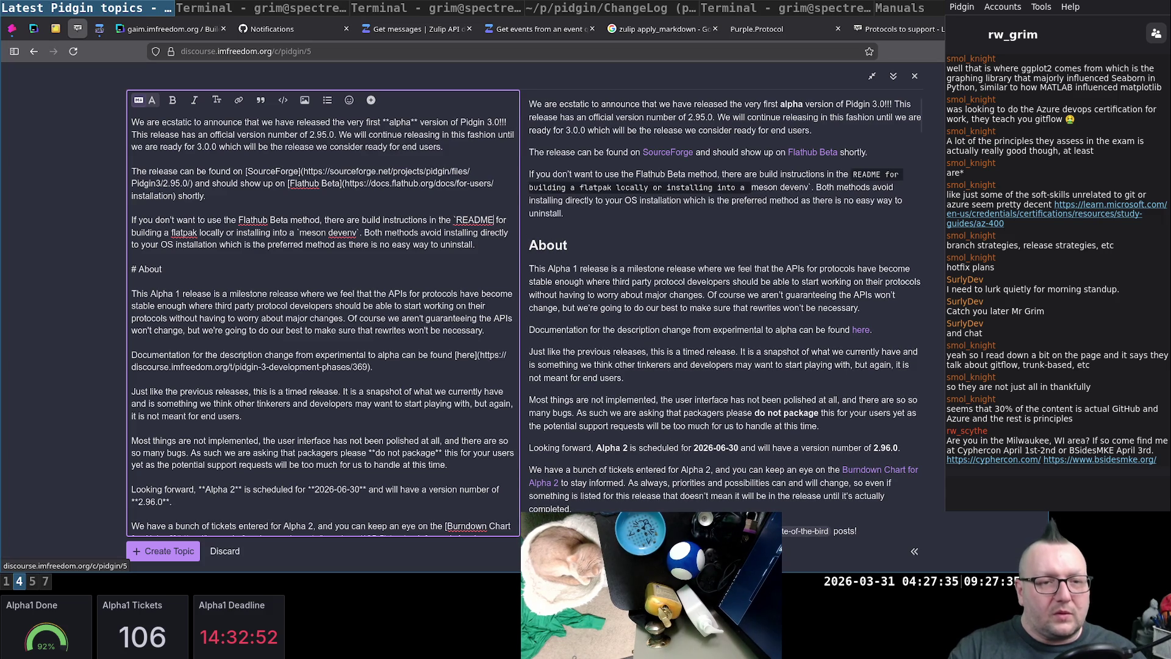
text(.md`)
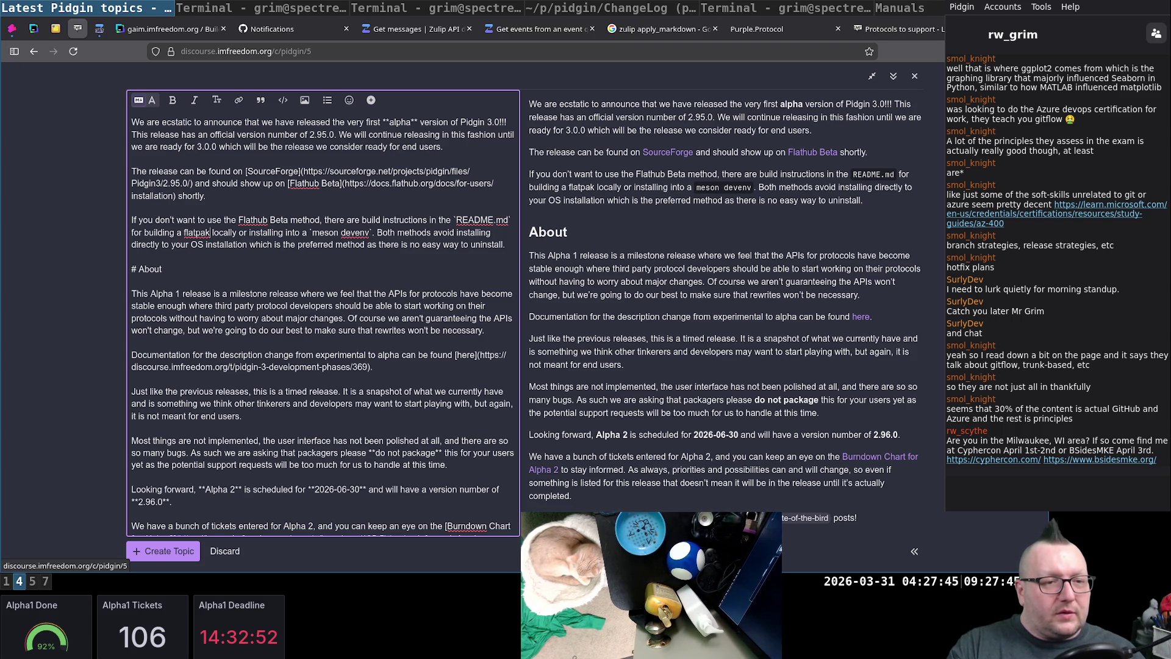
key(ctrl+BackSpace)
text(Flat)
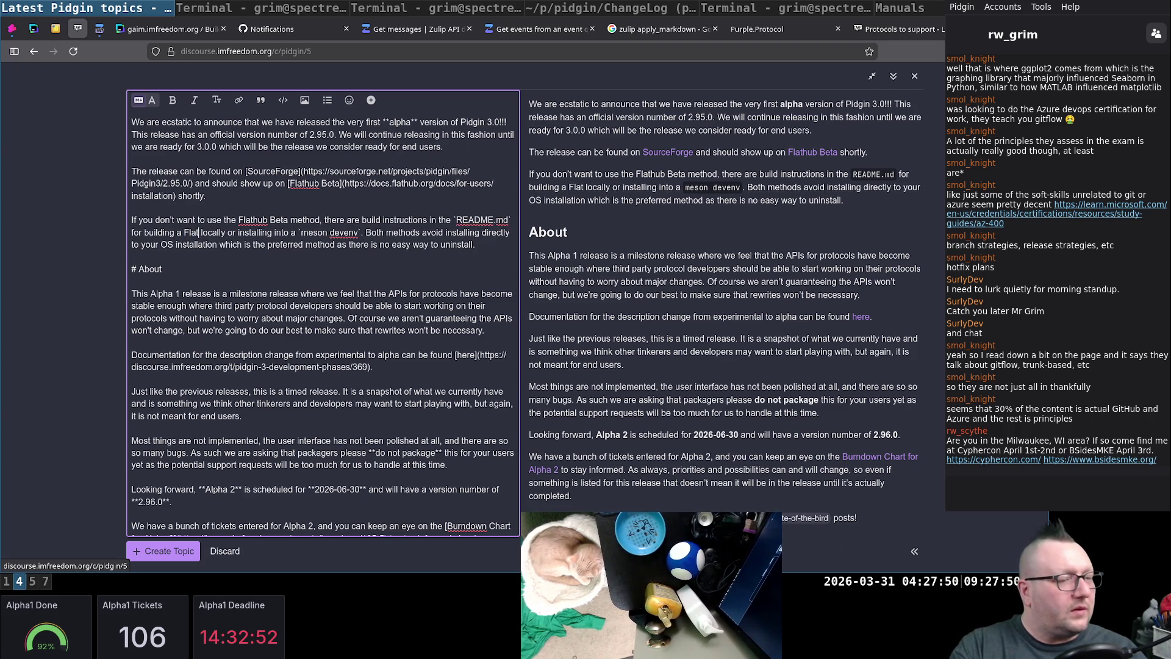
text(Pak)
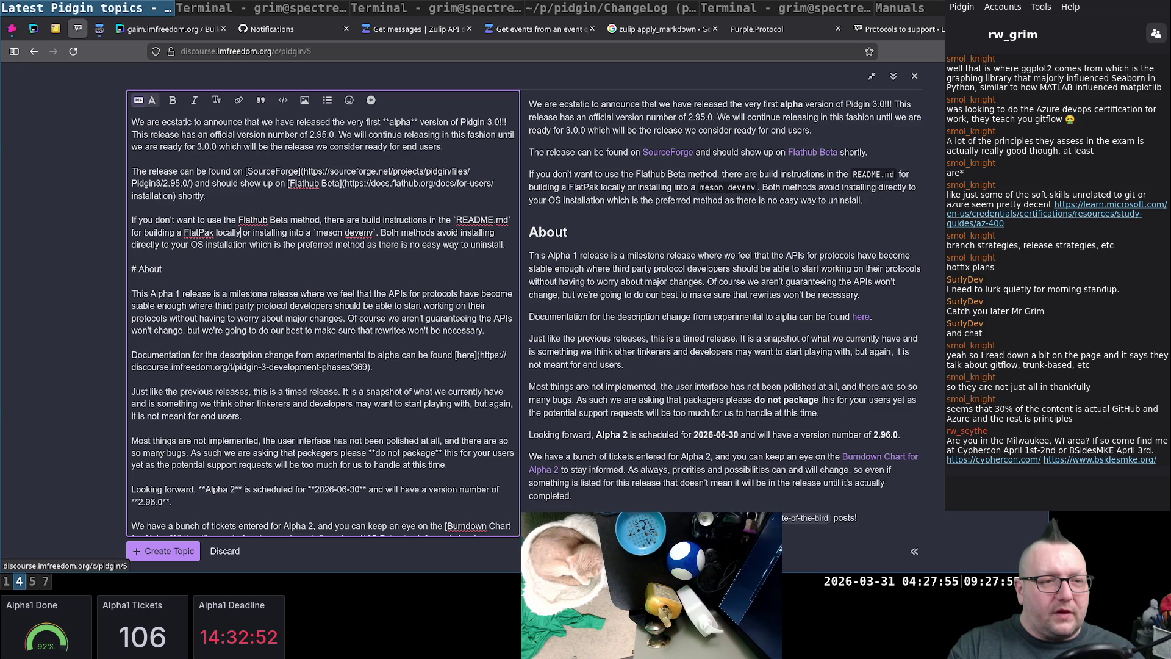
key(ctrl+t)
text(flatpak)
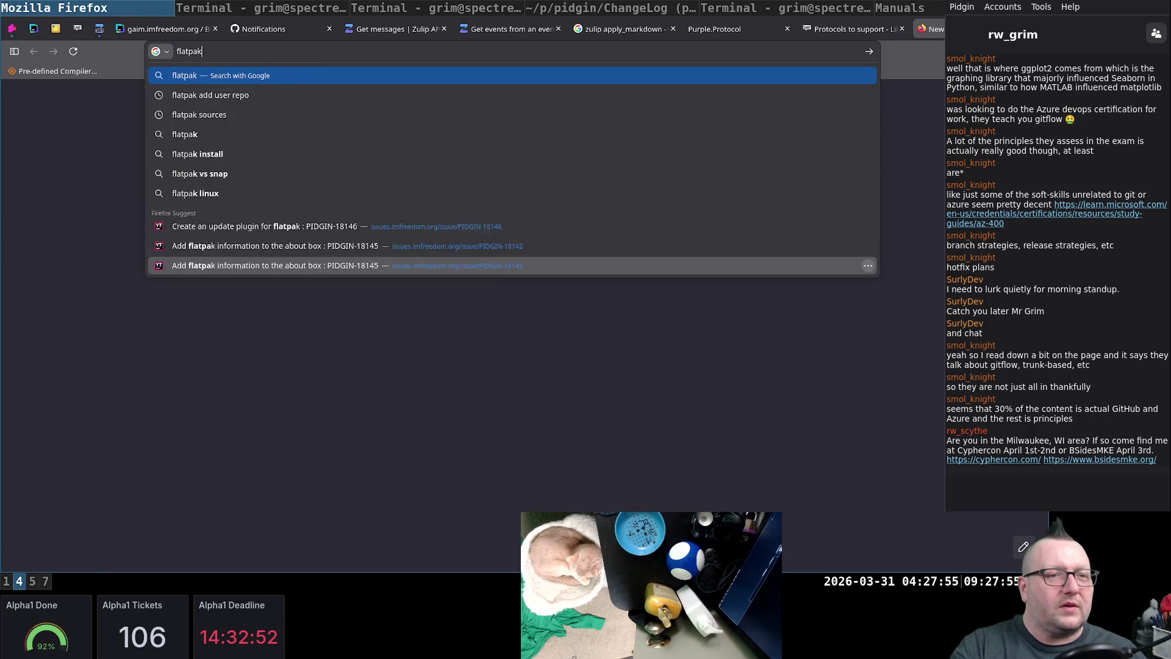
key(Return)
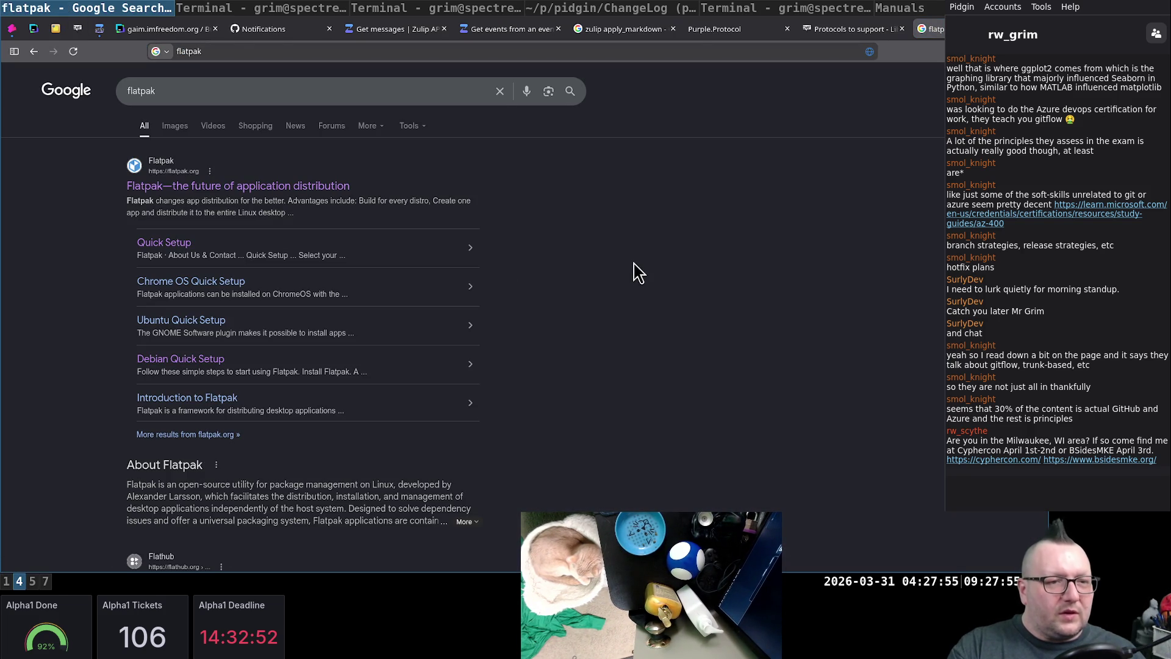
key(ctrl+w)
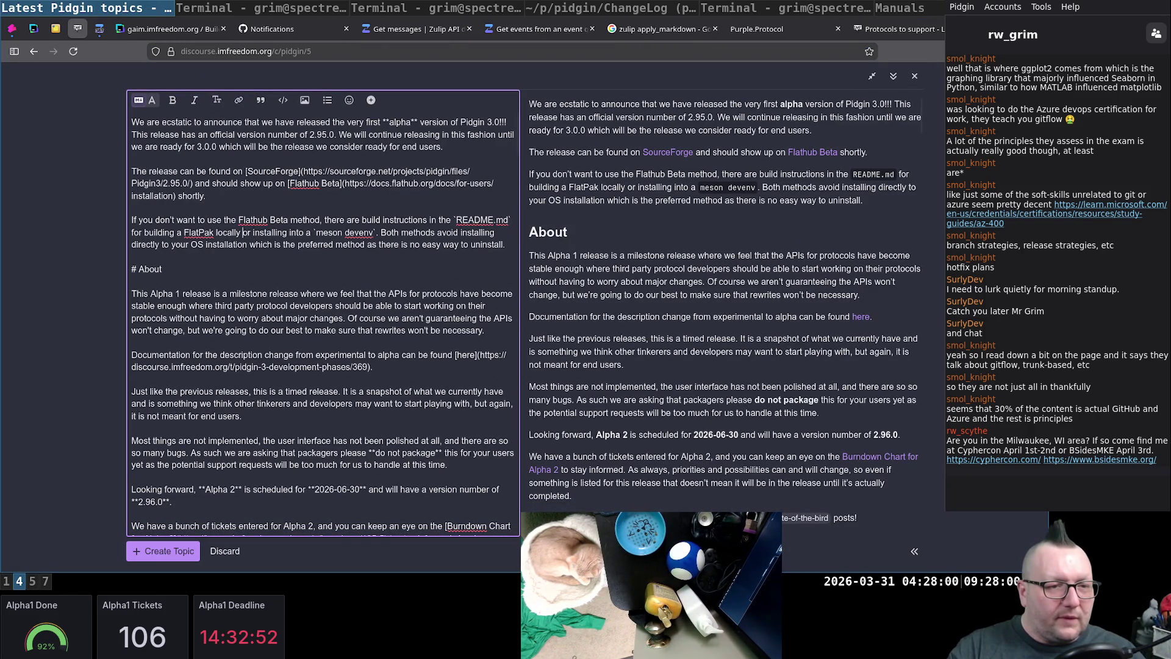
text(p)
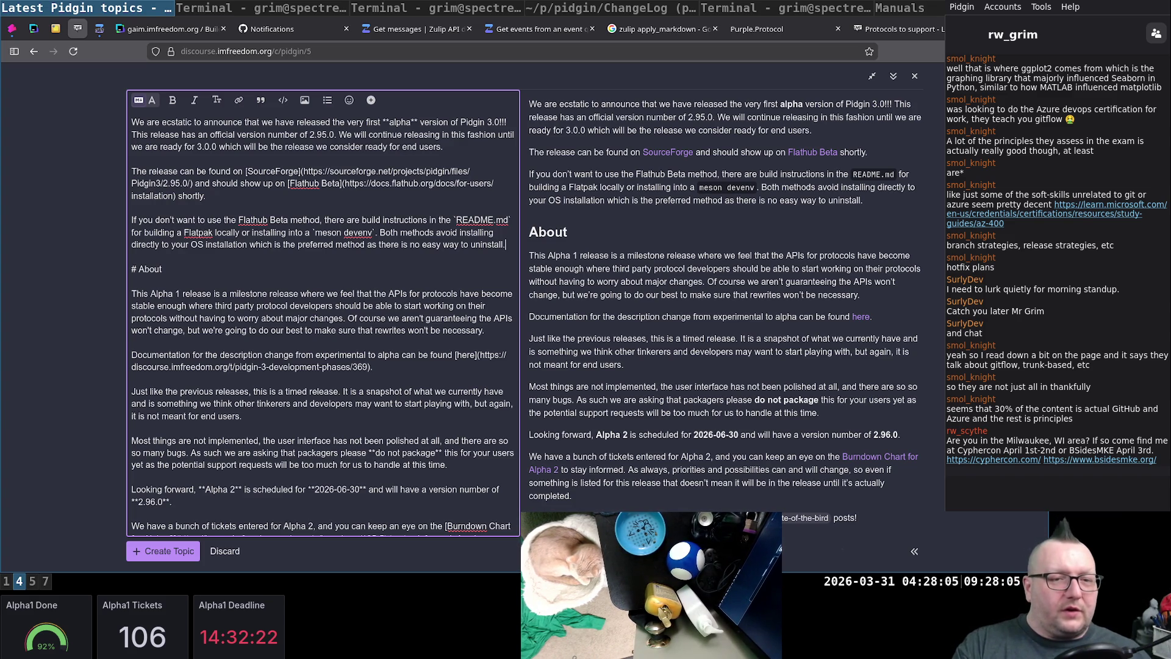
Correct Flatpak spelling, end the uninstall sentence with 'the application.' and add 'huge' before 'milestone'
key(BackSpace)
text(at)
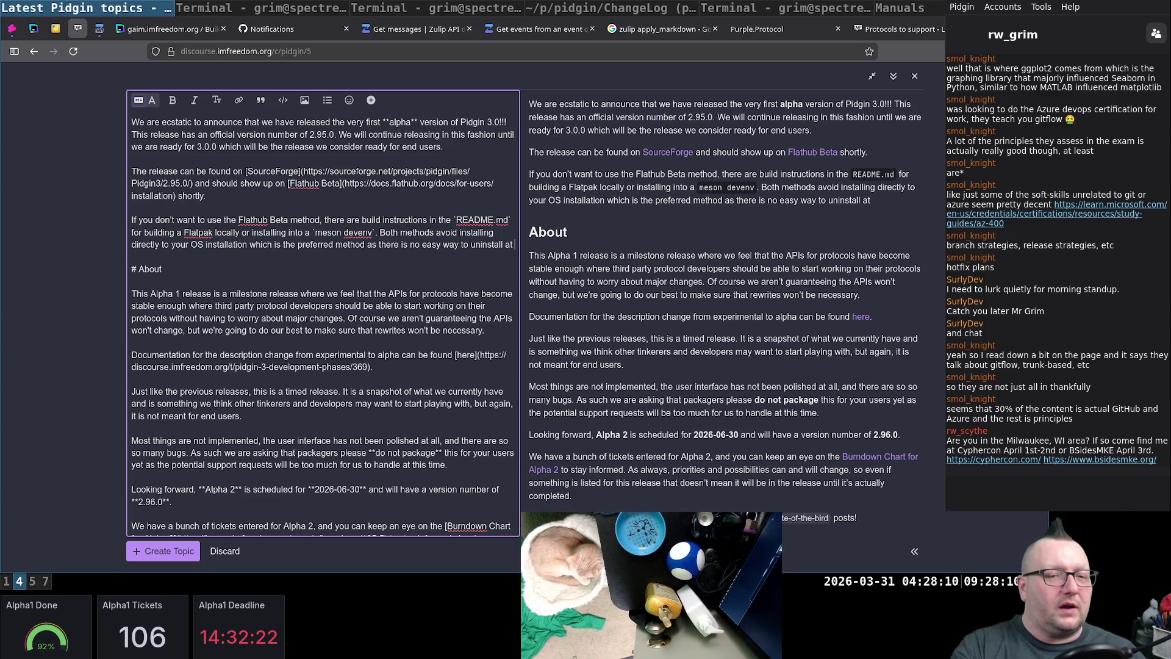
key(BackSpace)
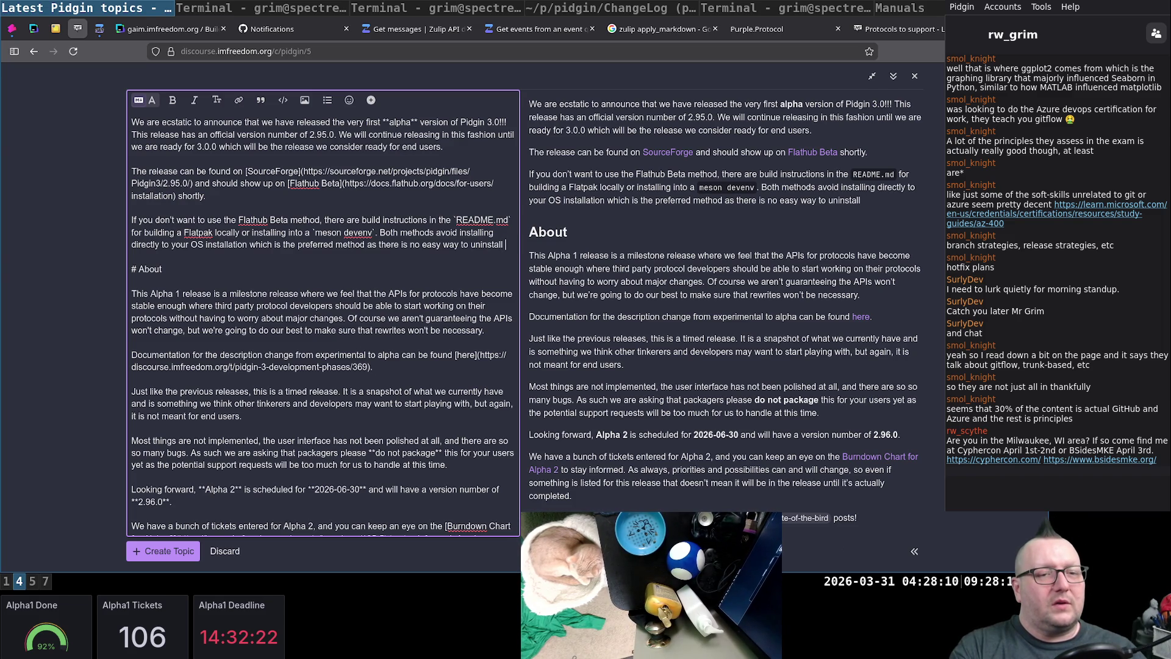
text(the application.)
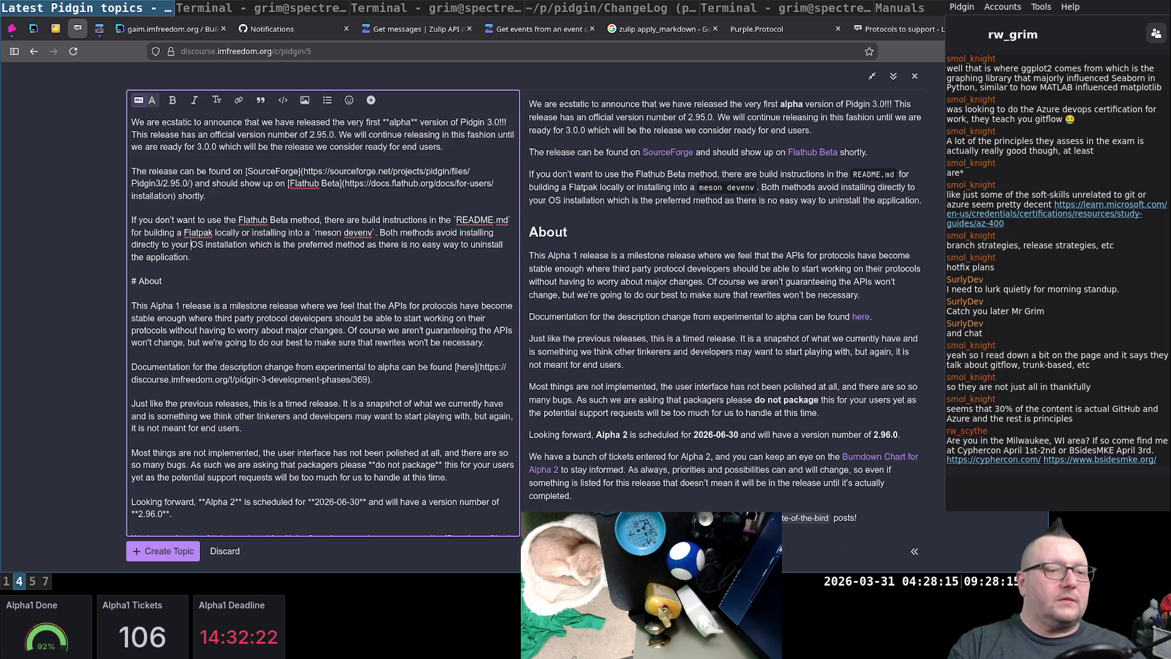
key(Down)
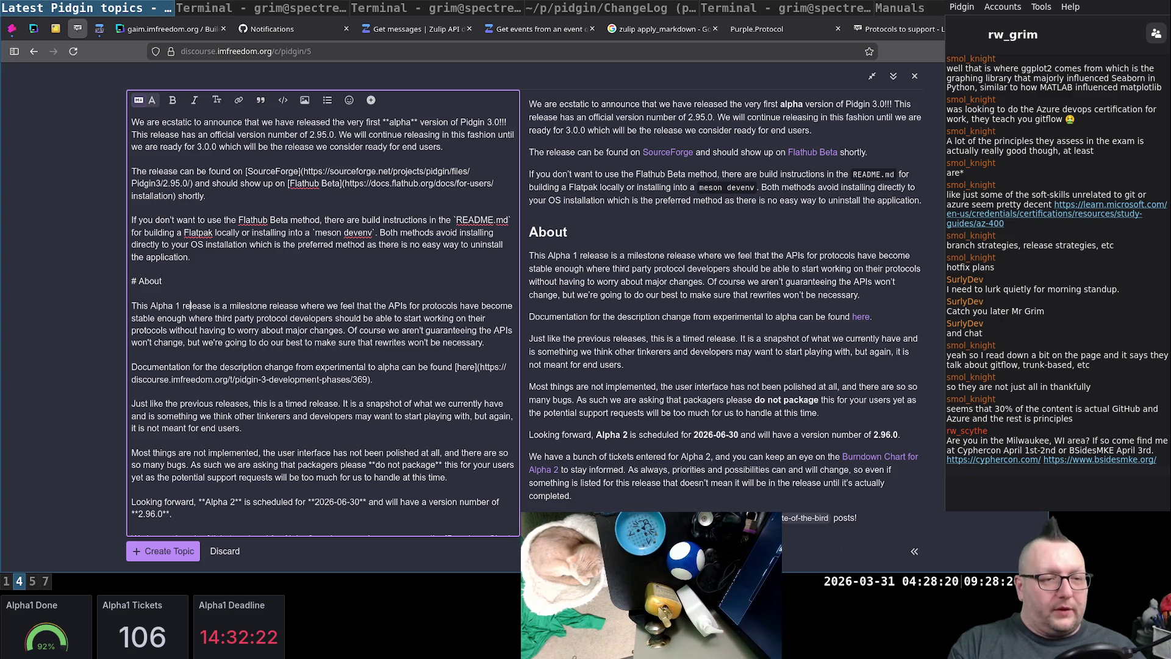
text(huge)
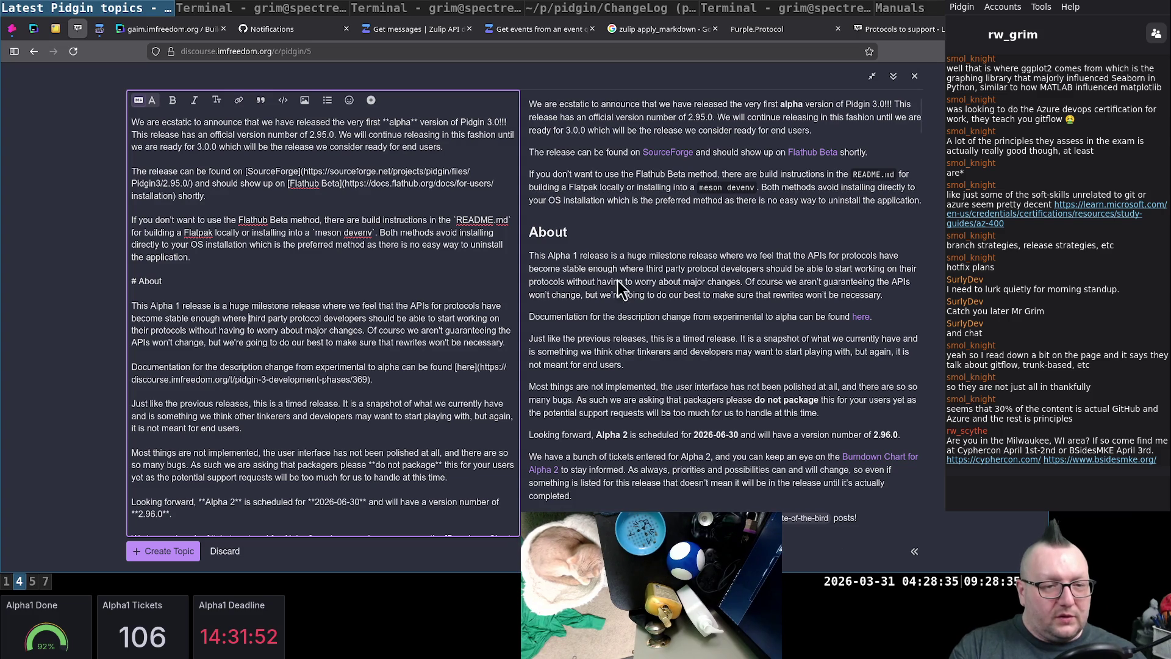
Add a comma after 'Of course' in the timed-release paragraph
click(409, 330)
text(,)
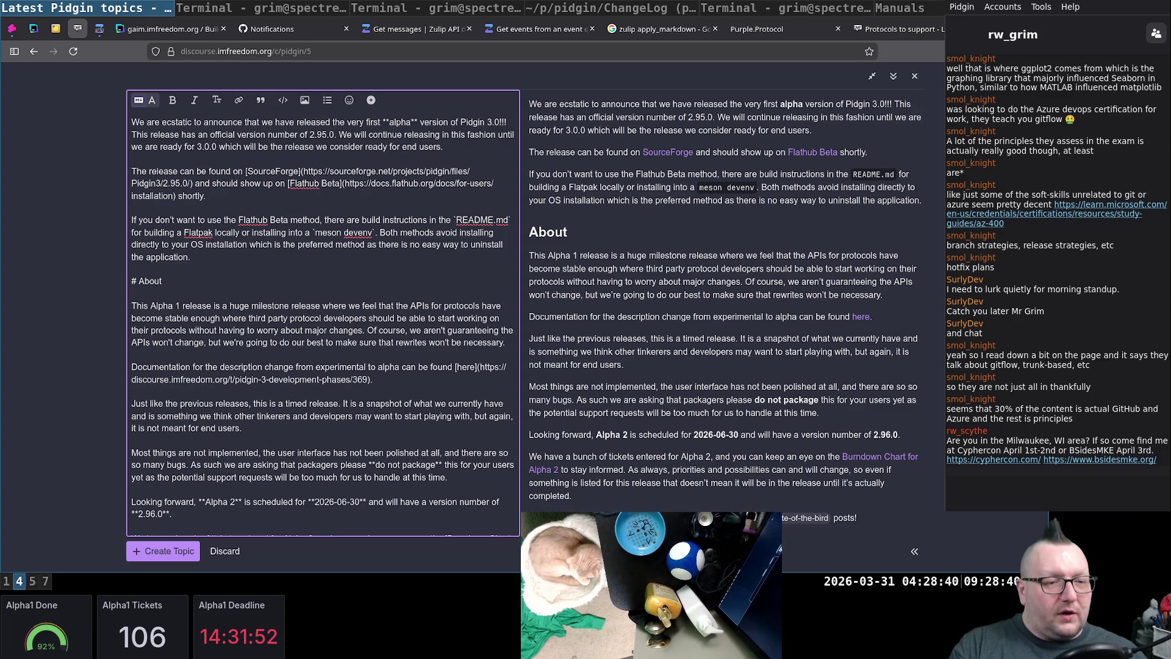
text(that)
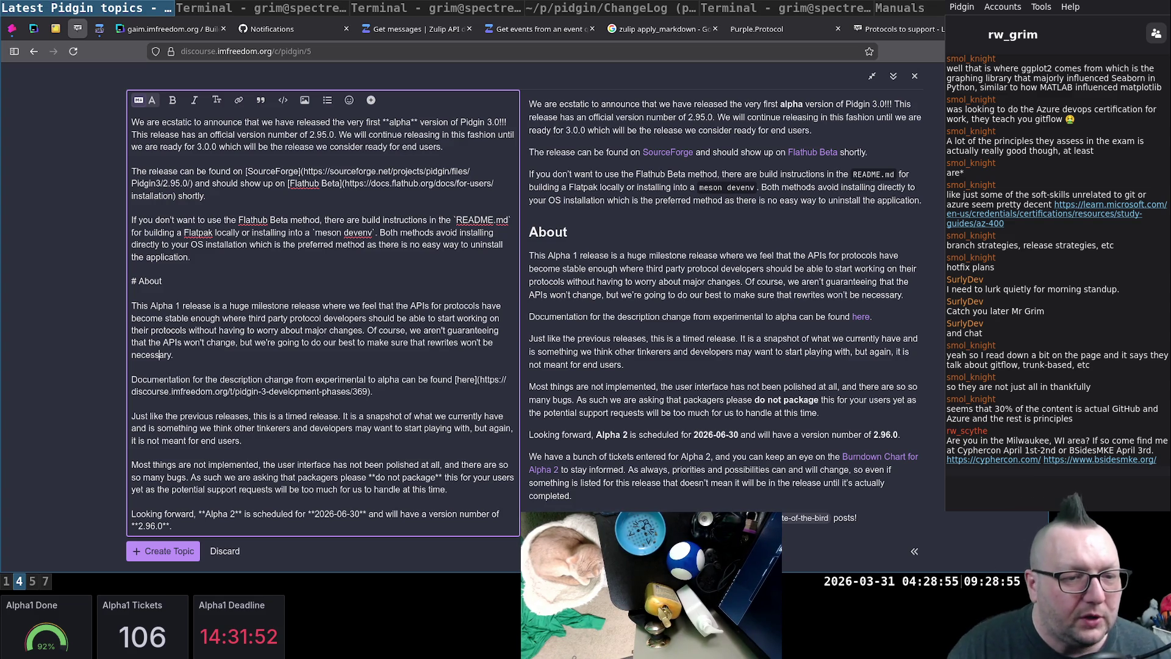
key(Down)
key(Down)
key(Down)
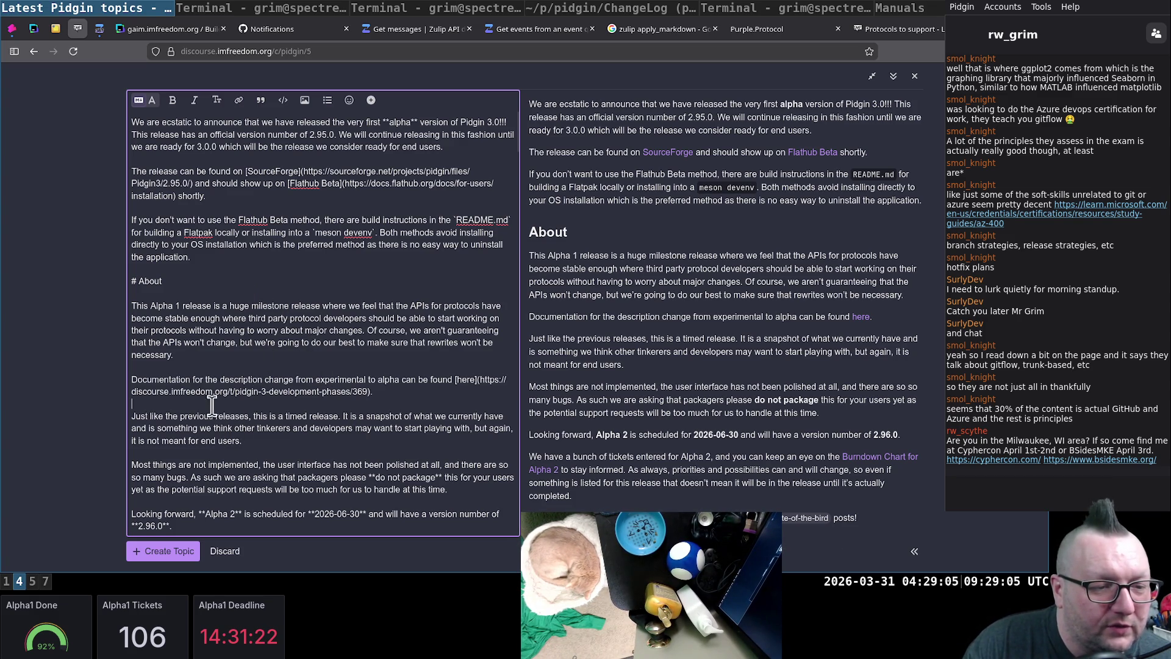
Wrap 'not' in ** for bold and 'end users' in * for italics
click(149, 440)
text(*)
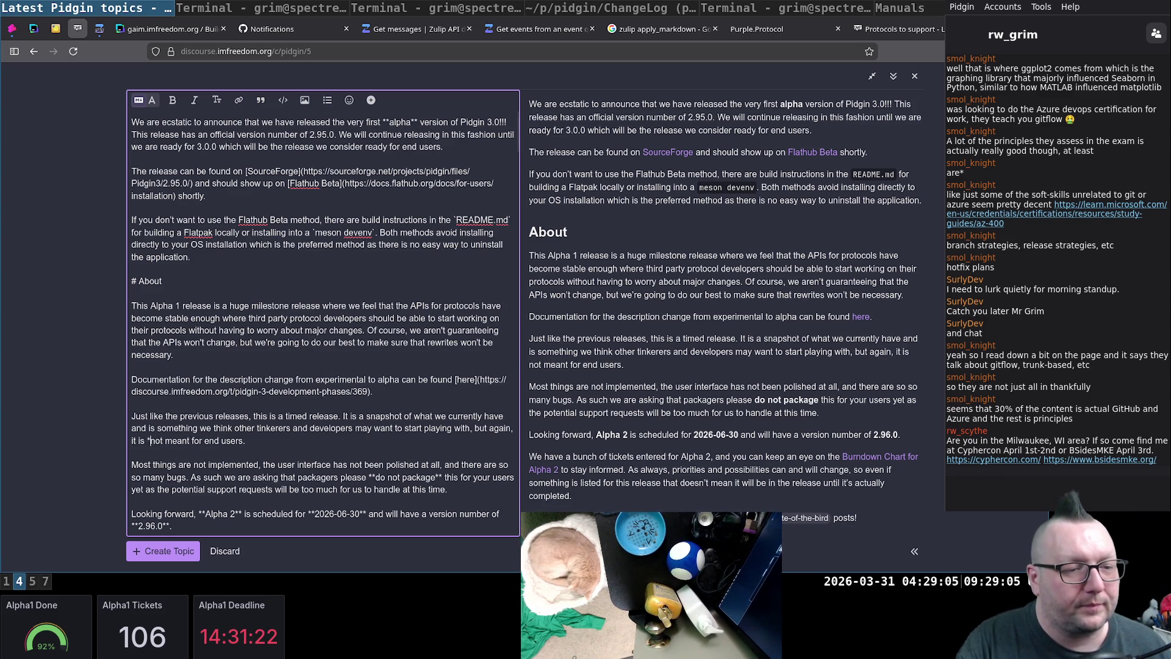
text(*)
key(Right)
key(Right)
key(Right)
text(**)
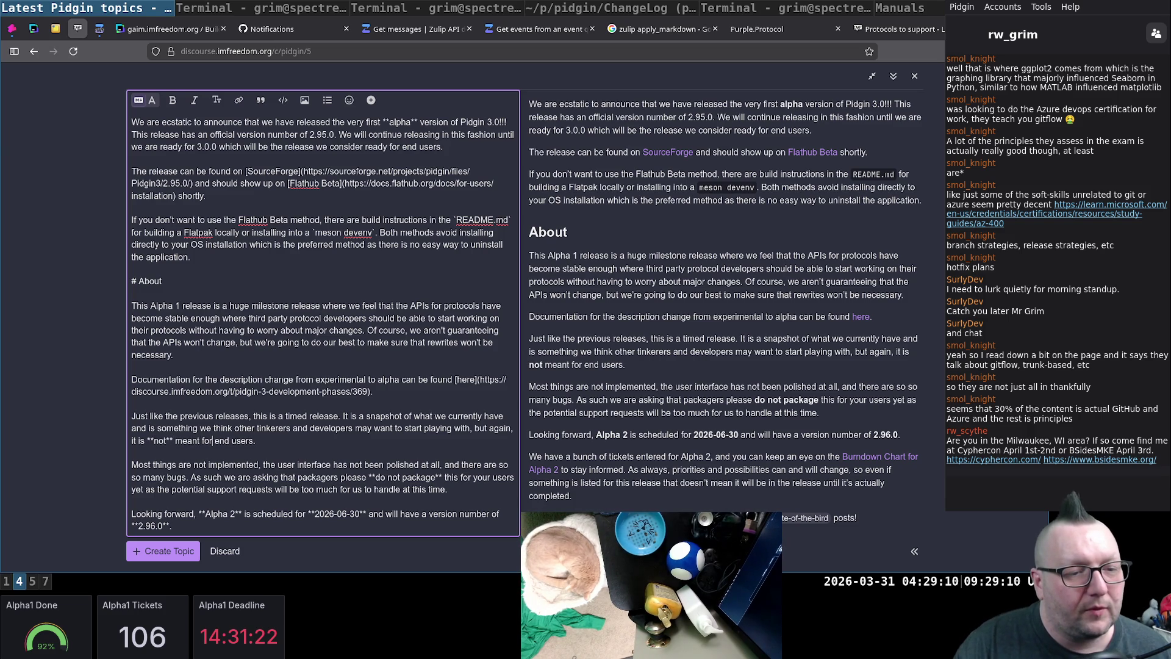
click(216, 440)
text(*)
click(258, 440)
text(*)
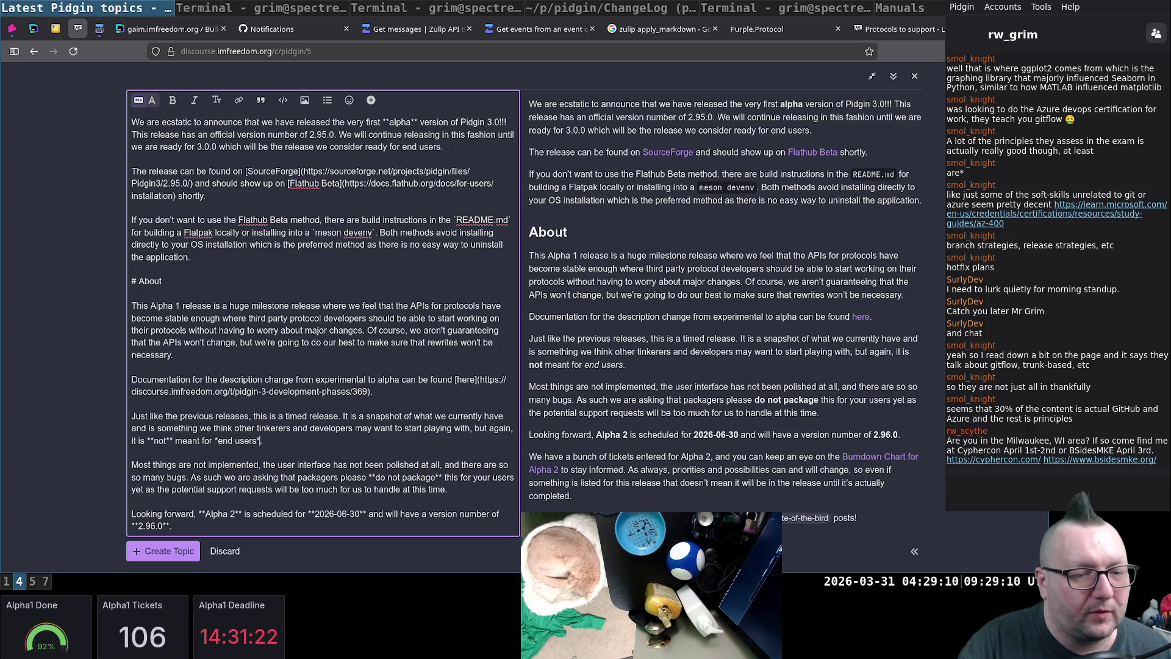
scroll(159, 452, down, 2)
scroll(198, 417, down, 1)
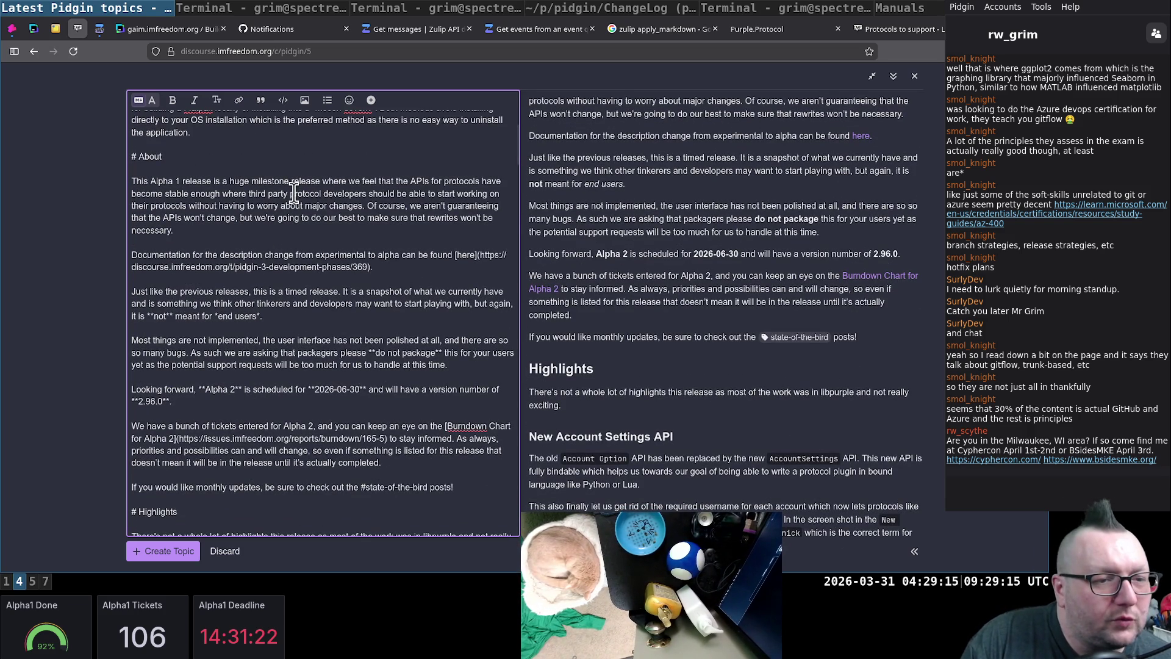
scroll(308, 190, down, 1)
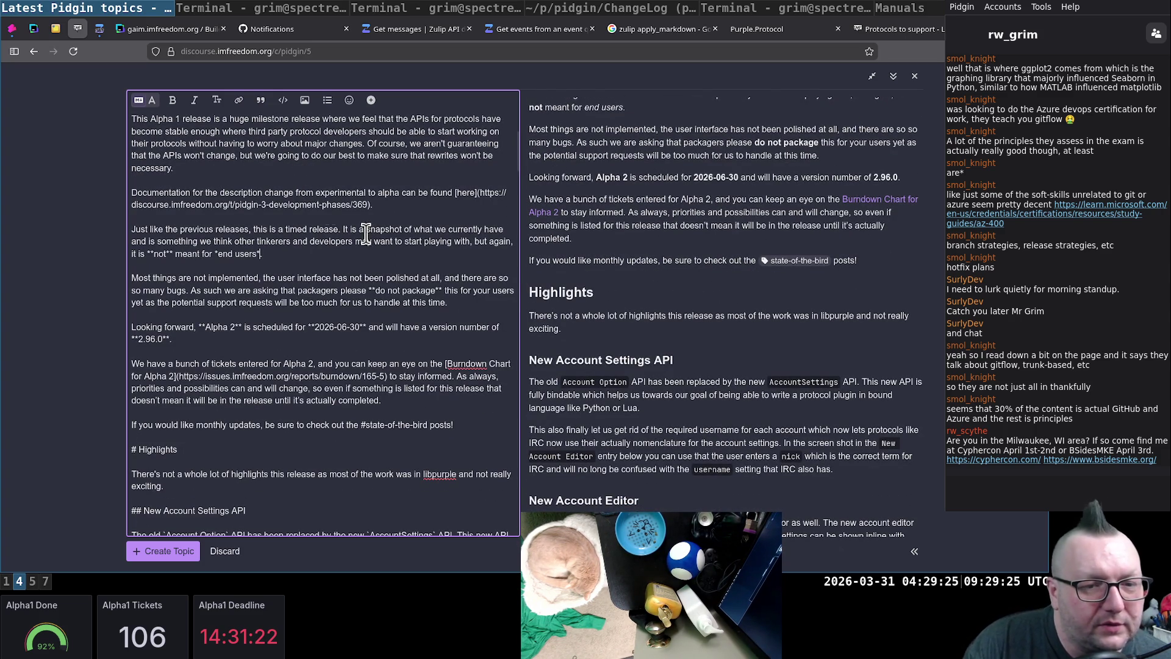
Fix the typo so the sentence reads 'there are so, so many bugs'
click(510, 280)
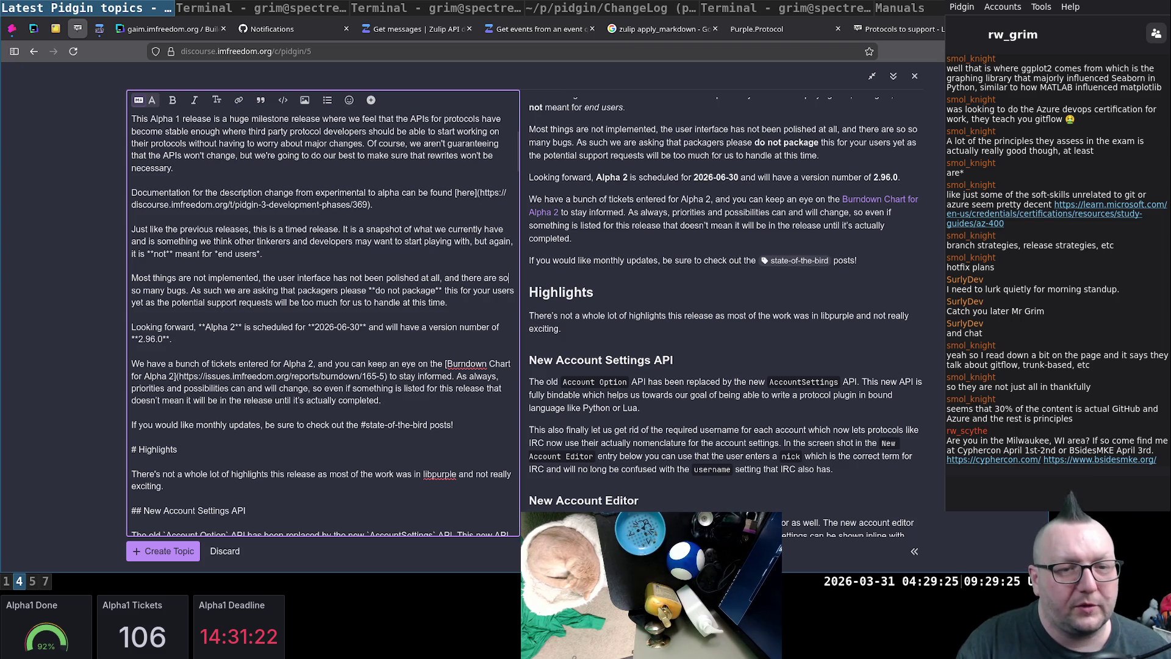
text(m)
key(BackSpace)
text(,)
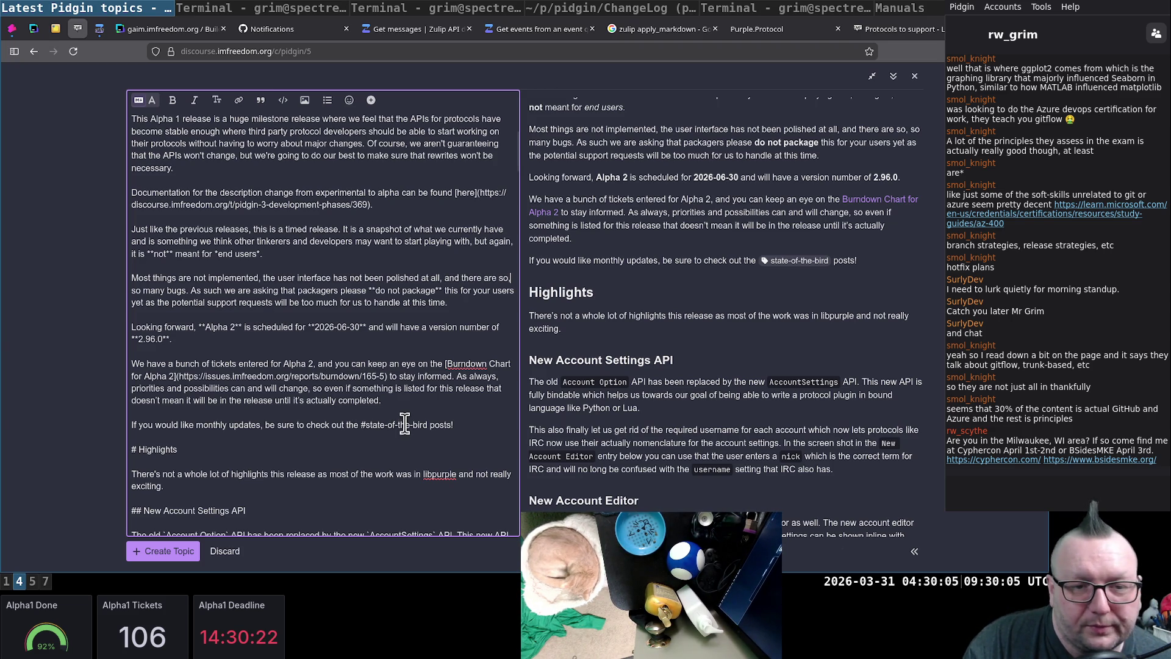
scroll(760, 311, down, 1)
scroll(764, 302, down, 1)
scroll(774, 289, up, 1)
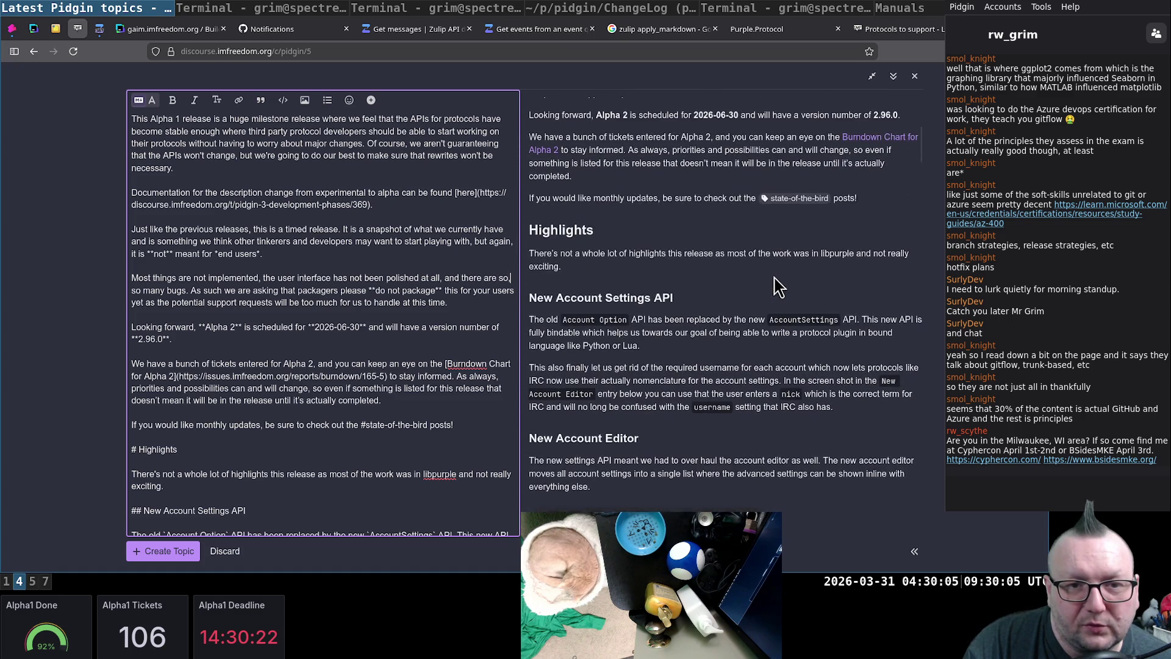
Check the state-of-the-bird tag link in a new tab and close it again
click(801, 200)
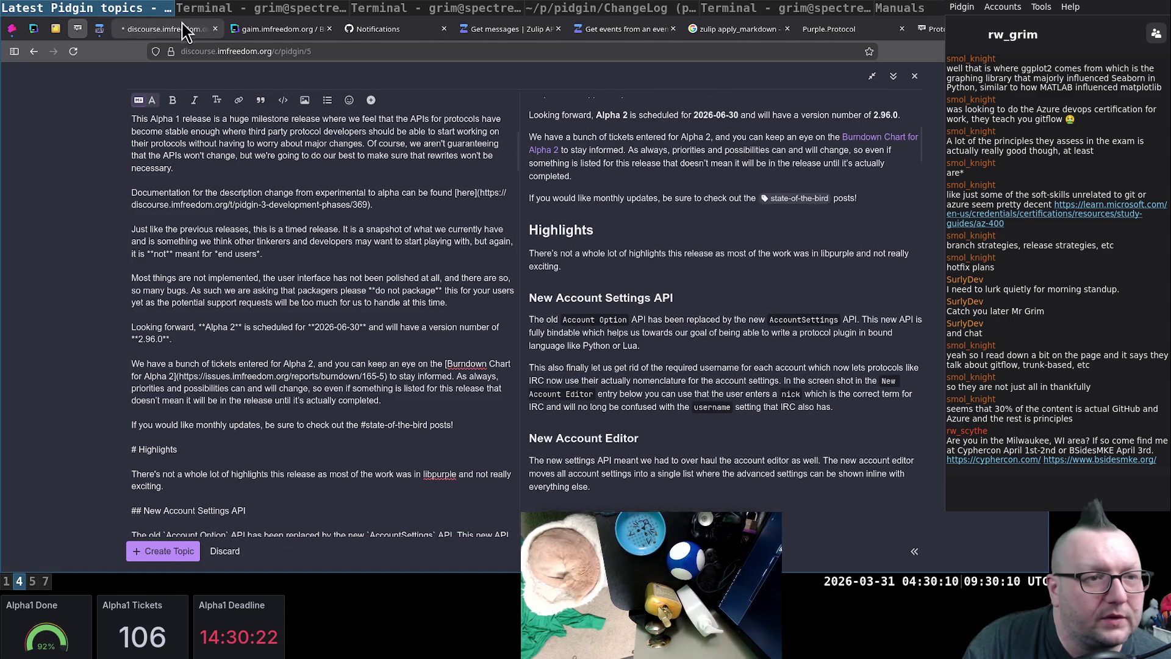
click(184, 32)
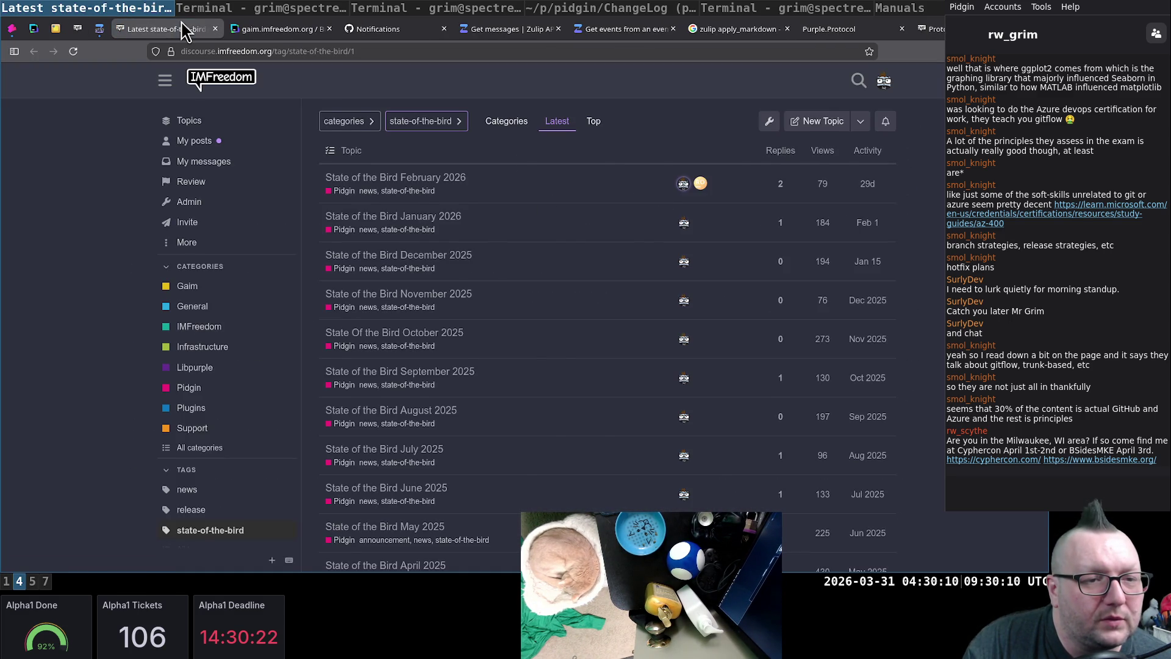
middle_click(184, 32)
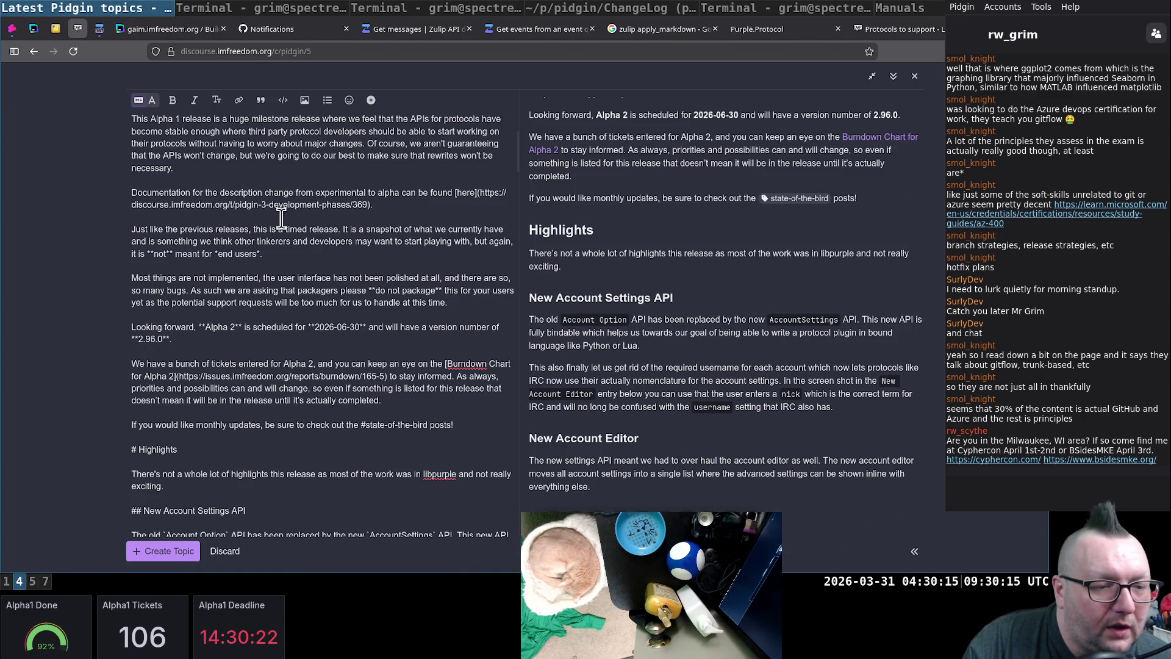
scroll(281, 217, down, 5)
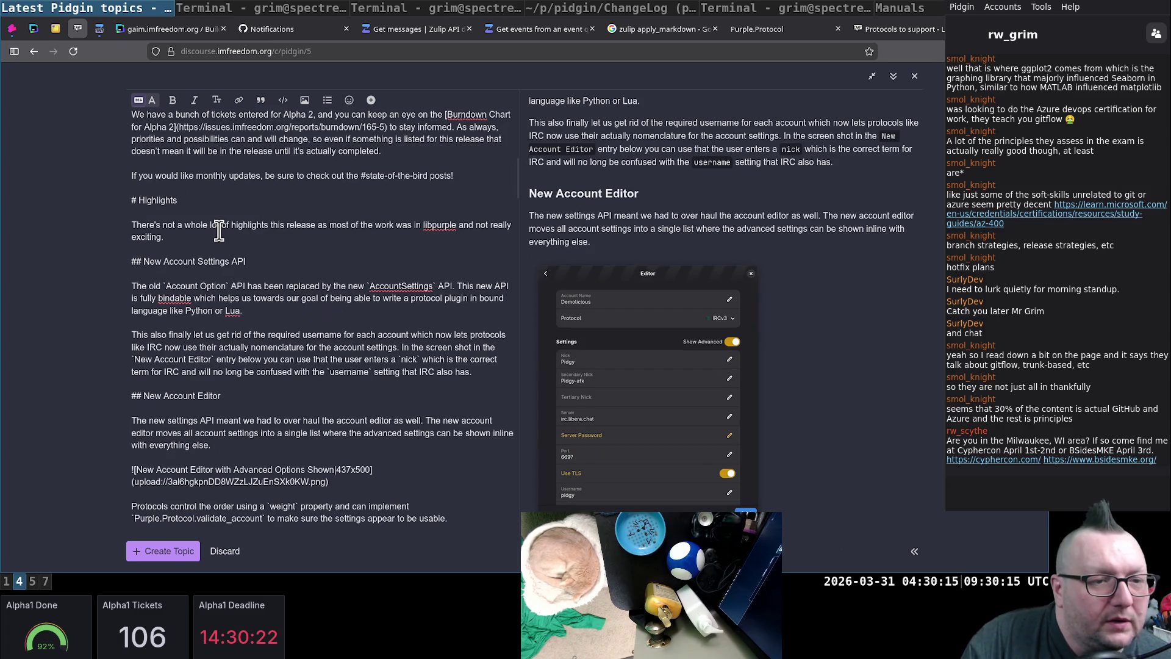
Write the busy-cycle paragraph under # Highlights and delete the old not-many-highlights line
click(219, 231)
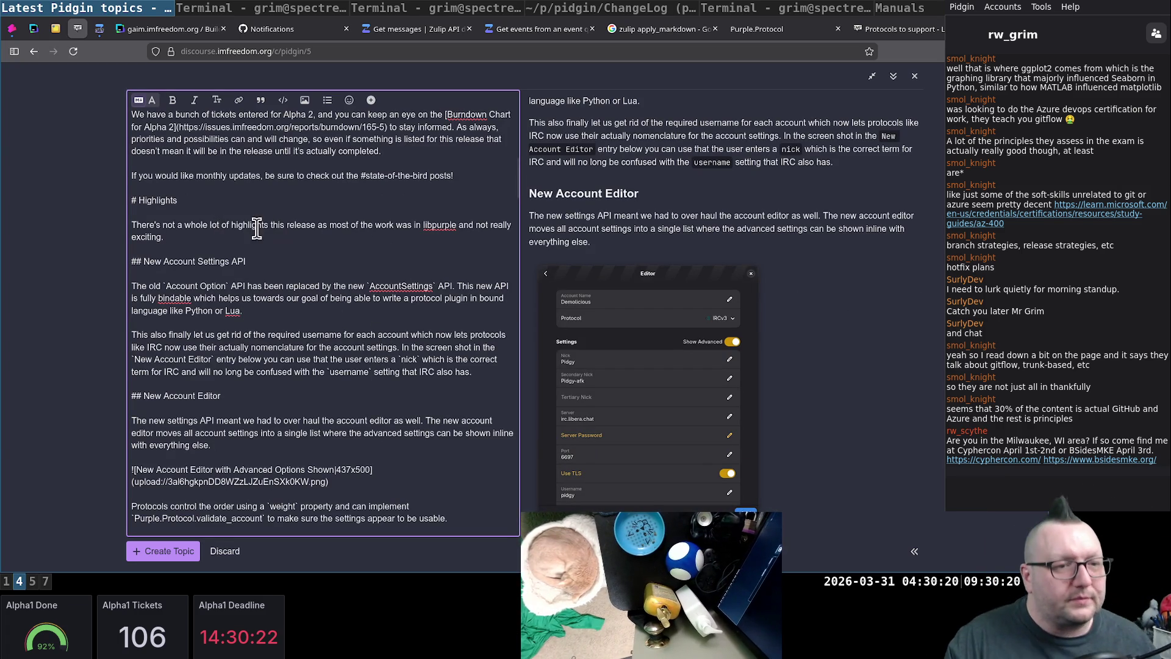
key(Return)
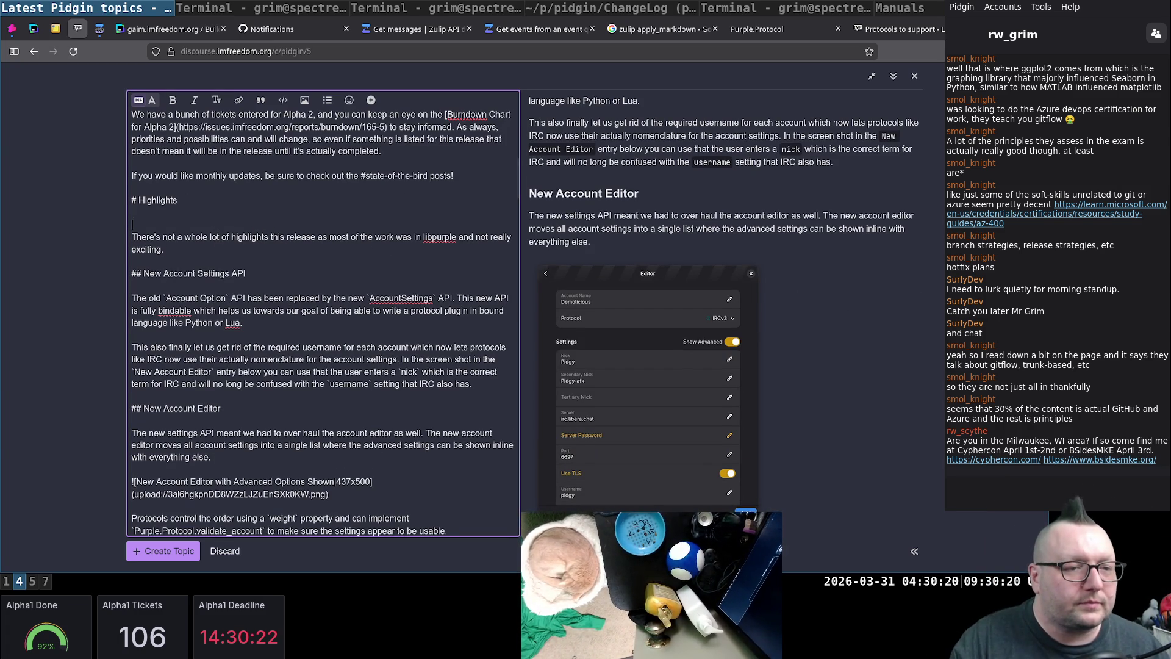
text(This has bee)
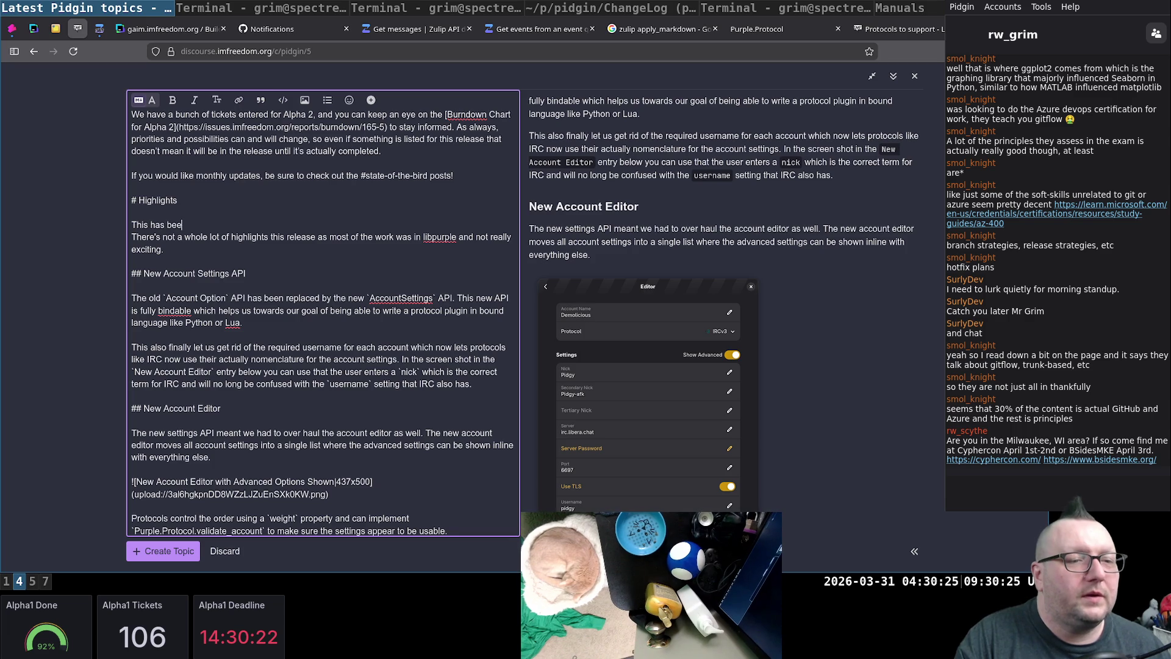
text(n a very busy cycle. We didn't ge)
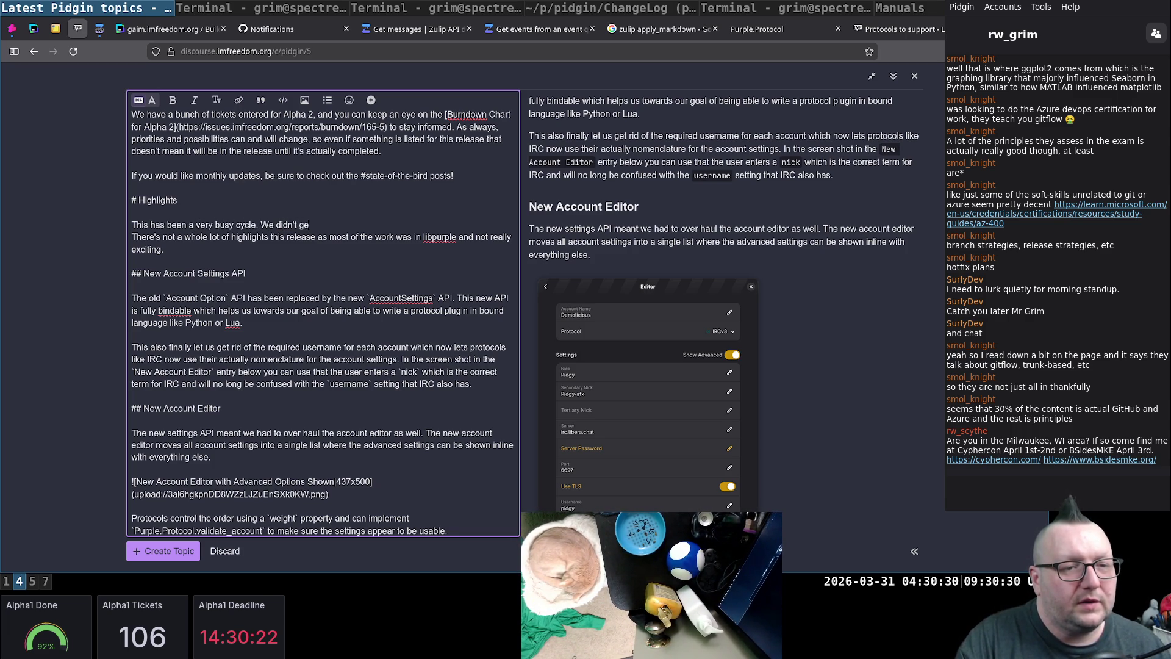
text(uite everything I wanted to, but stil)
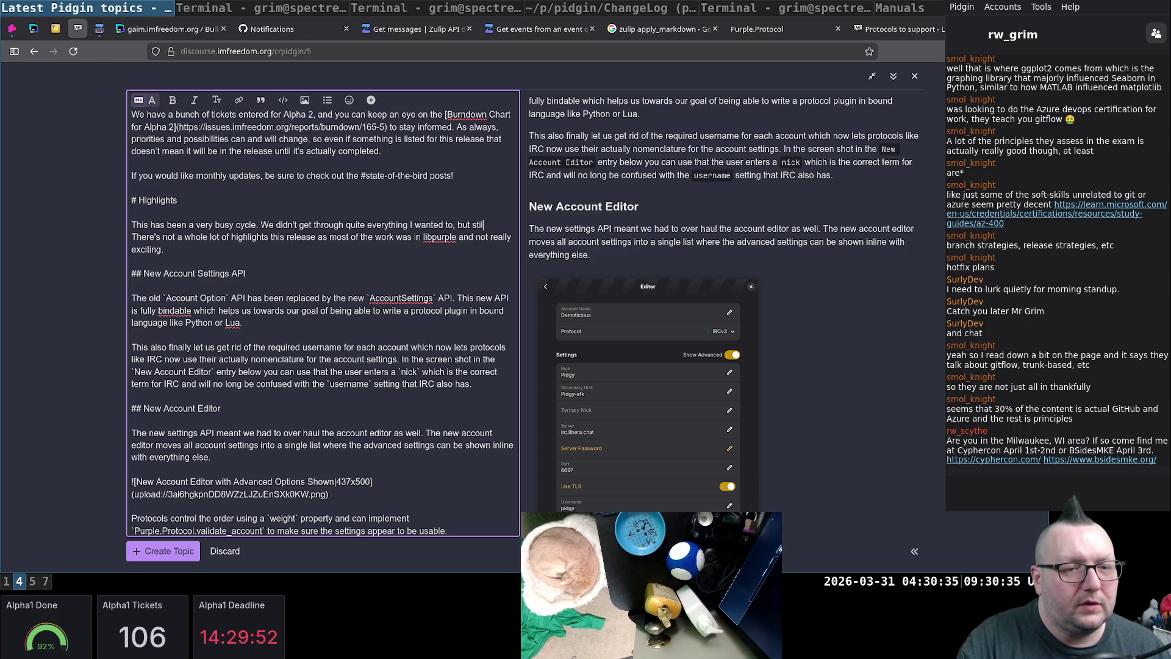
text(l a lot of really go)
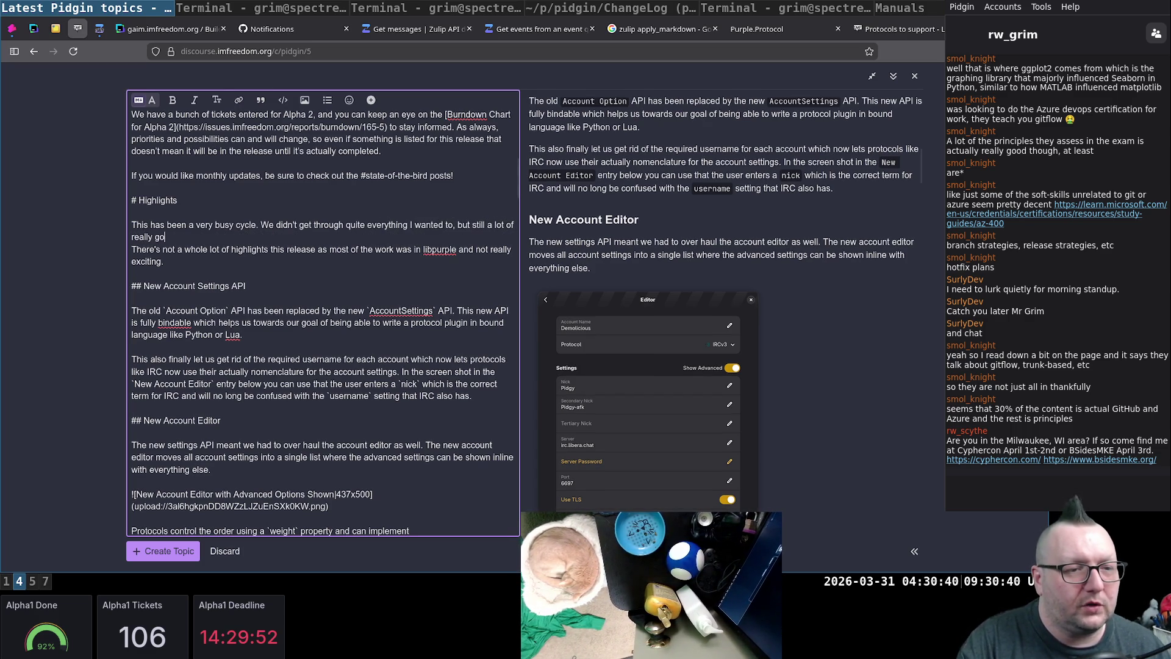
text(od progres!!)
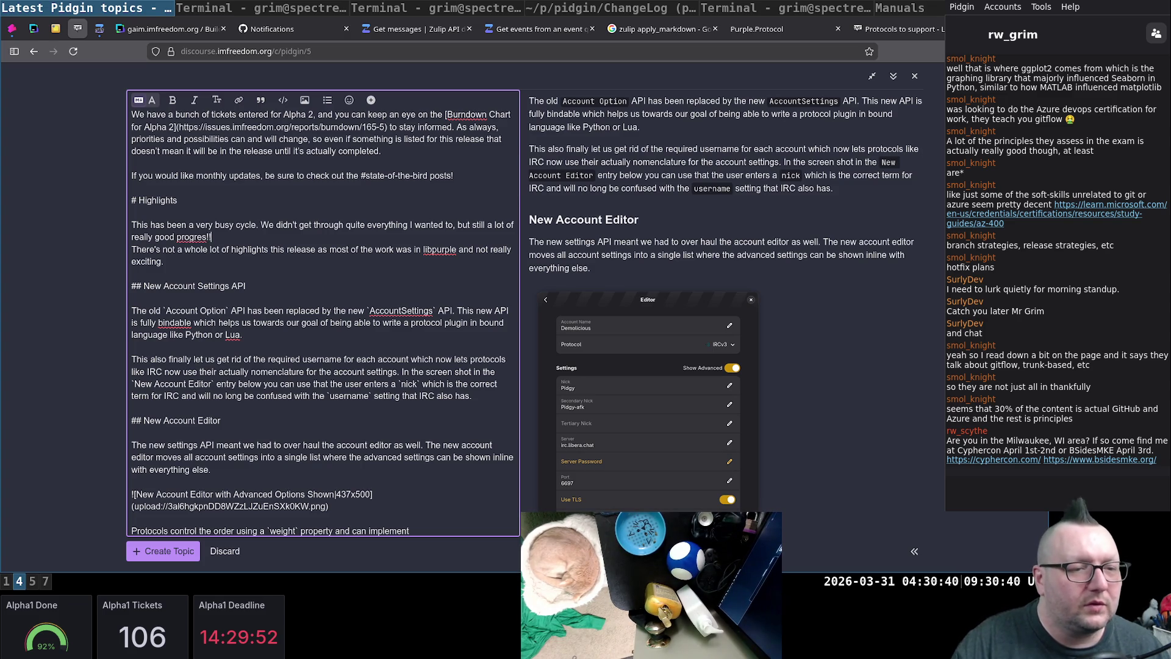
key(shift+Down)
key(shift+Down)
key(Delete)
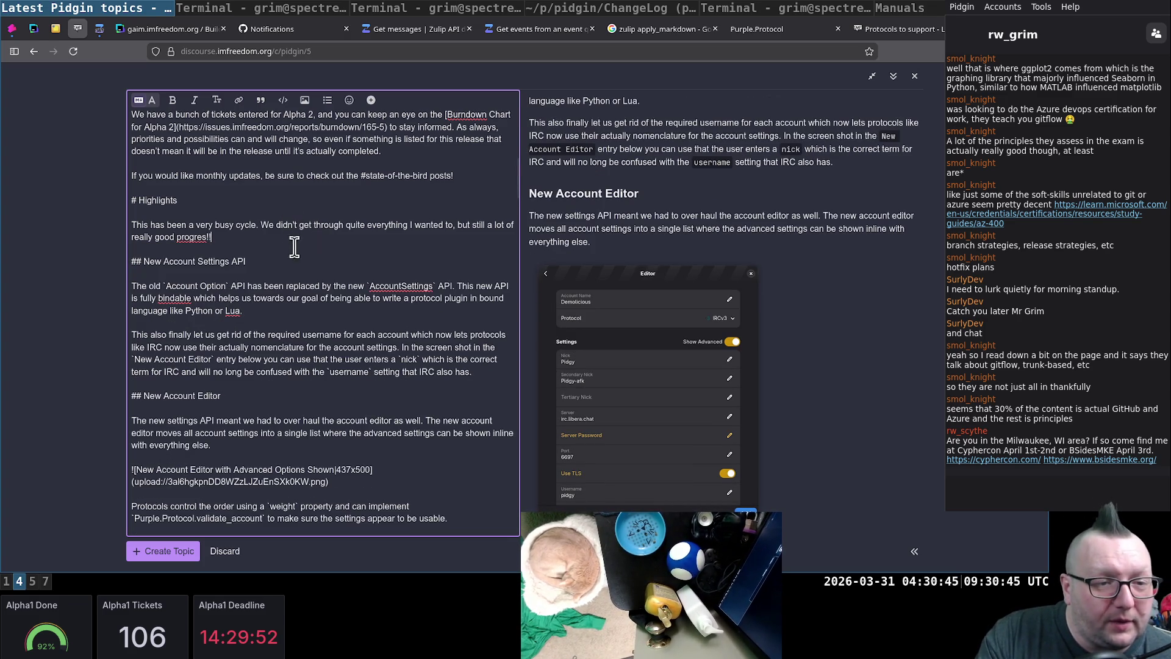
Join 'Account Option' into 'AccountOption'
click(200, 286)
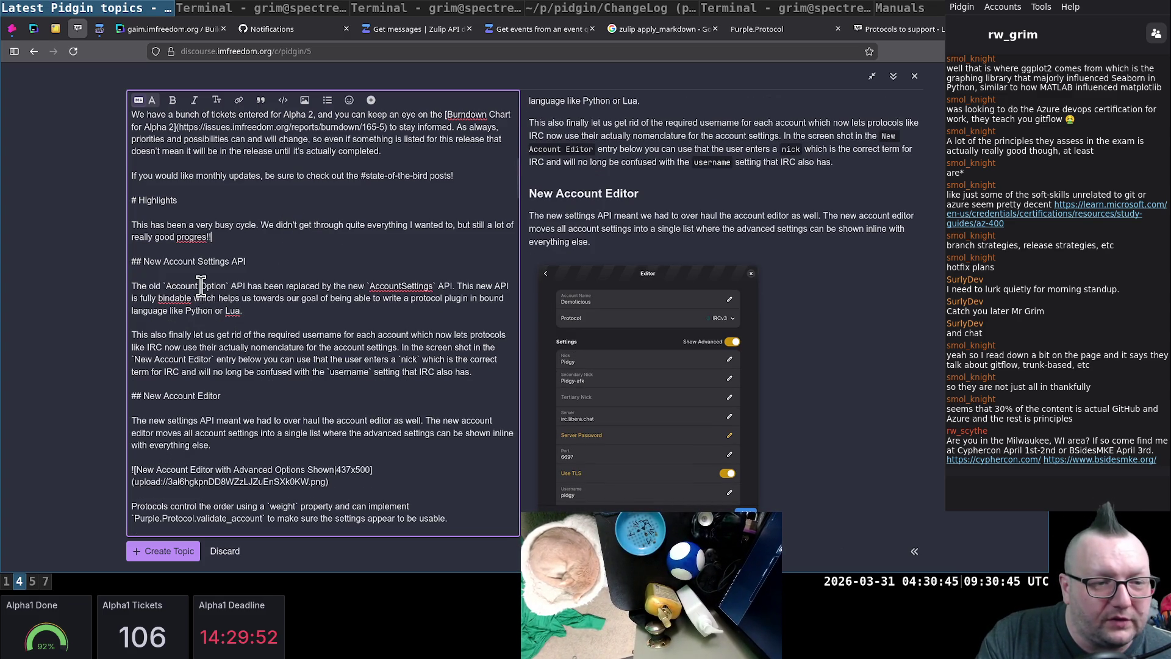
key(BackSpace)
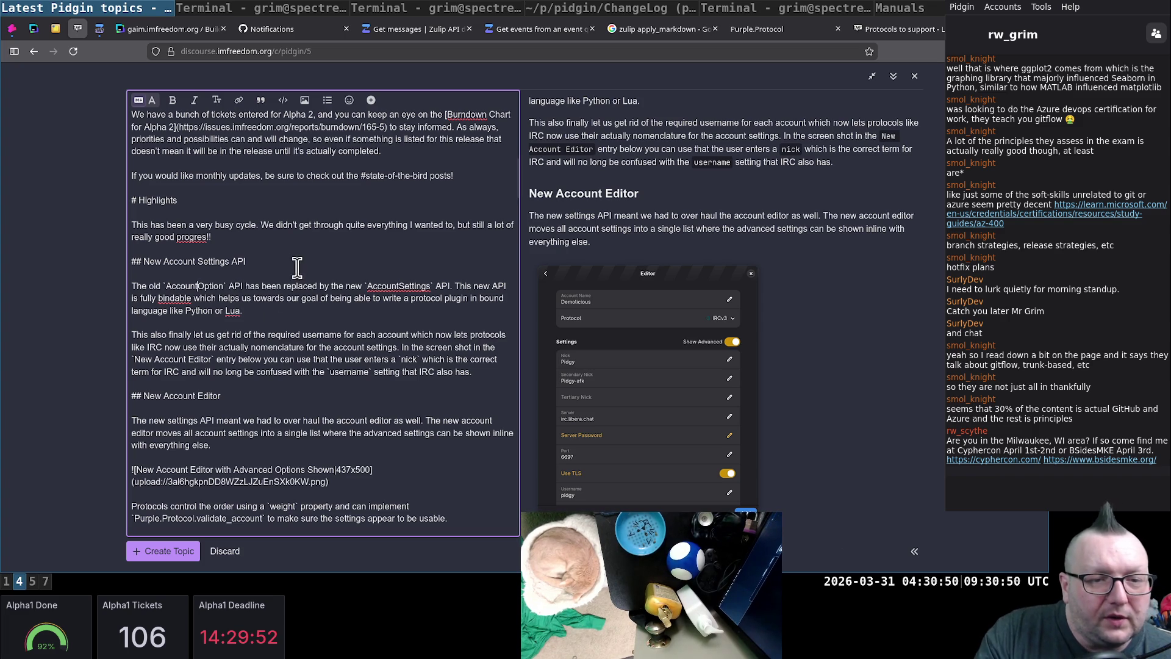
scroll(753, 230, up, 3)
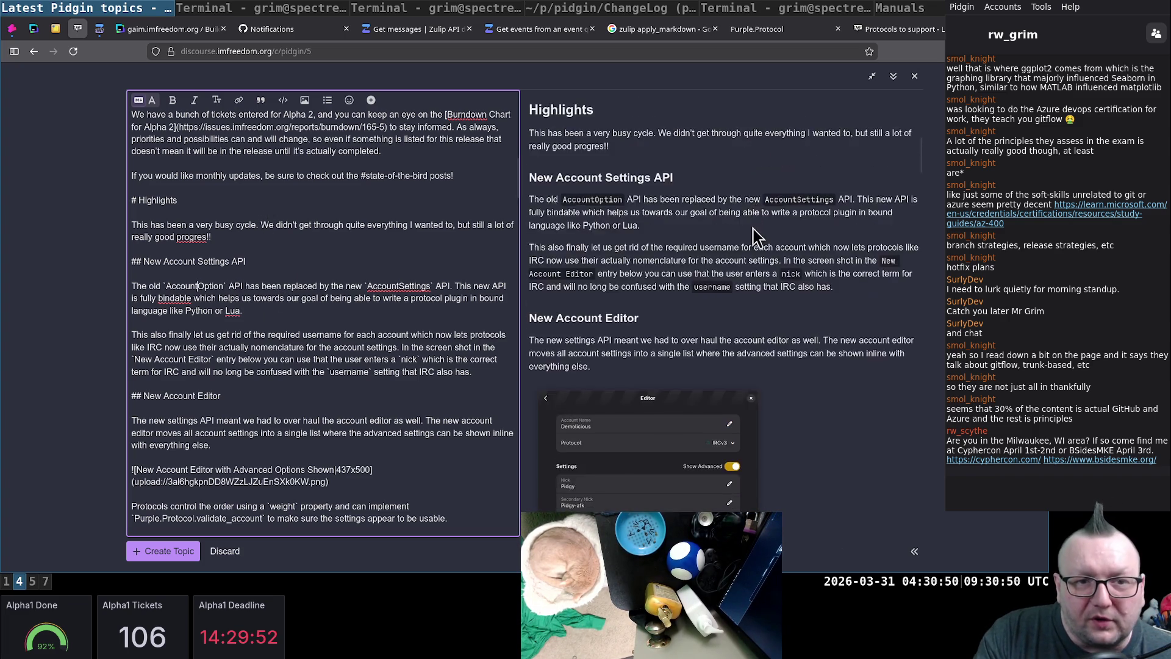
scroll(760, 261, up, 1)
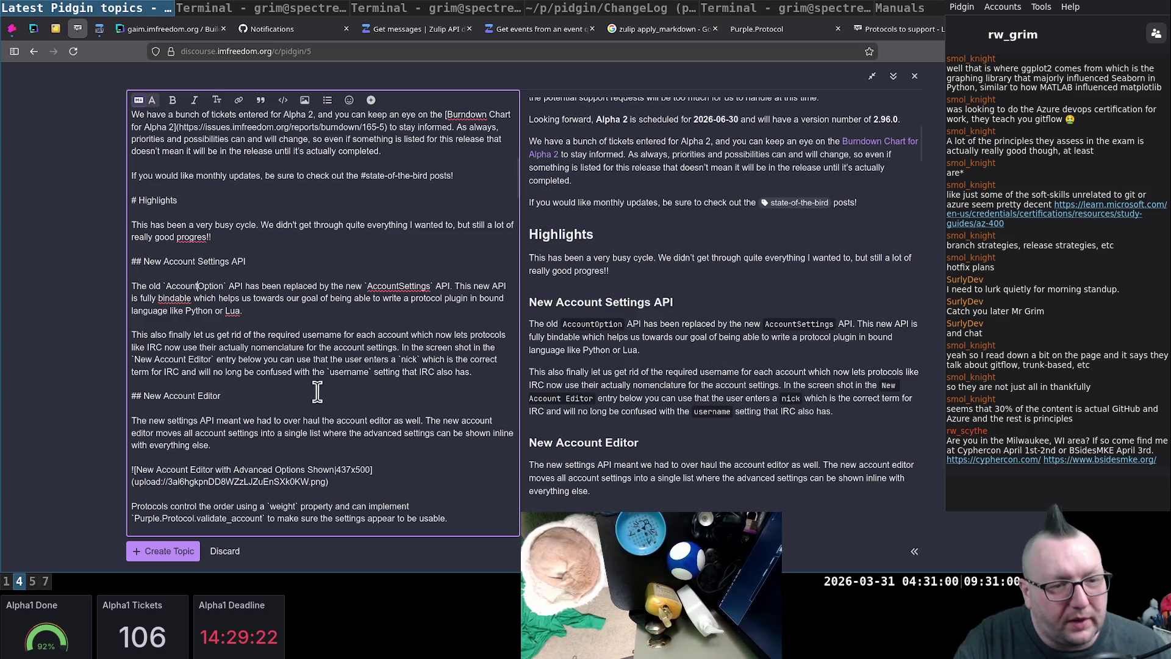
Reword the Account Settings API sentence to 'making it possible', removing 'able'
click(354, 298)
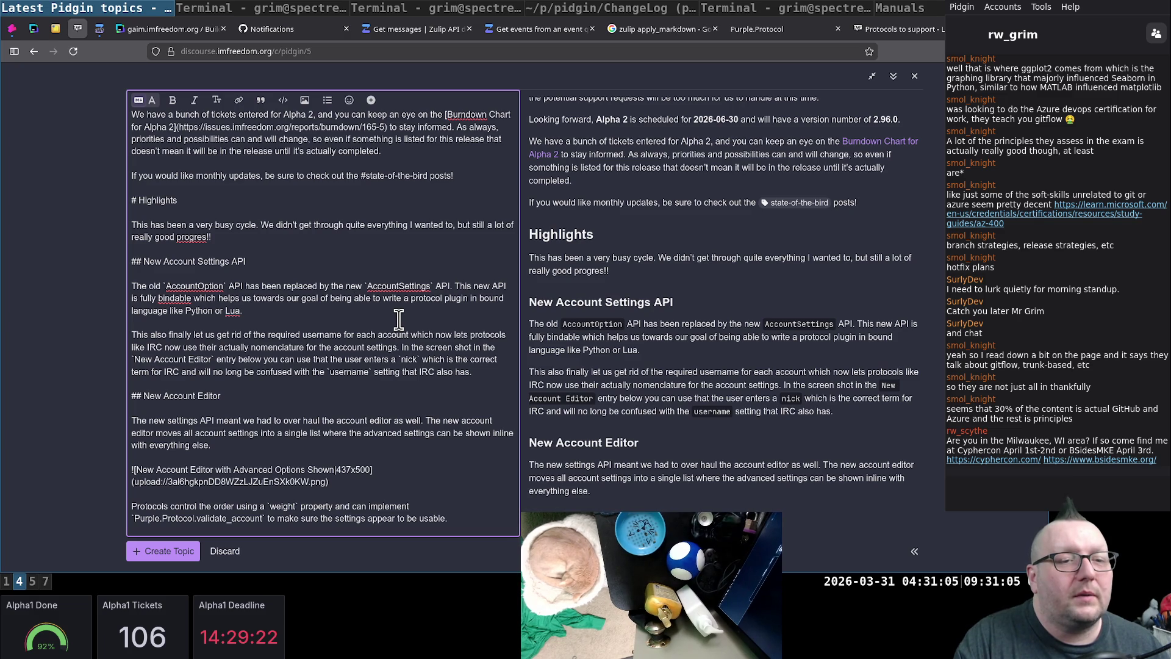
text(making it possible)
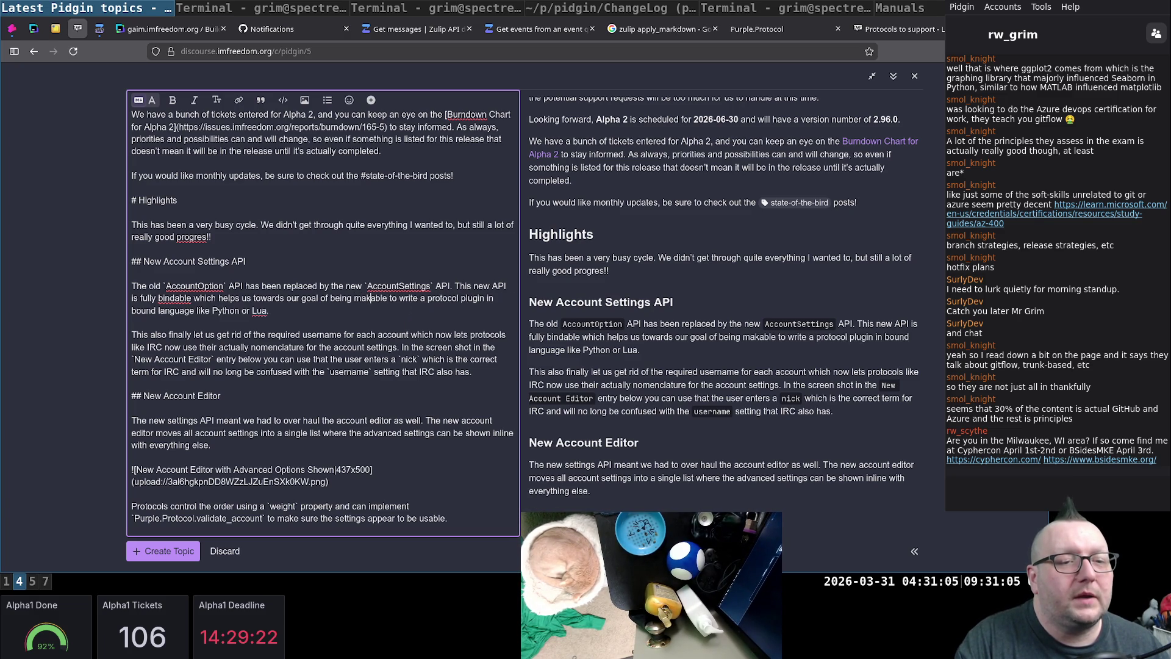
key(Delete)
key(Delete)
key(Delete)
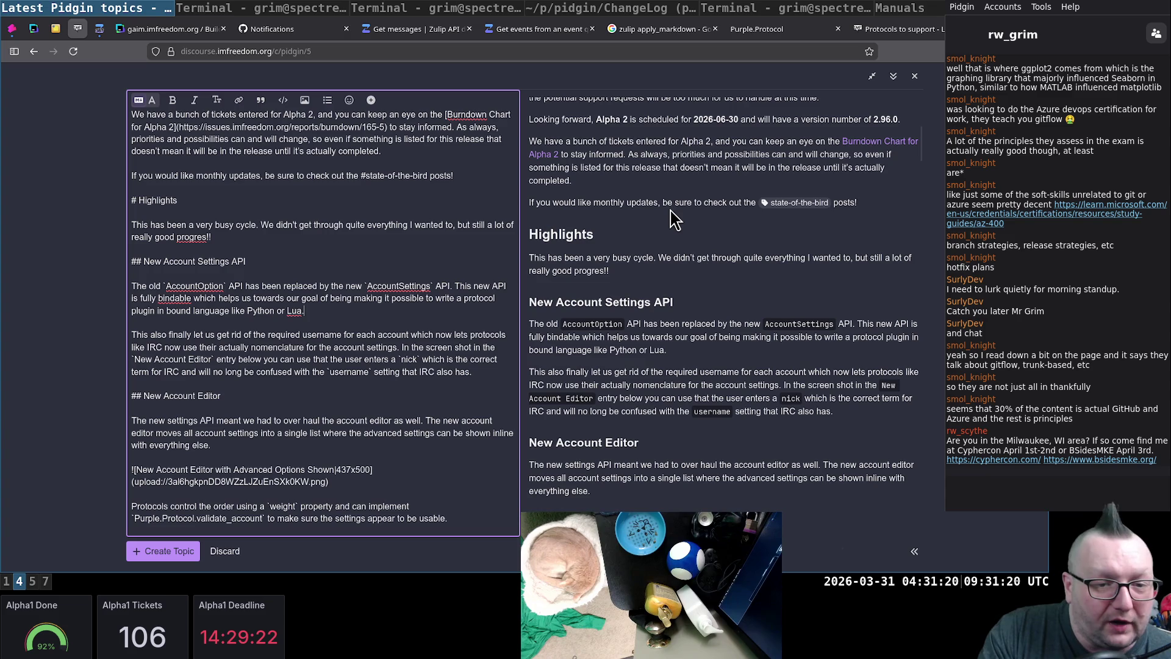
Drop the word 'now' from the 'like IRC now use' sentence
double_click(172, 348)
key(BackSpace)
key(BackSpace)
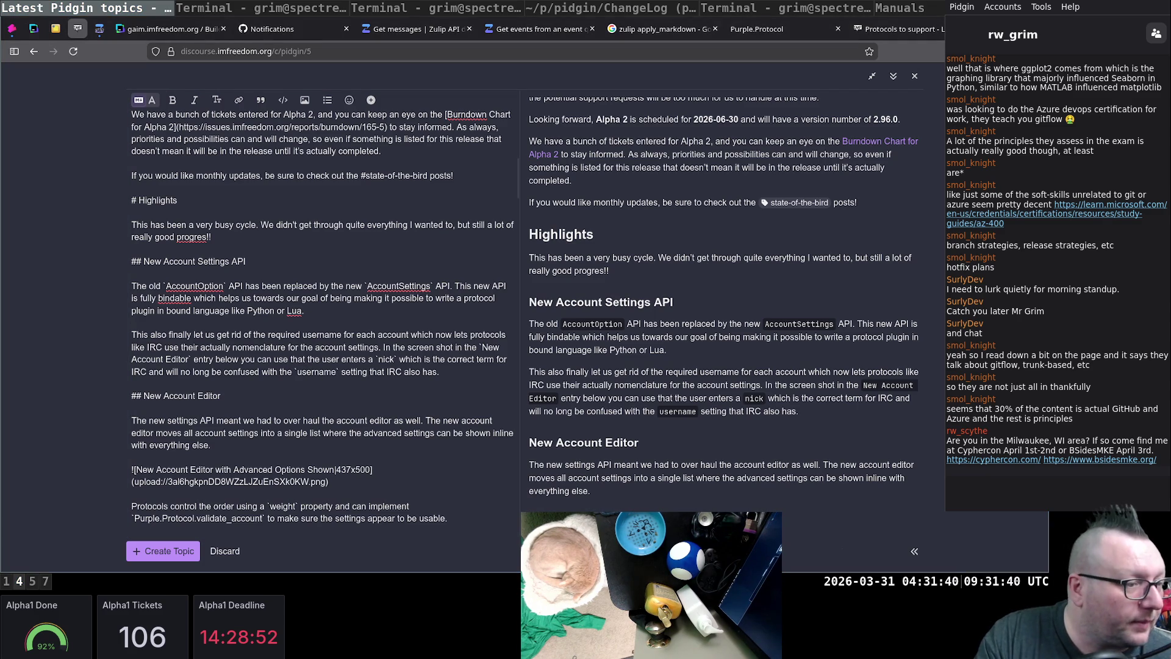
click(785, 357)
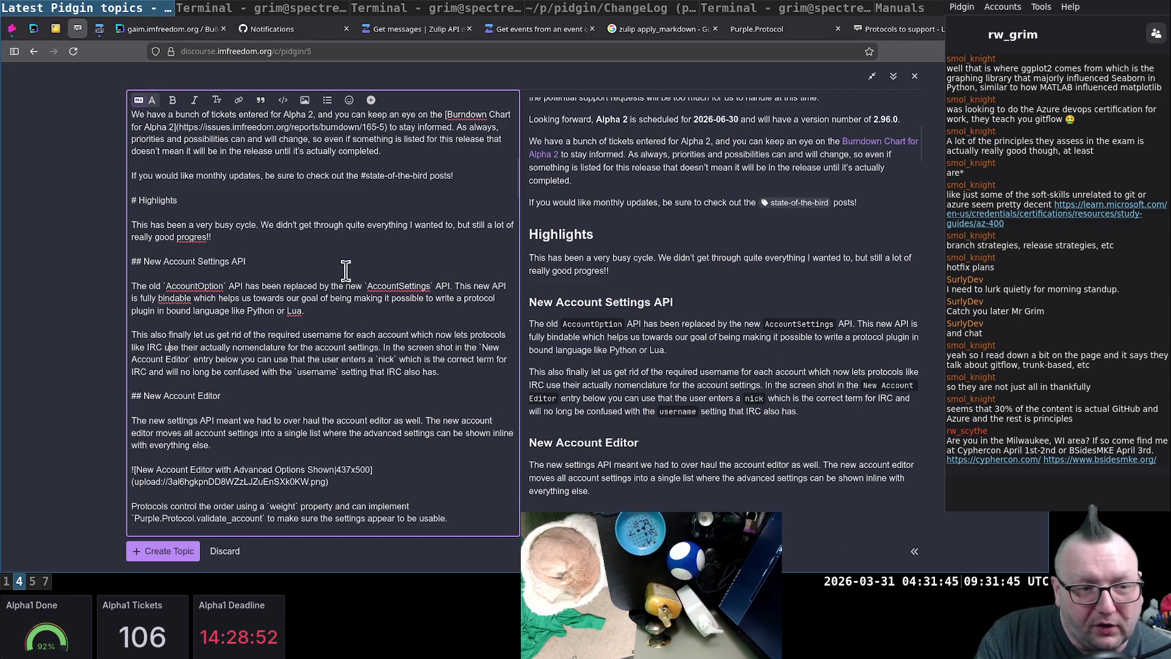
scroll(343, 252, down, 2)
scroll(343, 252, down, 1)
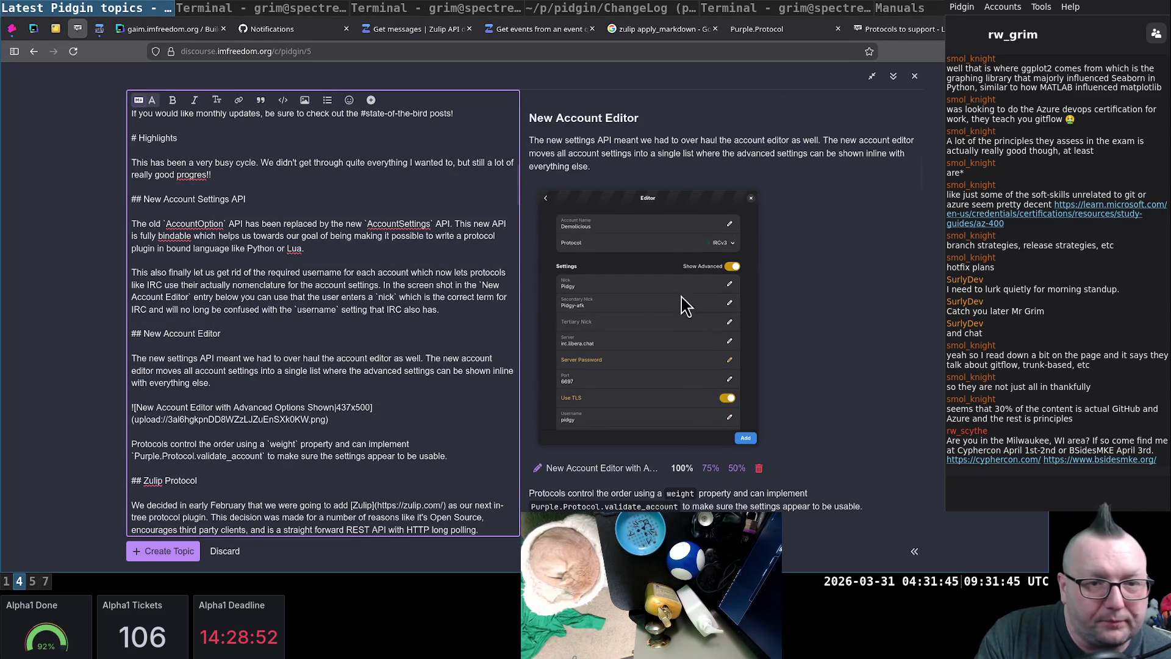
scroll(706, 325, up, 2)
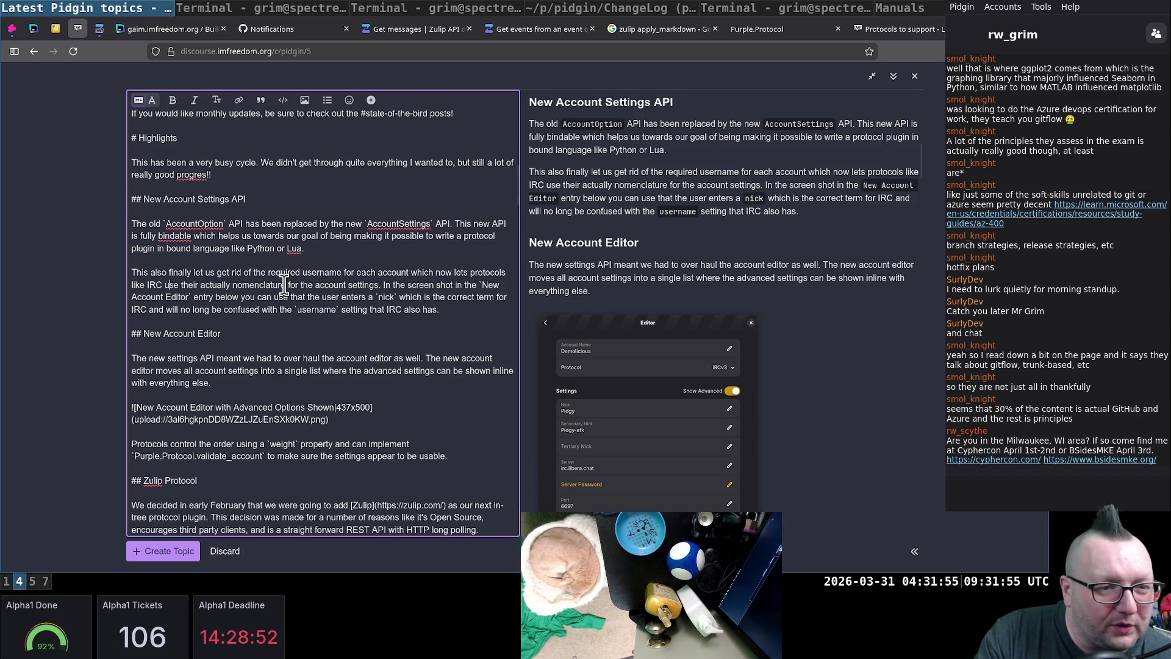
Join 'over haul' into 'overhaul' and insert 'can ' before 'control'
click(303, 358)
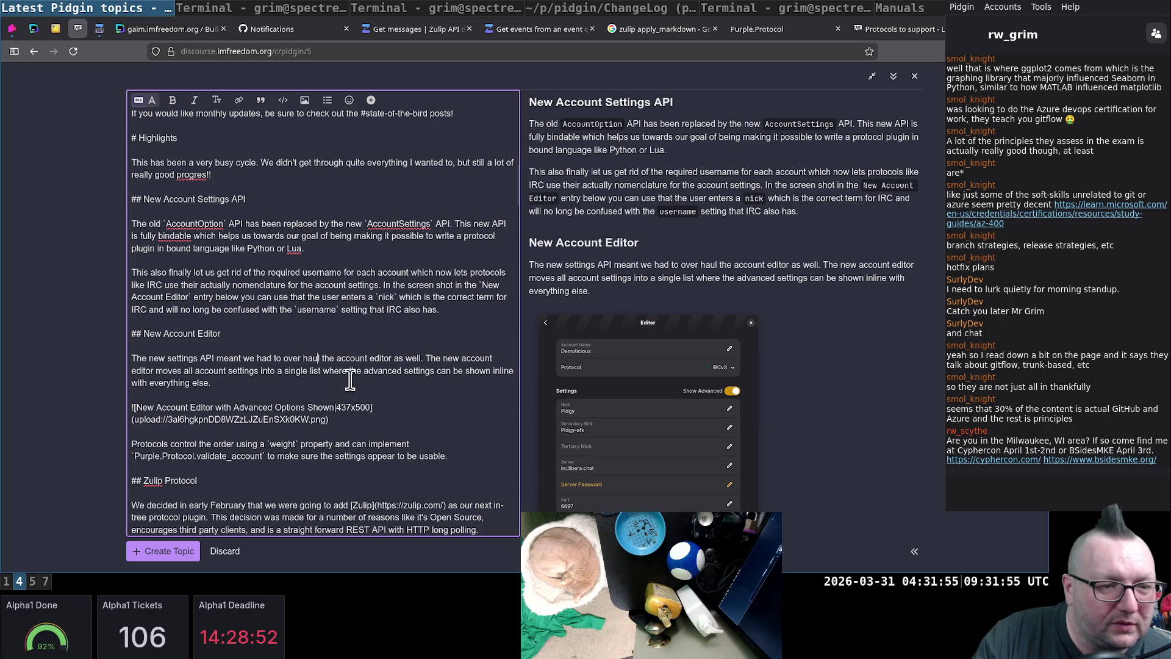
key(BackSpace)
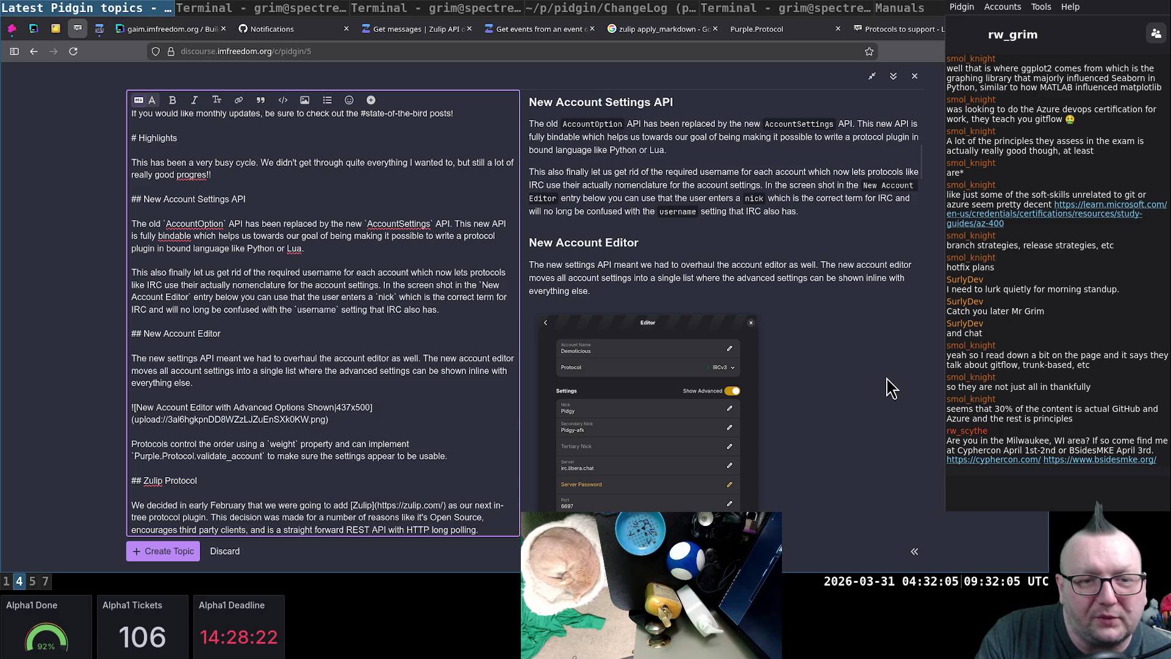
scroll(887, 379, down, 3)
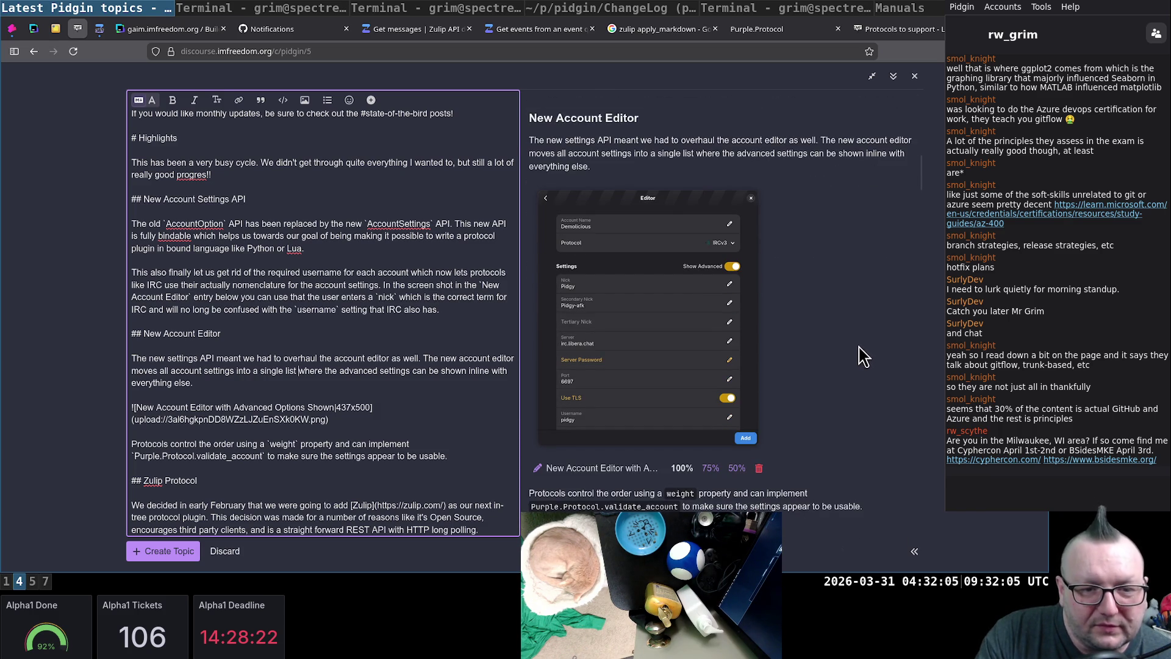
scroll(861, 355, down, 2)
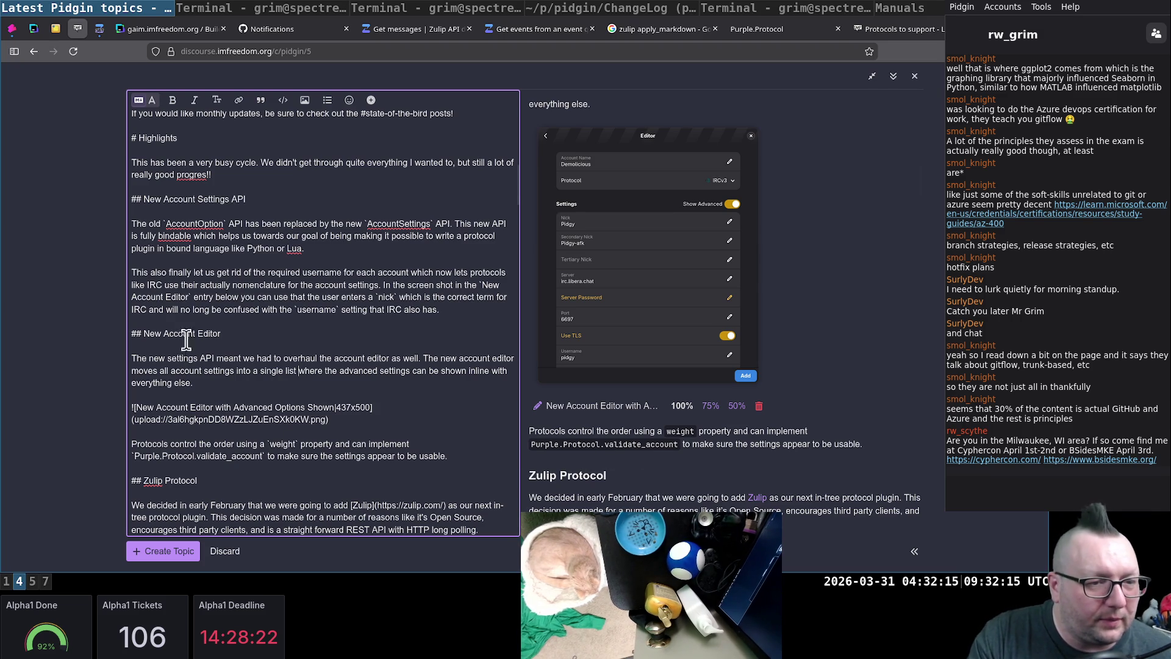
click(184, 444)
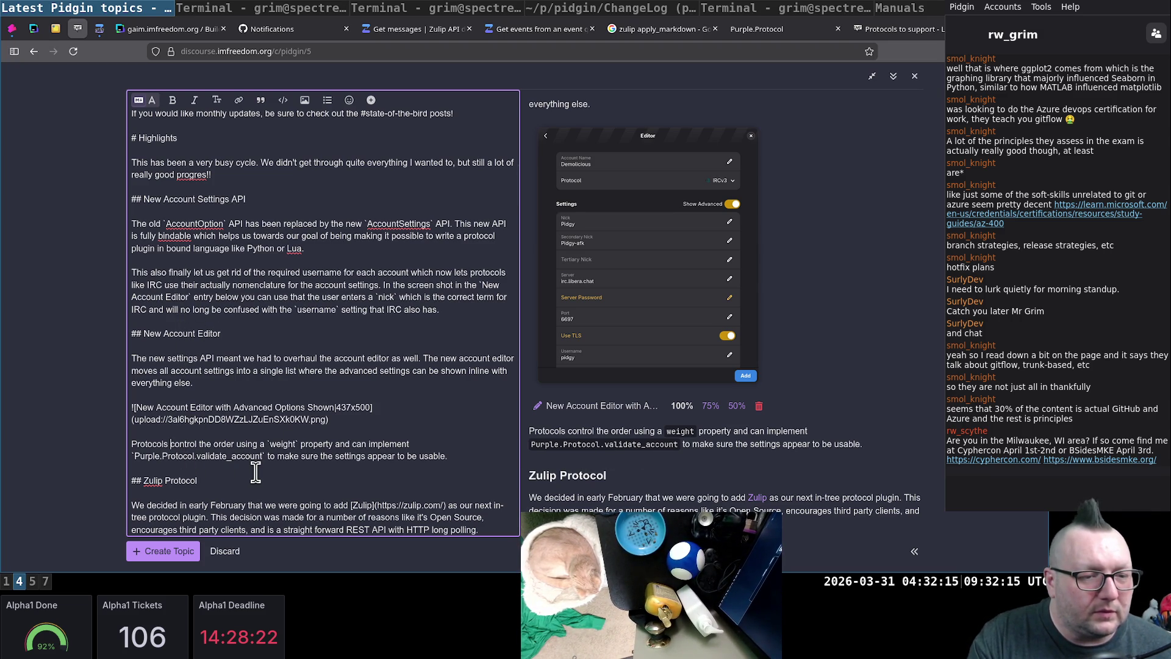
text(can)
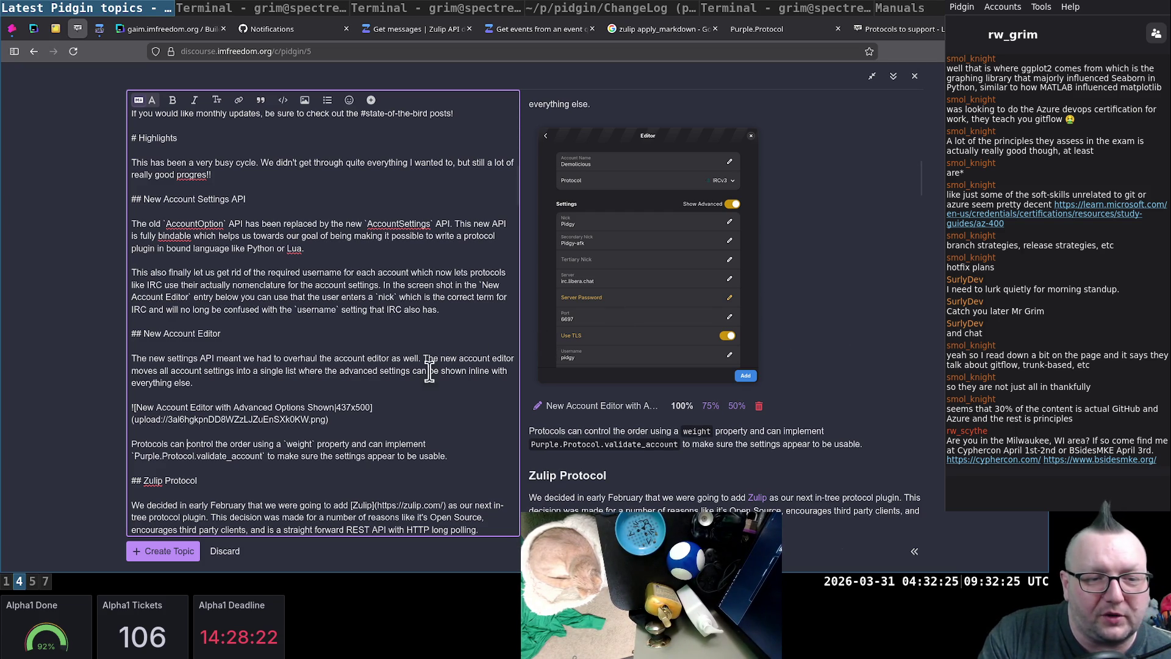
scroll(709, 275, up, 2)
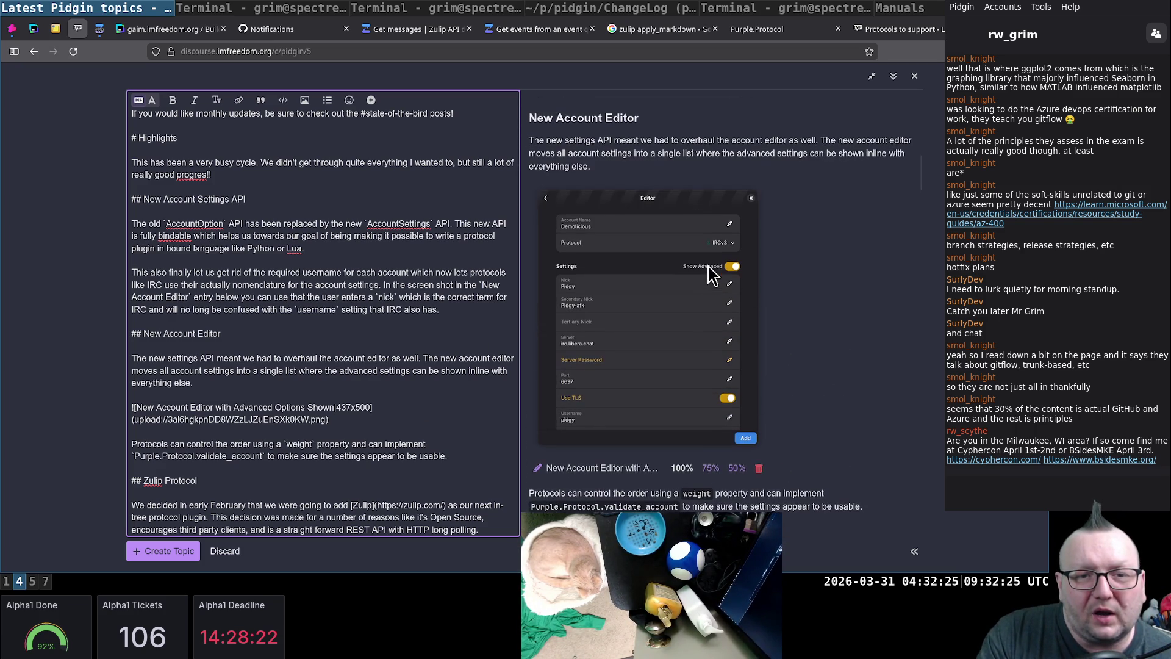
End the sentence after 'usable' with ' before a connection attempt is made.'
click(483, 455)
key(BackSpace)
text(b)
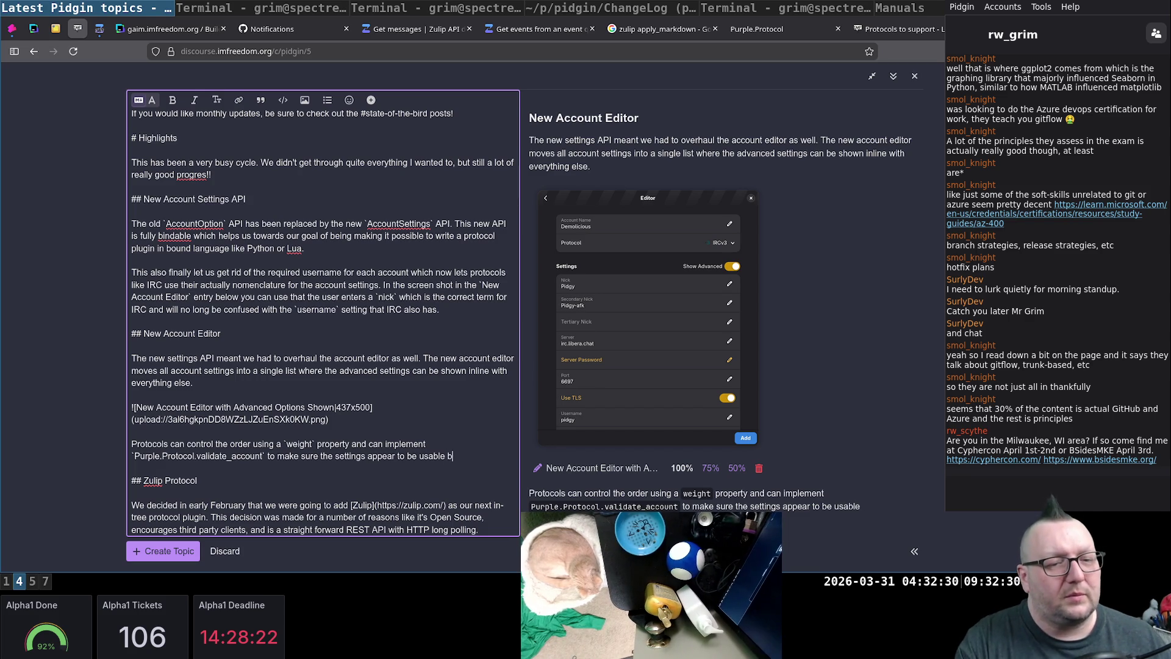
text(efore a connectio)
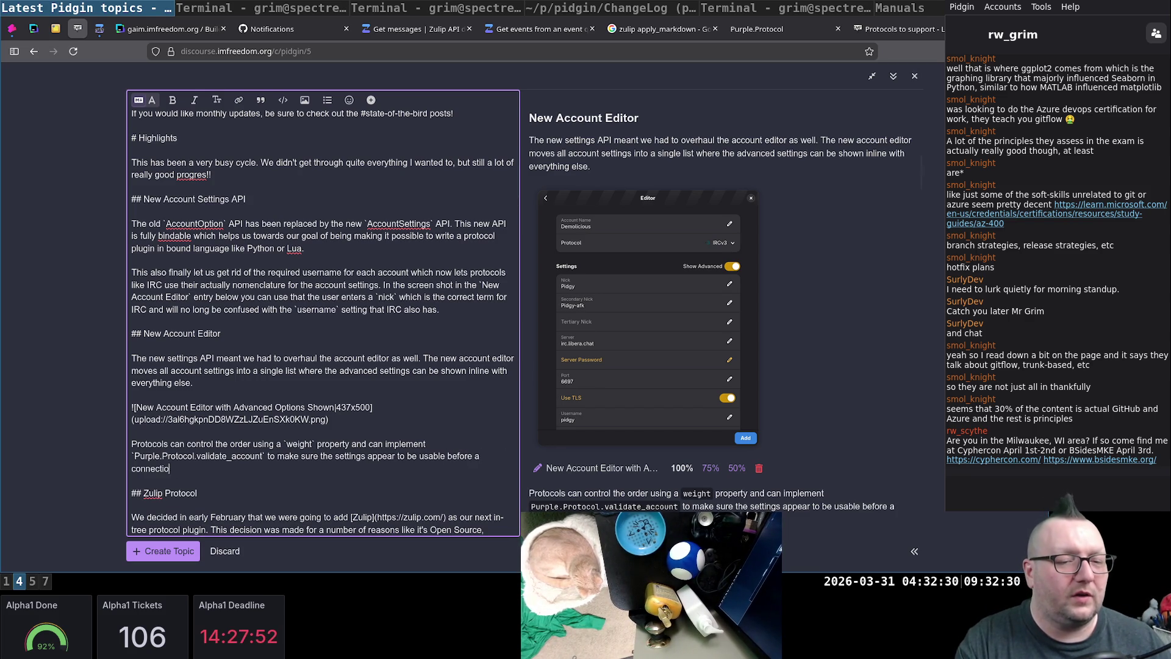
text(n attempt is made)
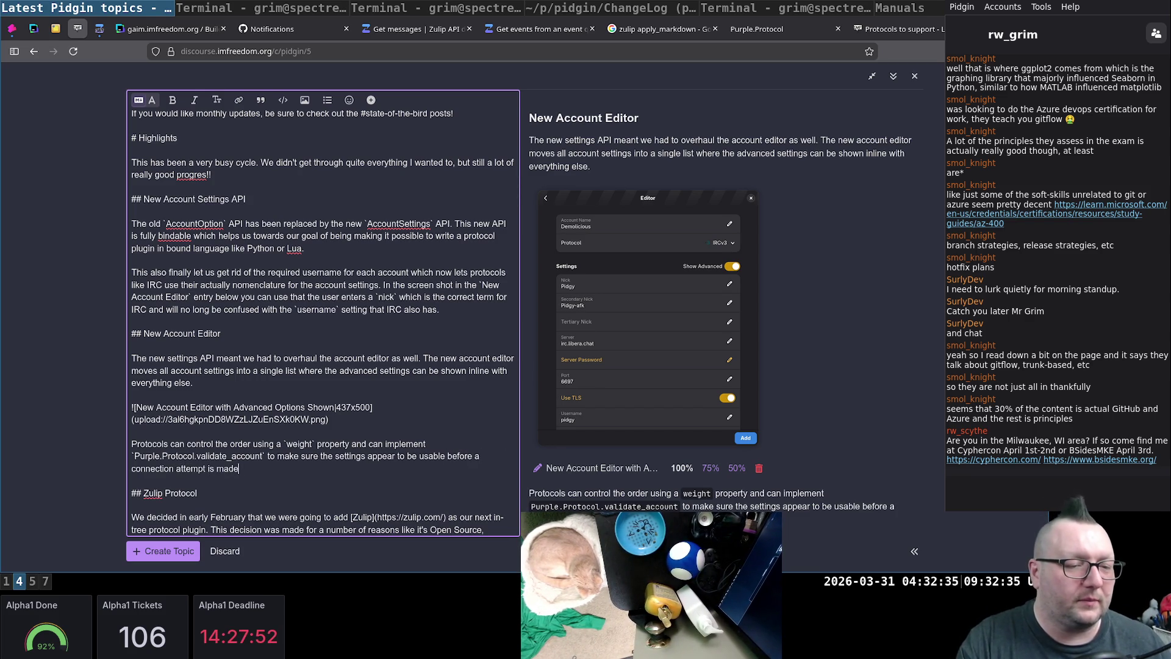
text(.)
scroll(831, 277, down, 3)
scroll(831, 277, down, 3)
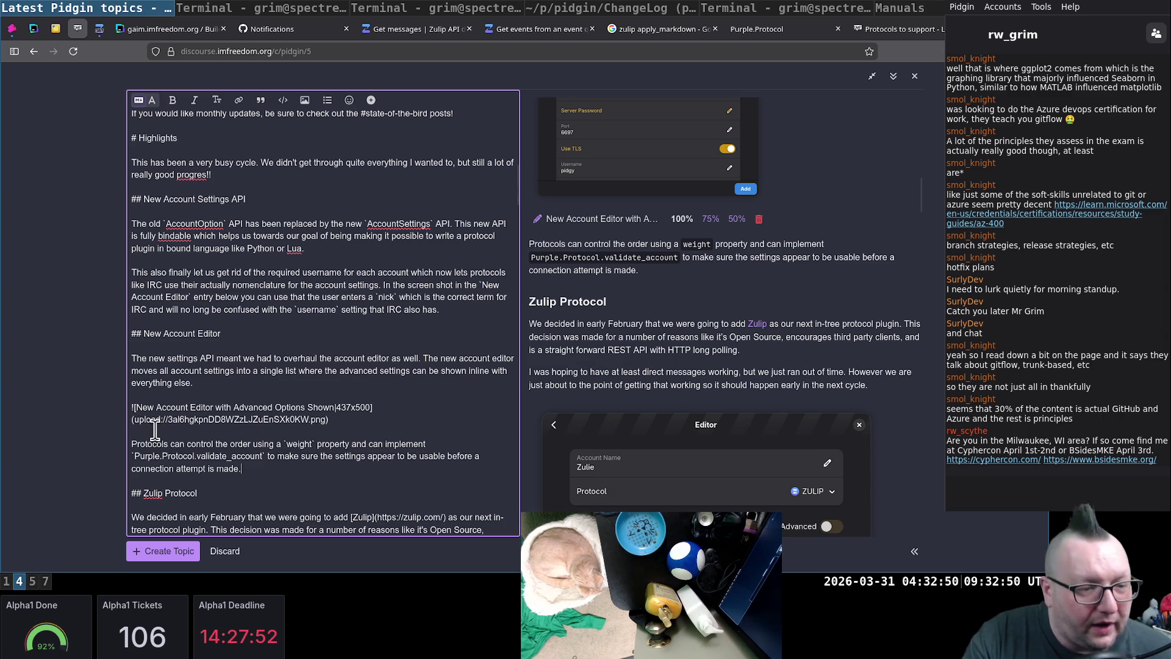
scroll(394, 456, down, 3)
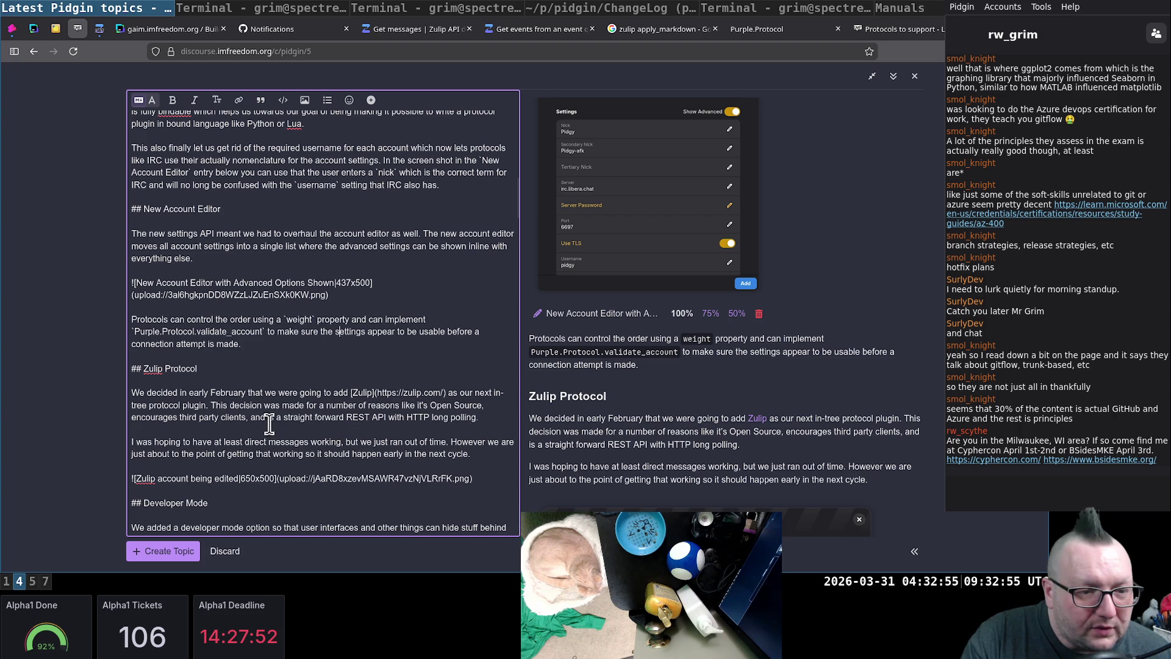
Fix Zulip sentences to 'has a straight forward', 'polling for events' and 'working for this release'
key(ctrl+Right)
key(ctrl+Right)
key(ctrl+Right)
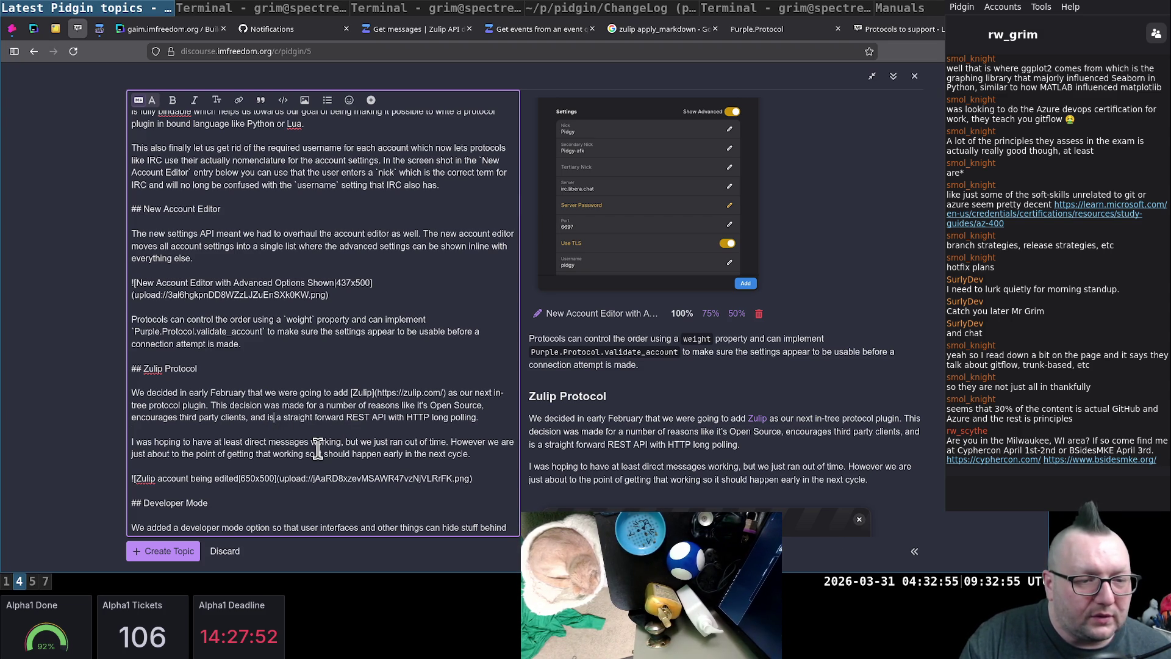
key(Delete)
key(Delete)
text(has)
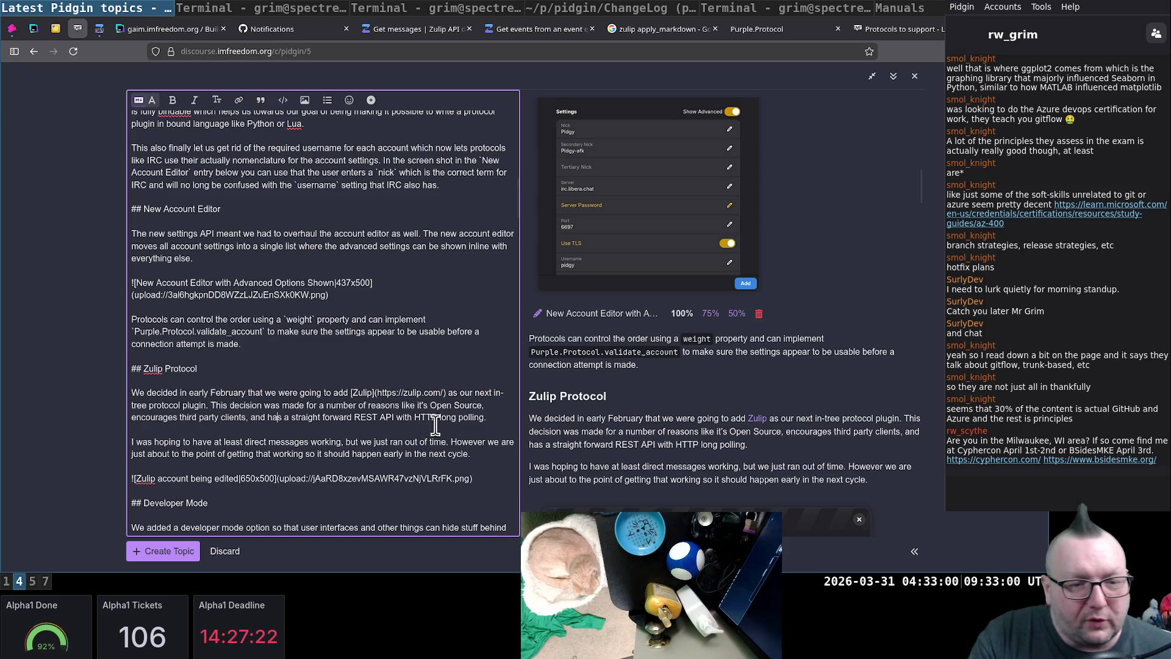
click(509, 424)
text(for)
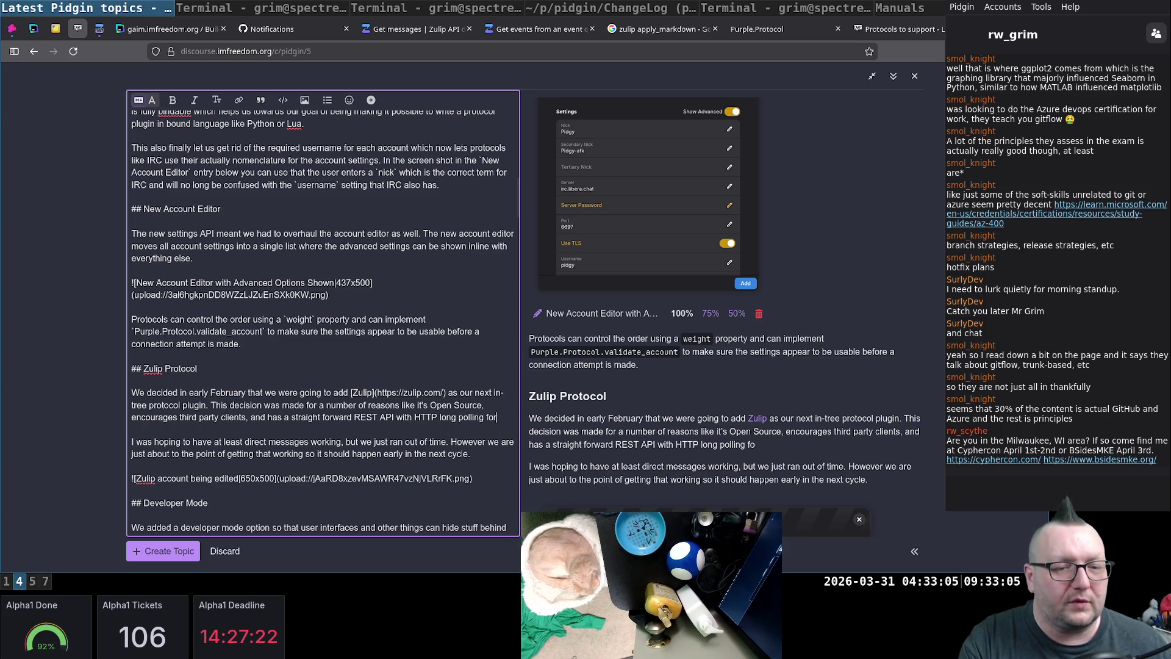
text( events.)
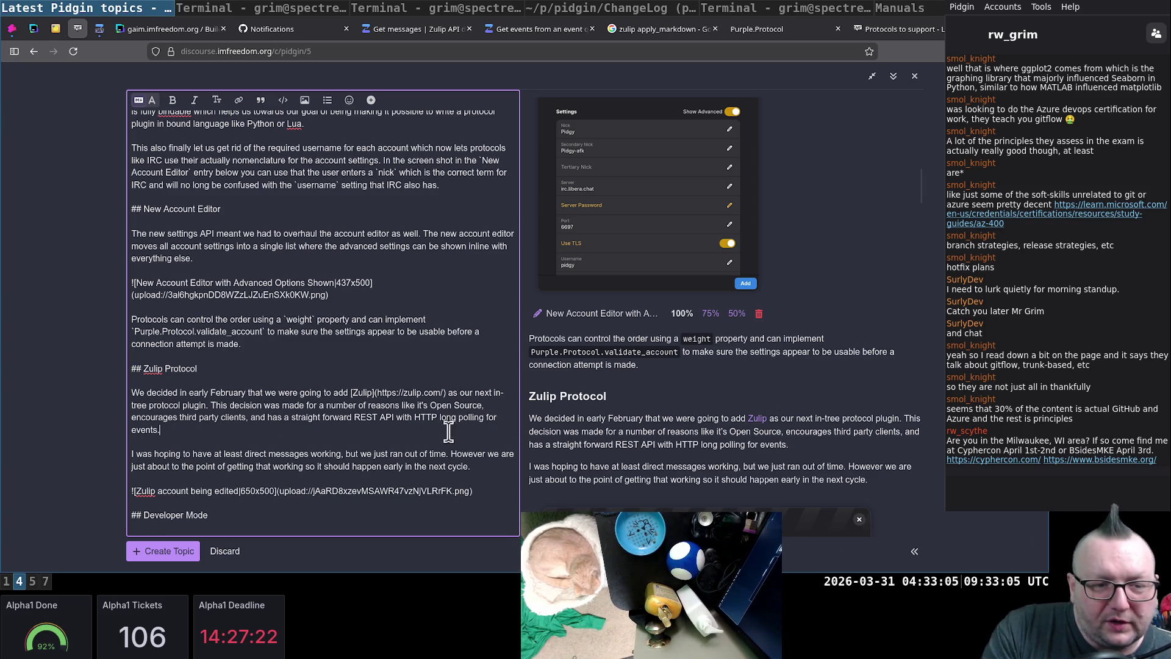
click(346, 454)
key(Left)
key(Left)
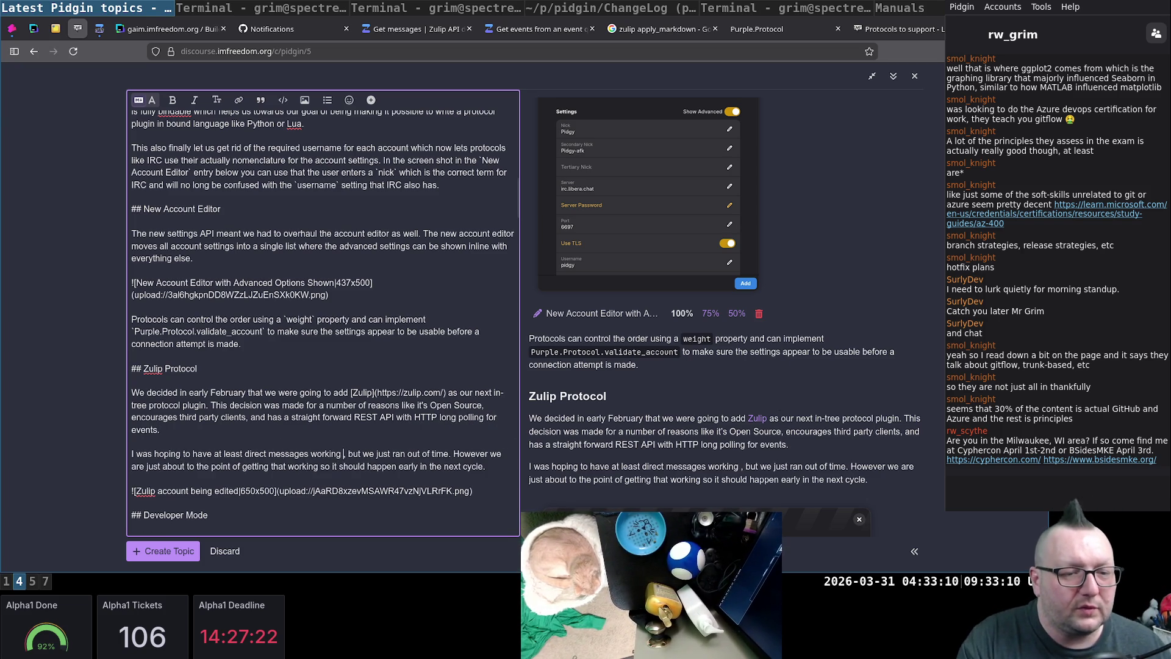
text(for this release)
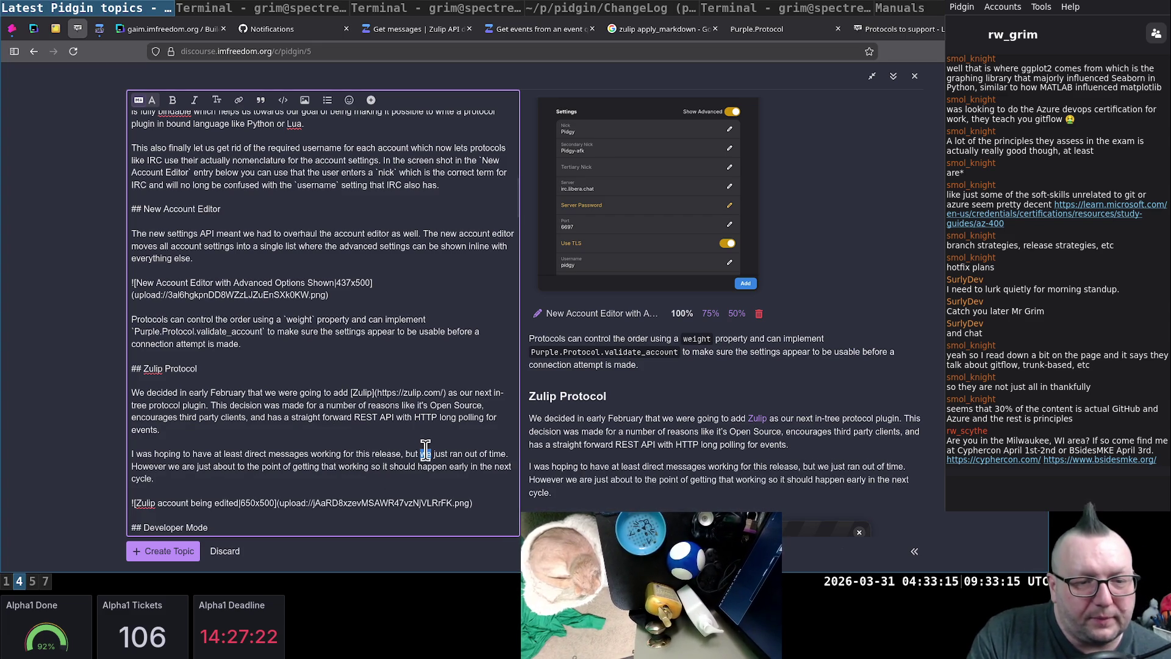
Replace 'just about to the' with 'nearly to the' in the next-cycle sentence
click(334, 404)
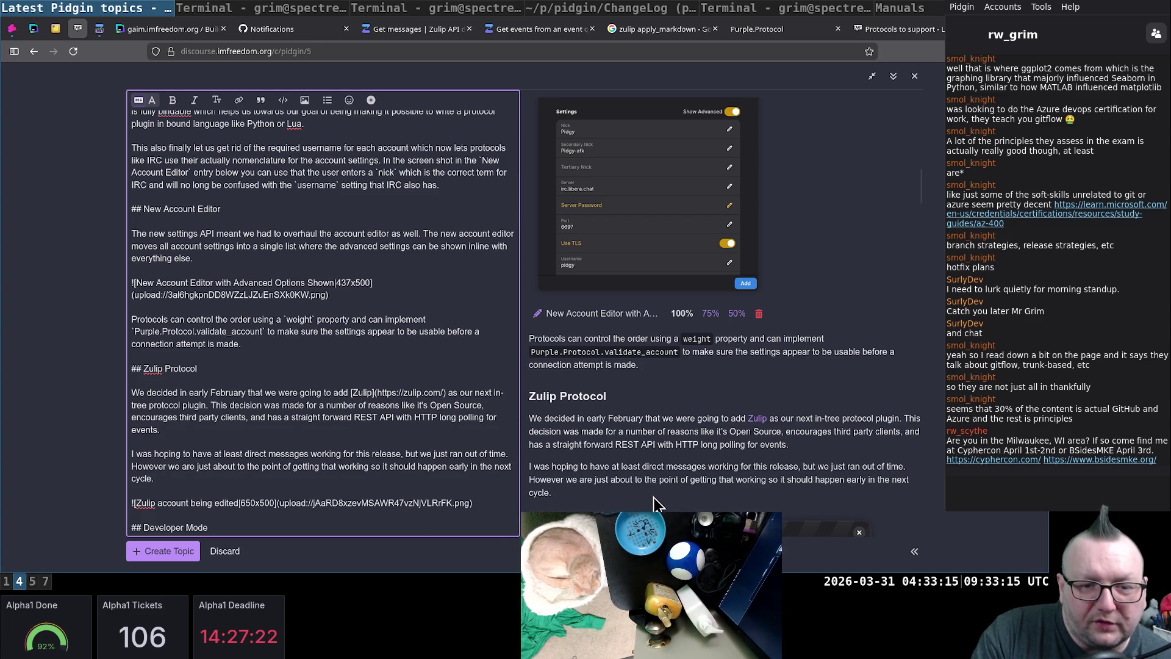
click(299, 483)
click(249, 467)
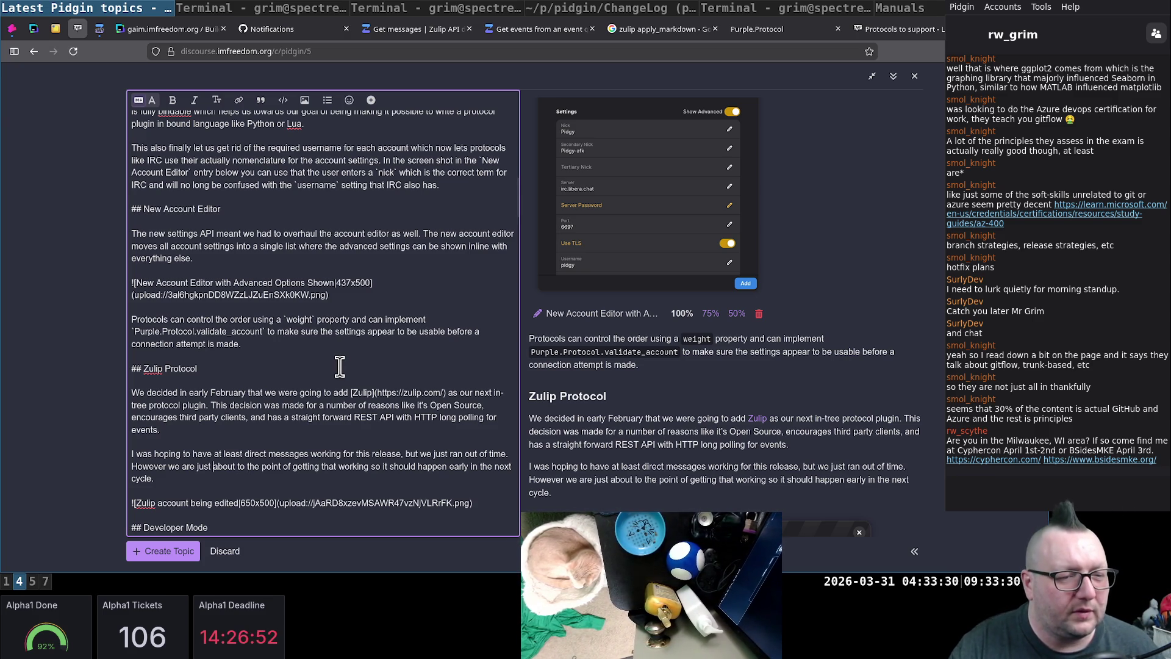
key(ctrl+shift+Left)
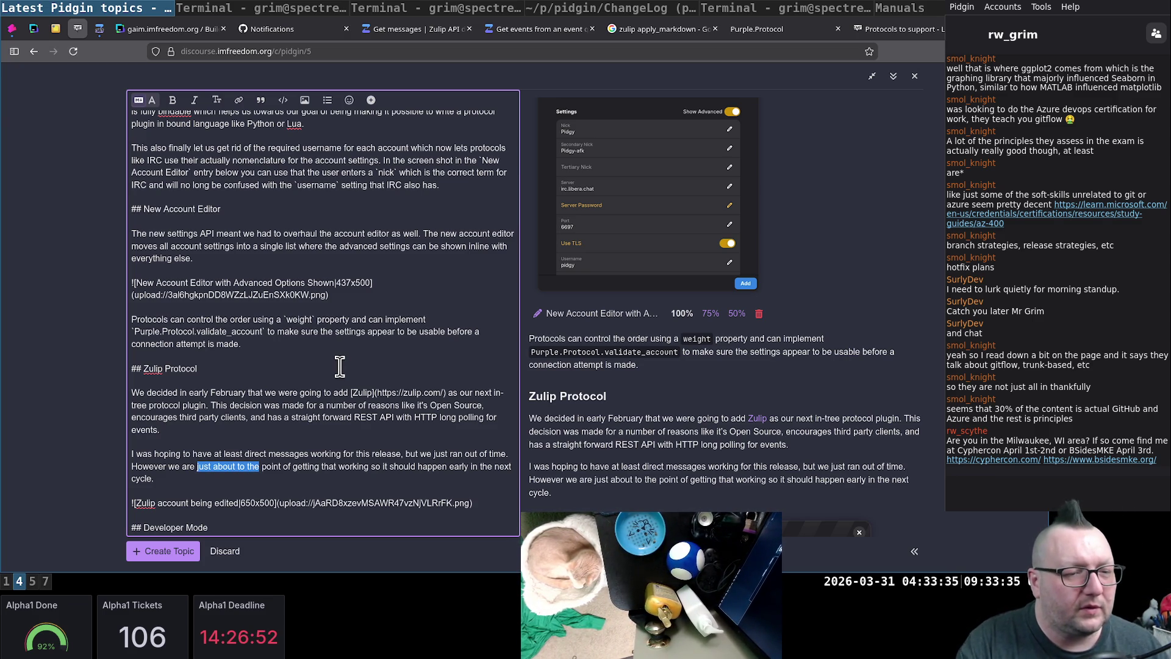
text(nearly to the)
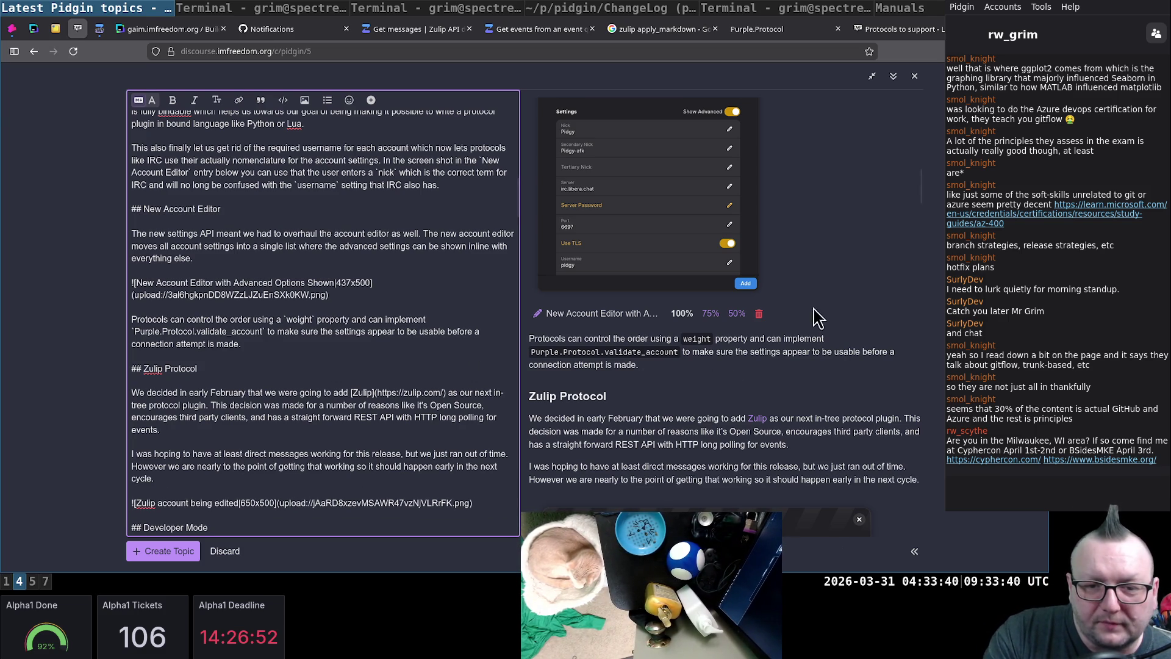
scroll(818, 317, down, 2)
Insert 'development' so the Zulip paragraph ends 'early in the next development cycle.'
click(177, 491)
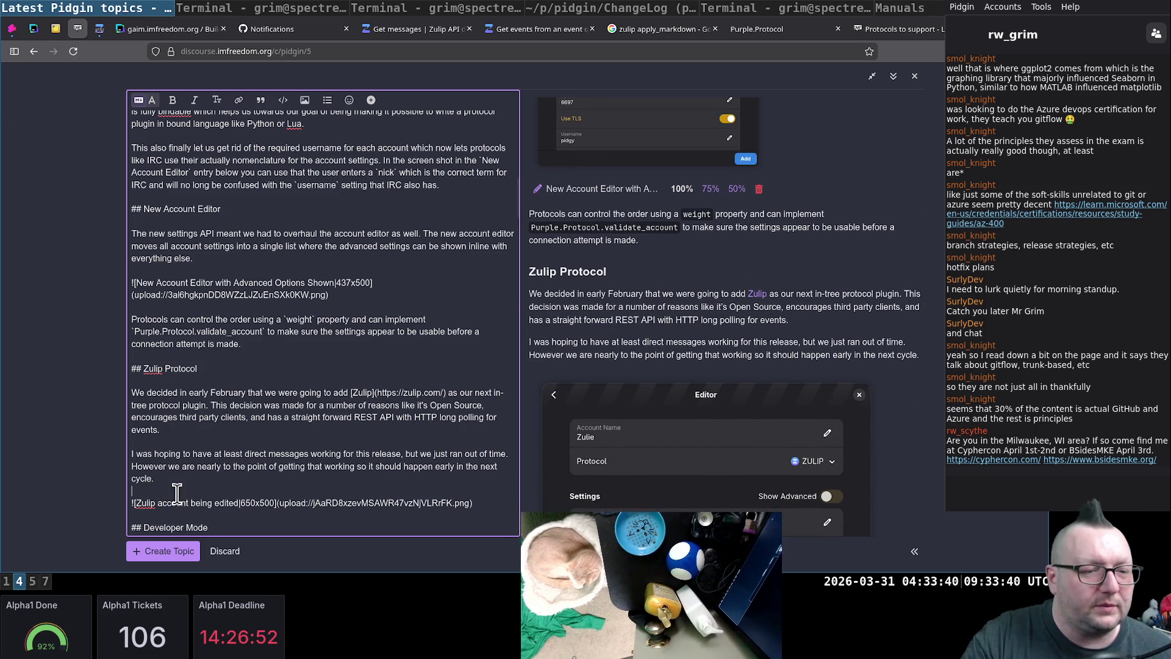
key(Up)
text(development)
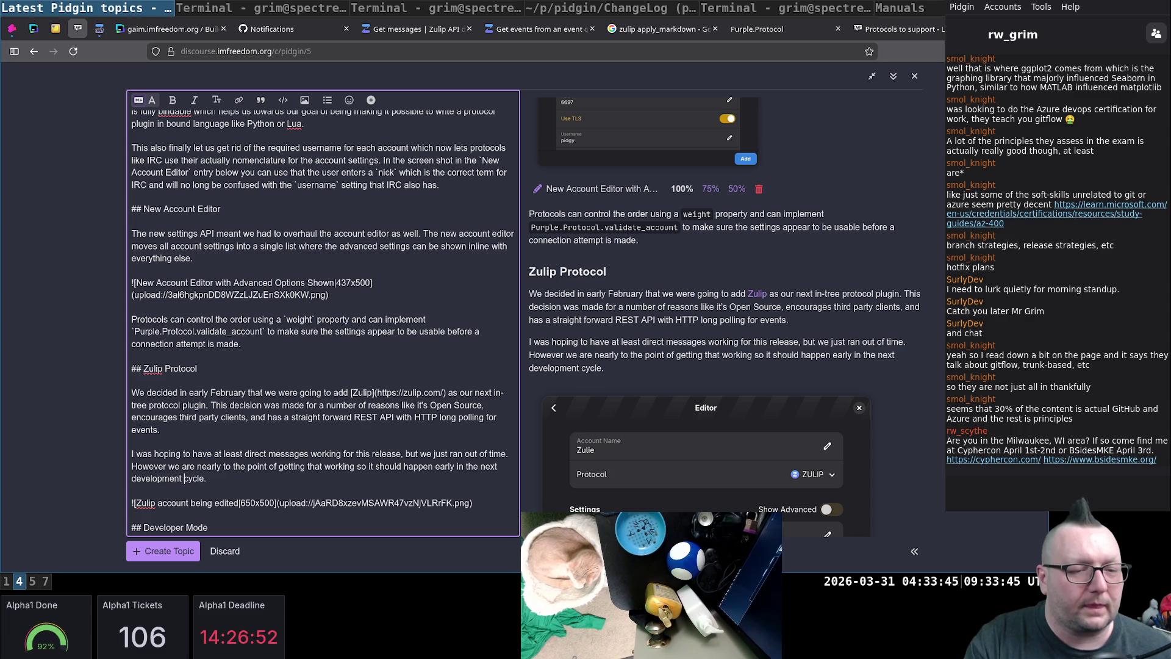
scroll(748, 298, down, 2)
scroll(815, 265, down, 1)
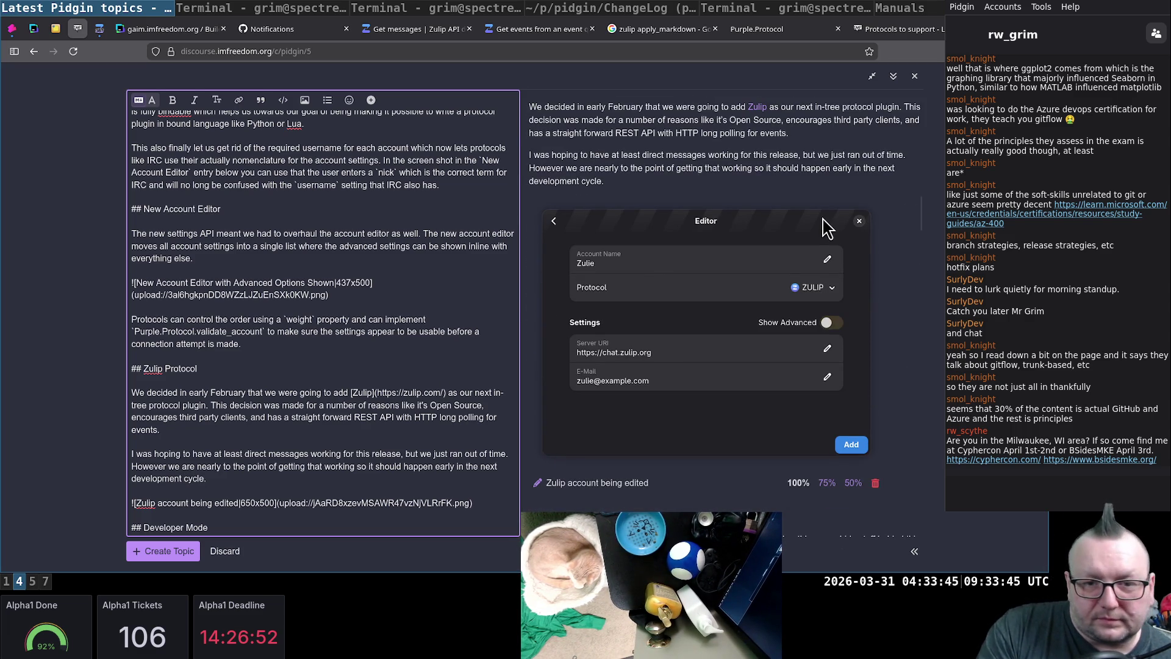
scroll(668, 241, down, 3)
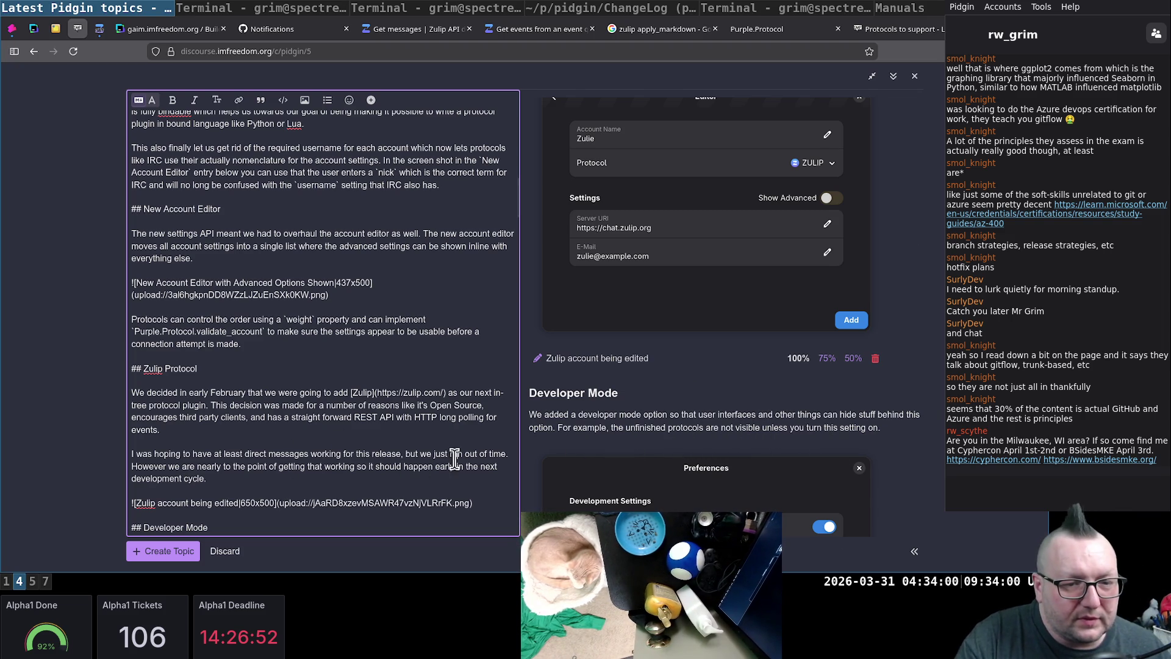
scroll(454, 458, down, 3)
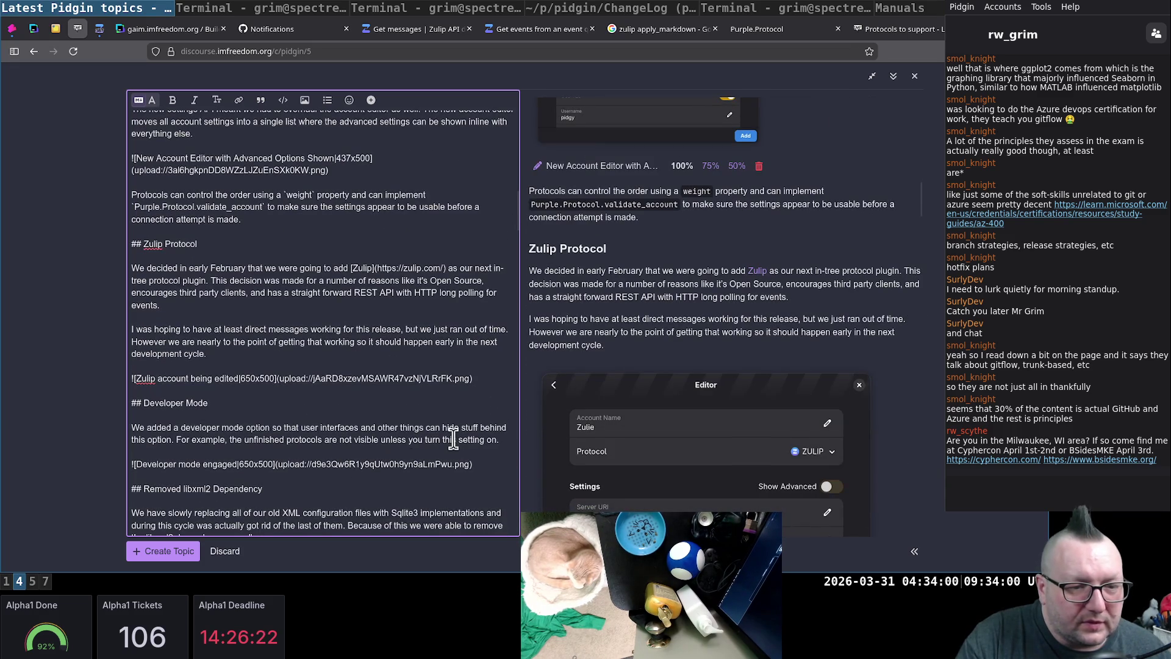
Replace 'this option' with 'it' in the Developer Mode sentence
drag(172, 441, 131, 440)
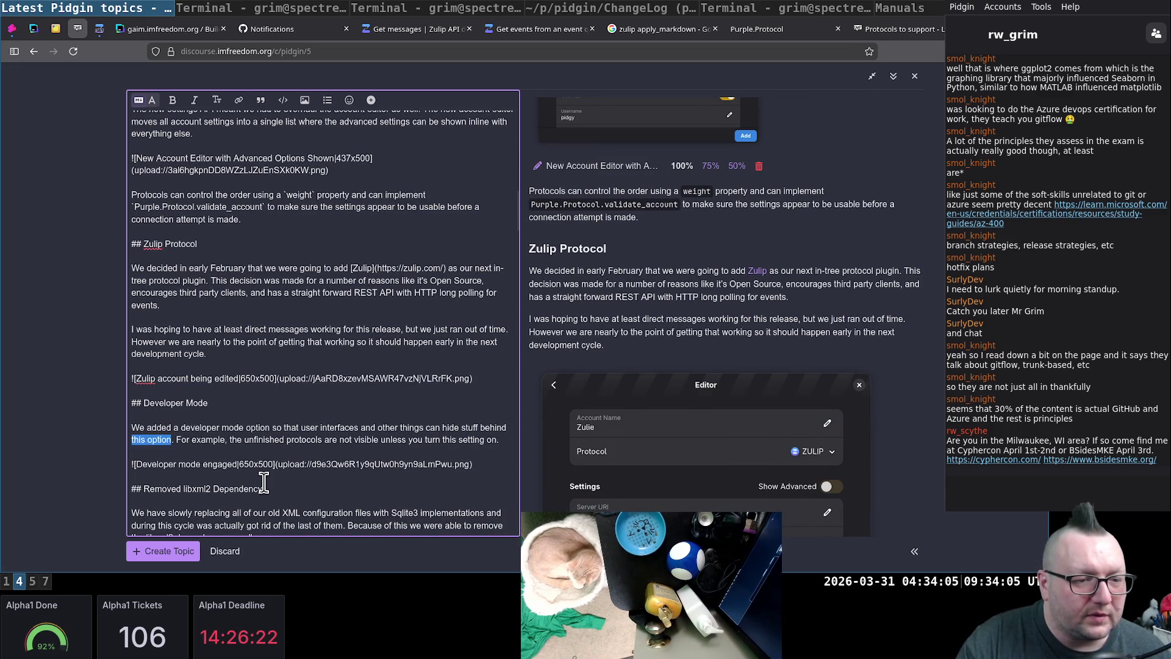
click(263, 483)
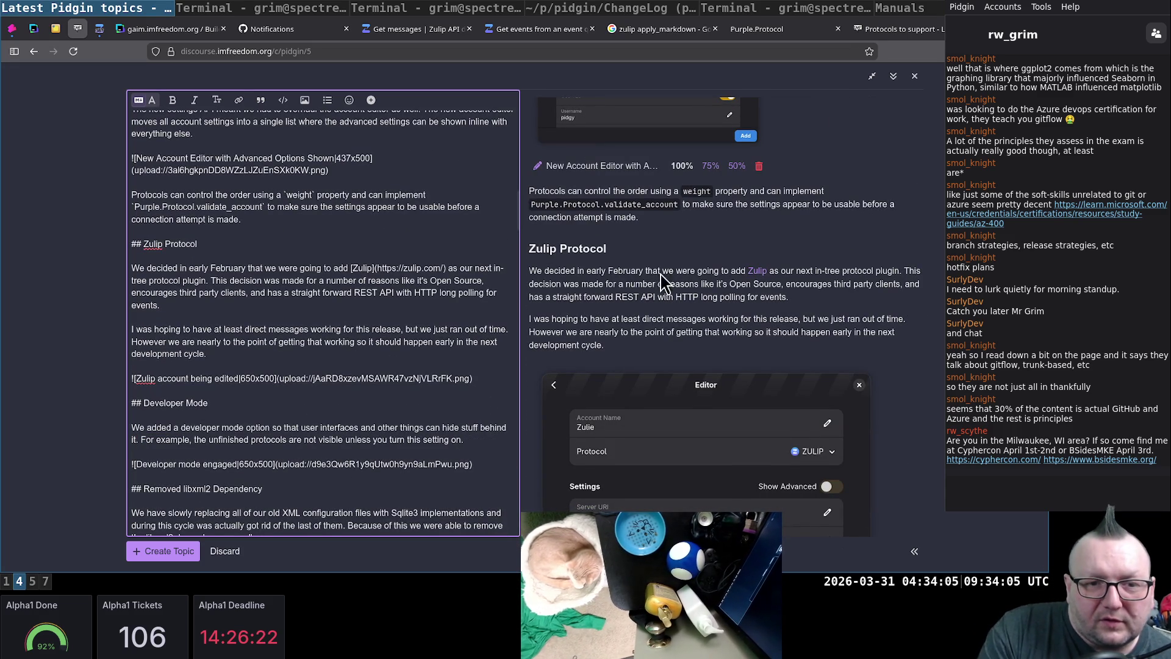
scroll(660, 275, down, 4)
scroll(686, 229, down, 5)
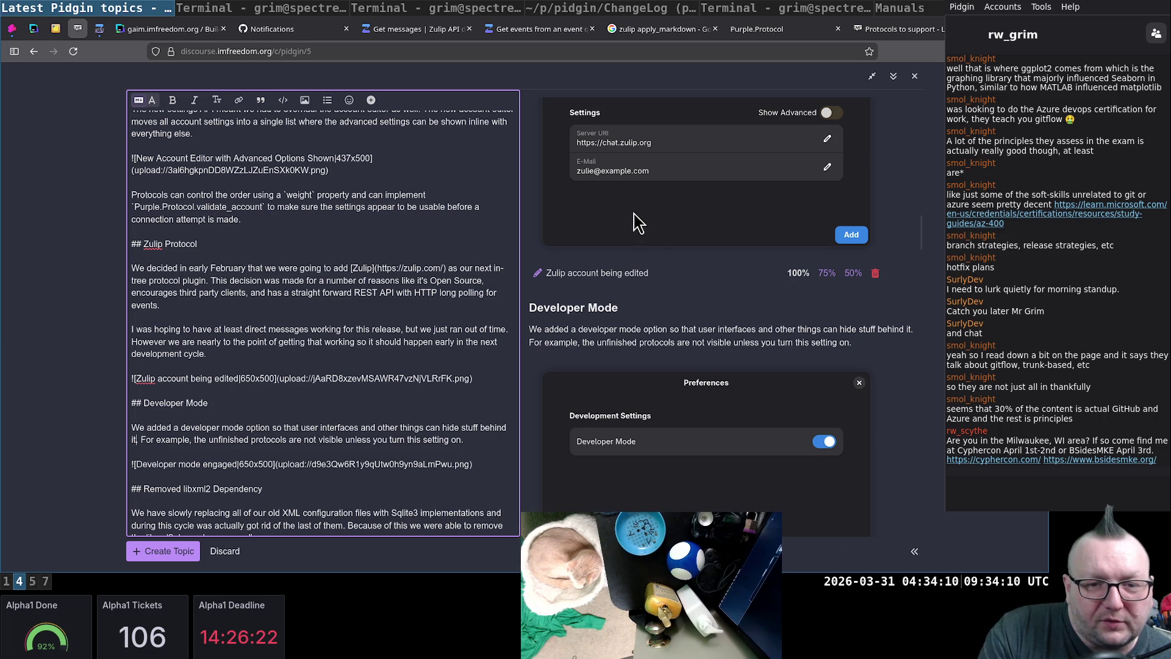
scroll(654, 240, down, 2)
scroll(682, 256, down, 3)
scroll(693, 261, down, 2)
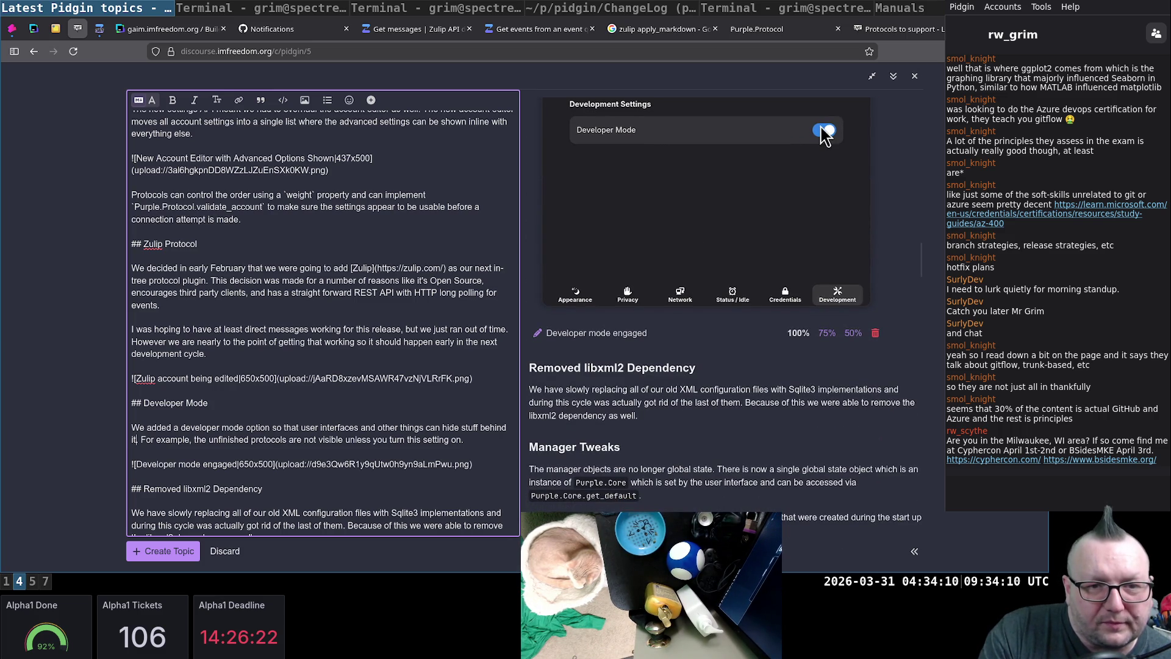
scroll(644, 275, down, 3)
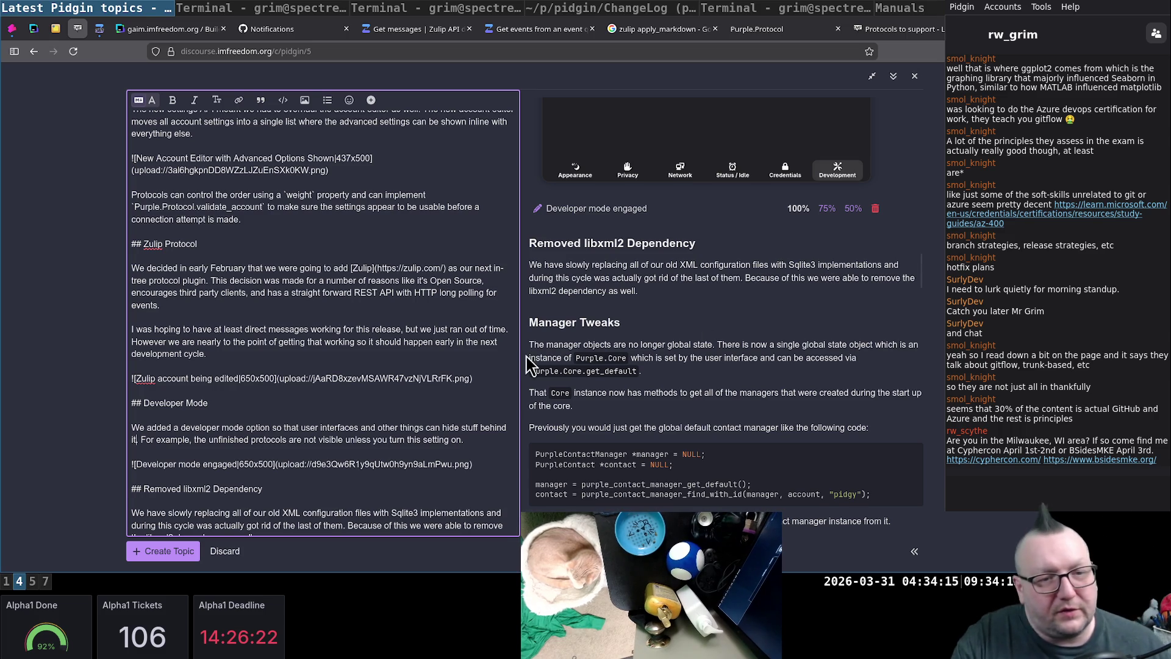
scroll(198, 450, down, 2)
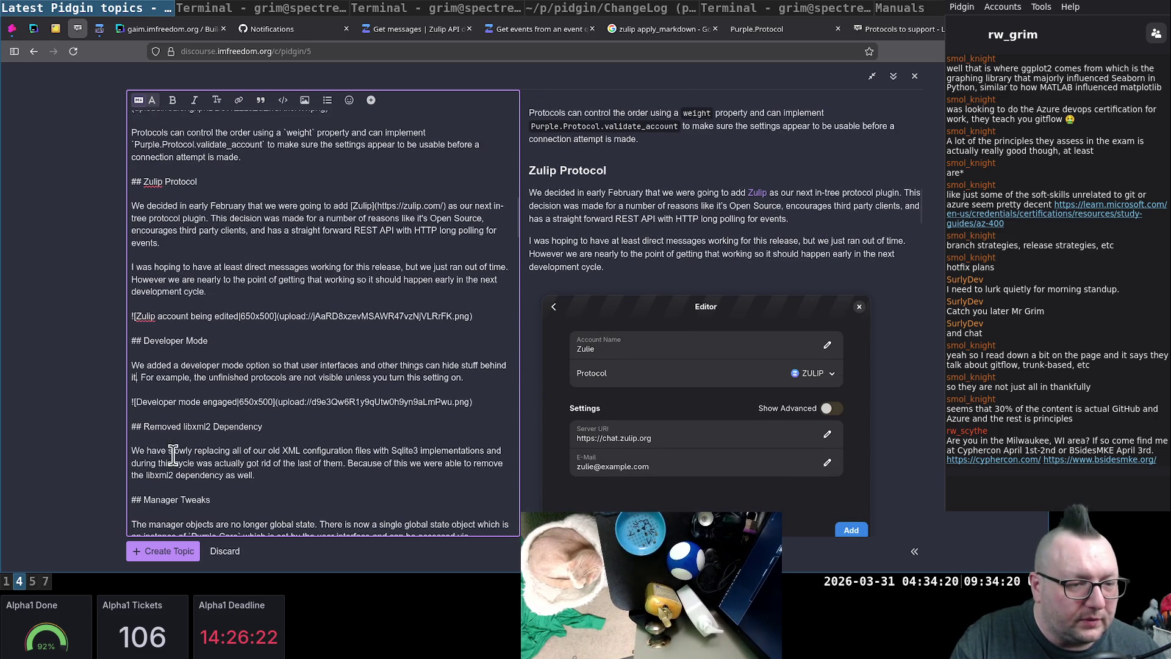
Make the libxml2 paragraph read 'We have been slowly replacing' and 'this cycle we actually got rid'
click(169, 454)
text(been)
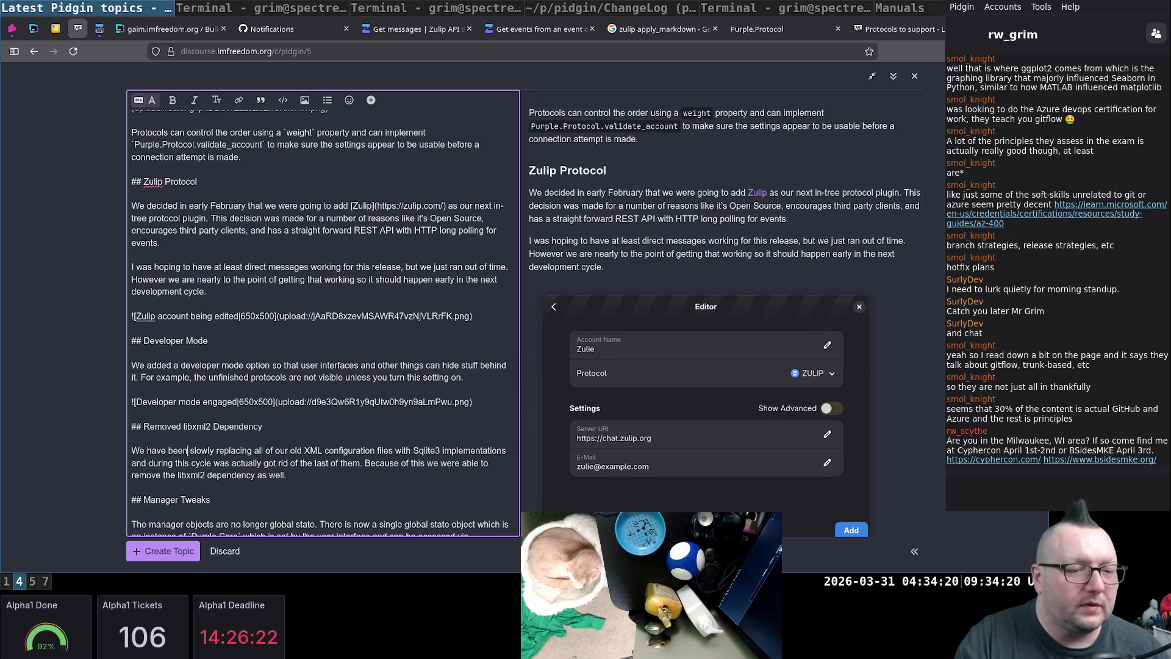
scroll(759, 339, down, 1)
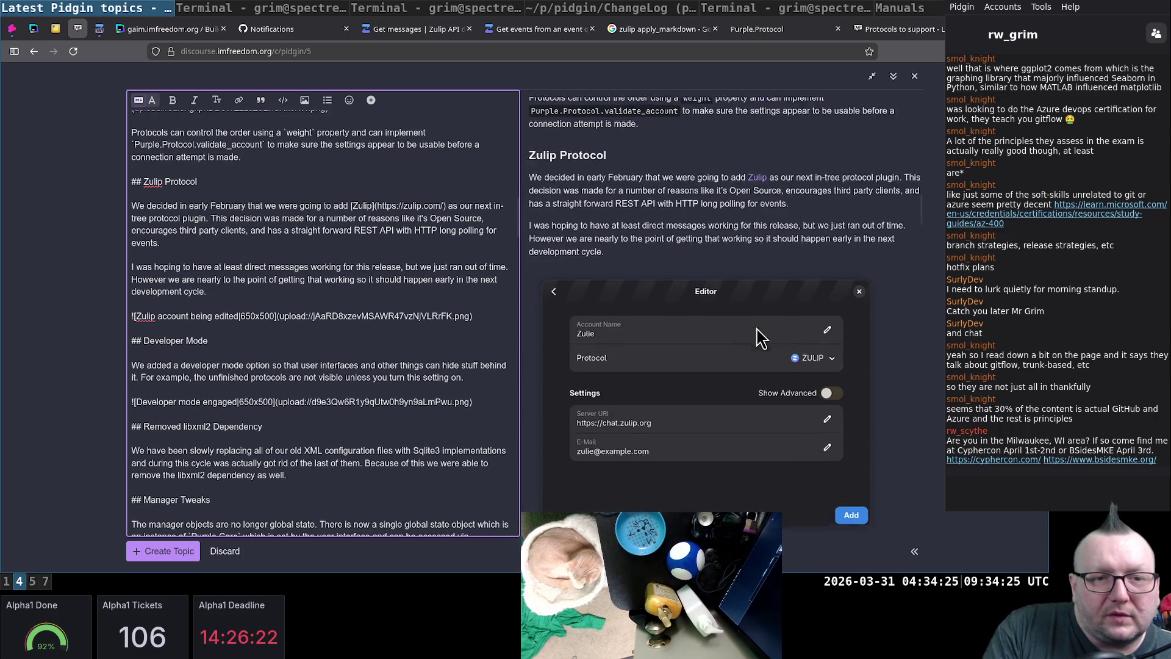
scroll(759, 338, down, 5)
scroll(741, 227, down, 5)
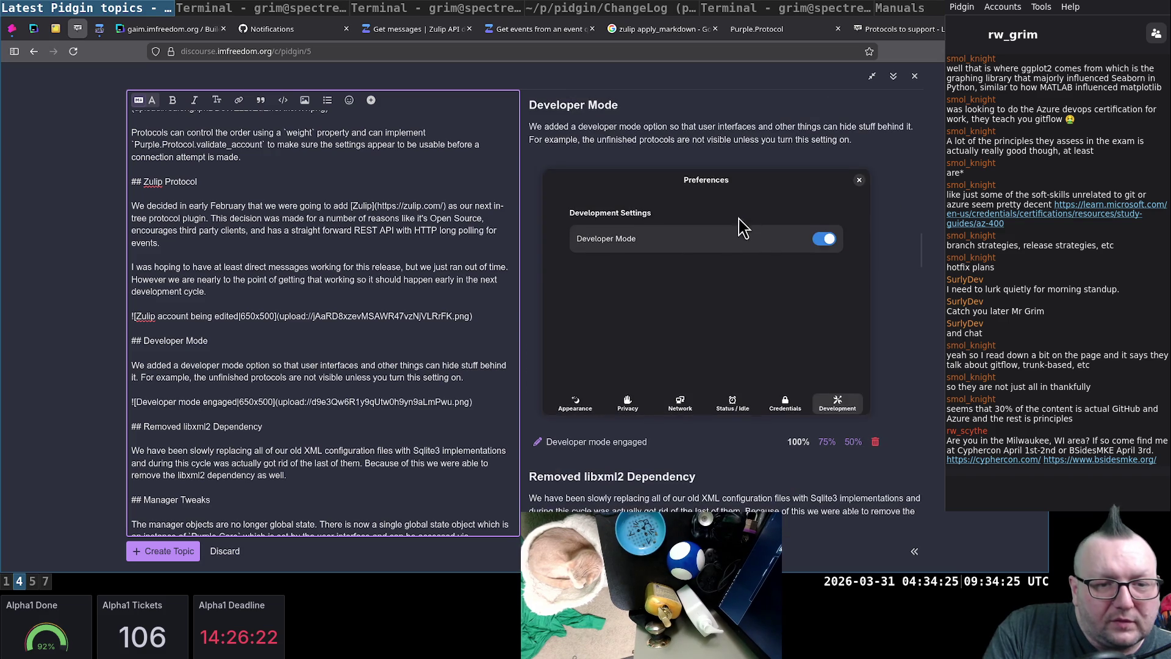
scroll(758, 238, down, 3)
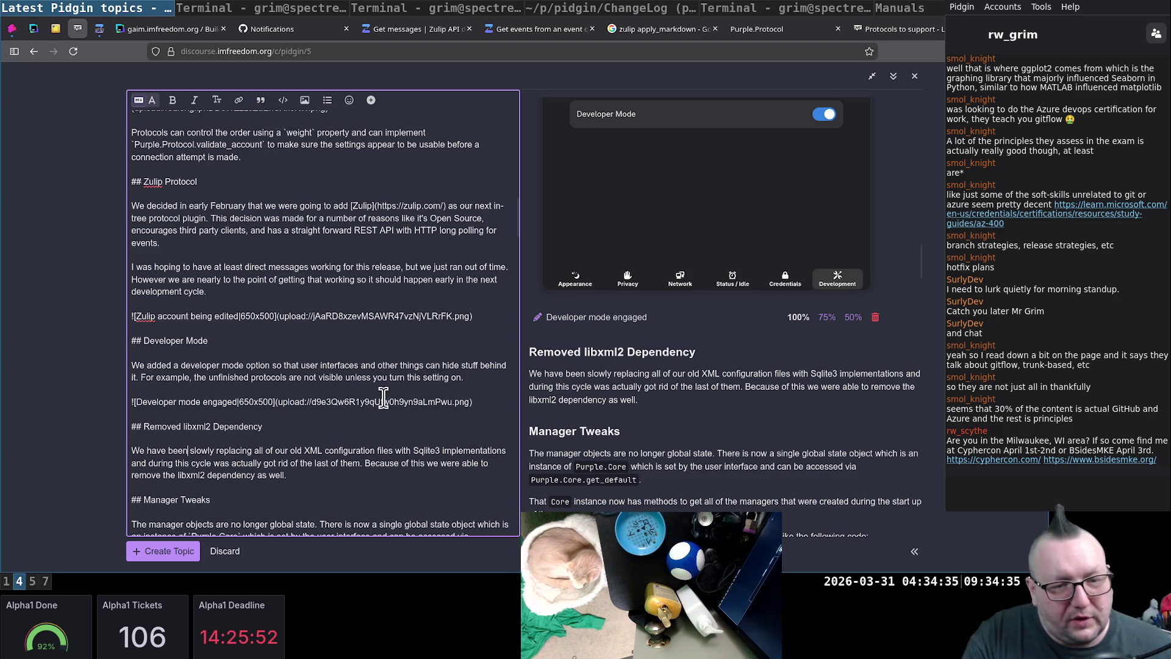
scroll(418, 384, down, 3)
click(230, 338)
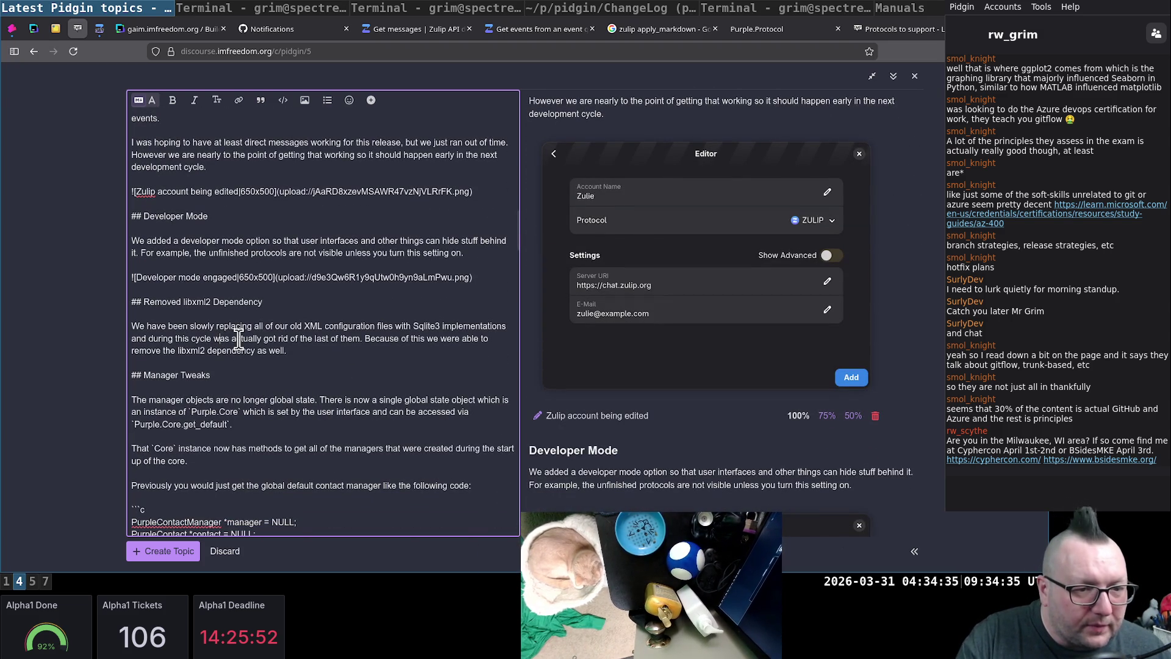
key(BackSpace)
key(BackSpace)
key(BackSpace)
text(e)
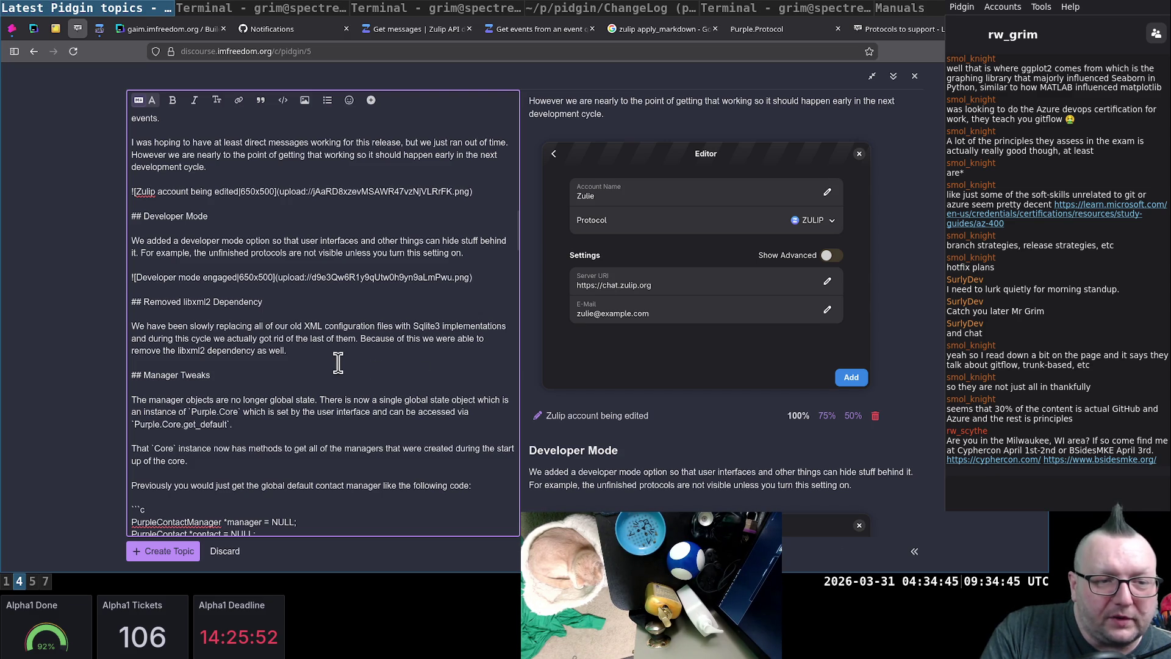
scroll(714, 288, down, 2)
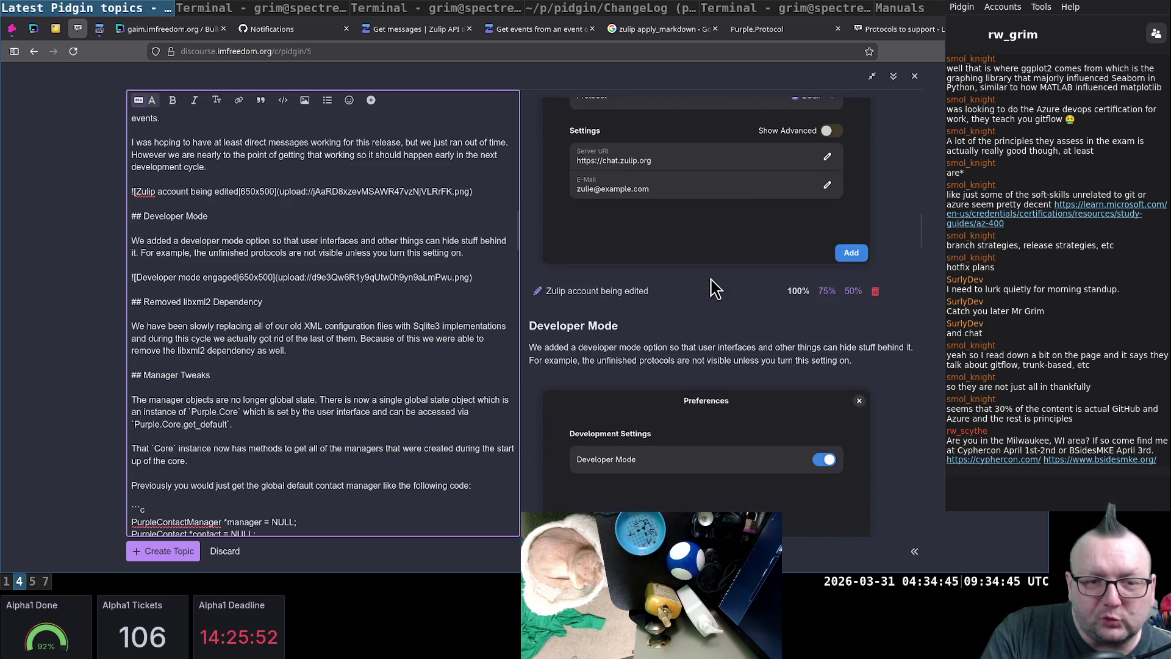
scroll(723, 270, down, 4)
scroll(728, 265, down, 2)
scroll(810, 234, down, 4)
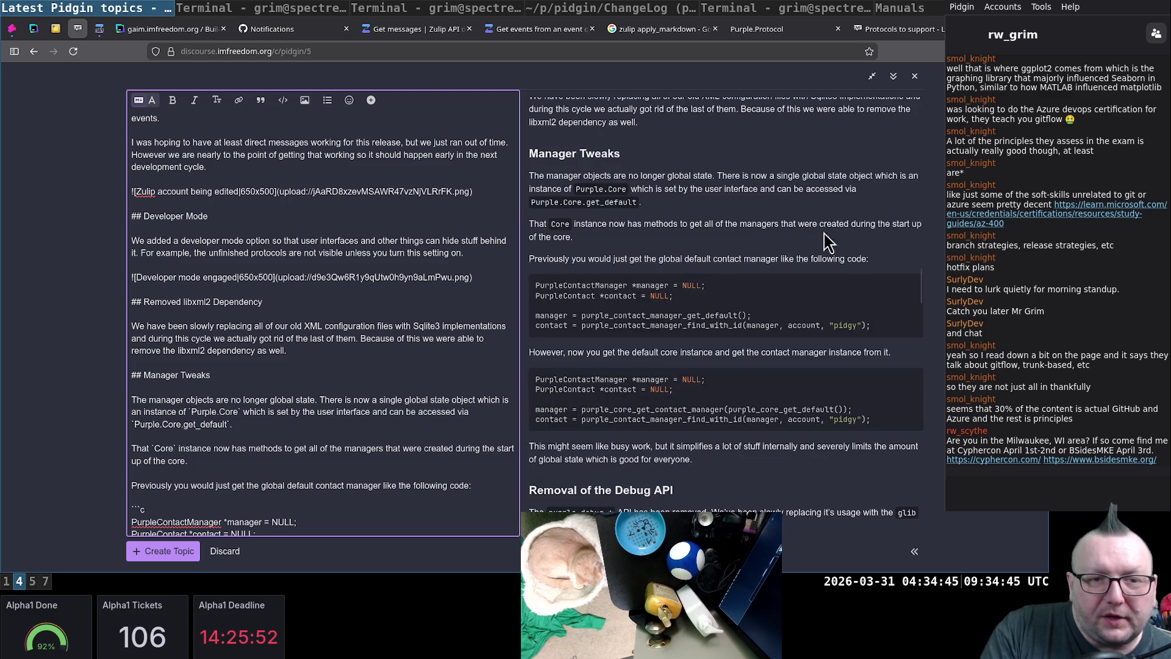
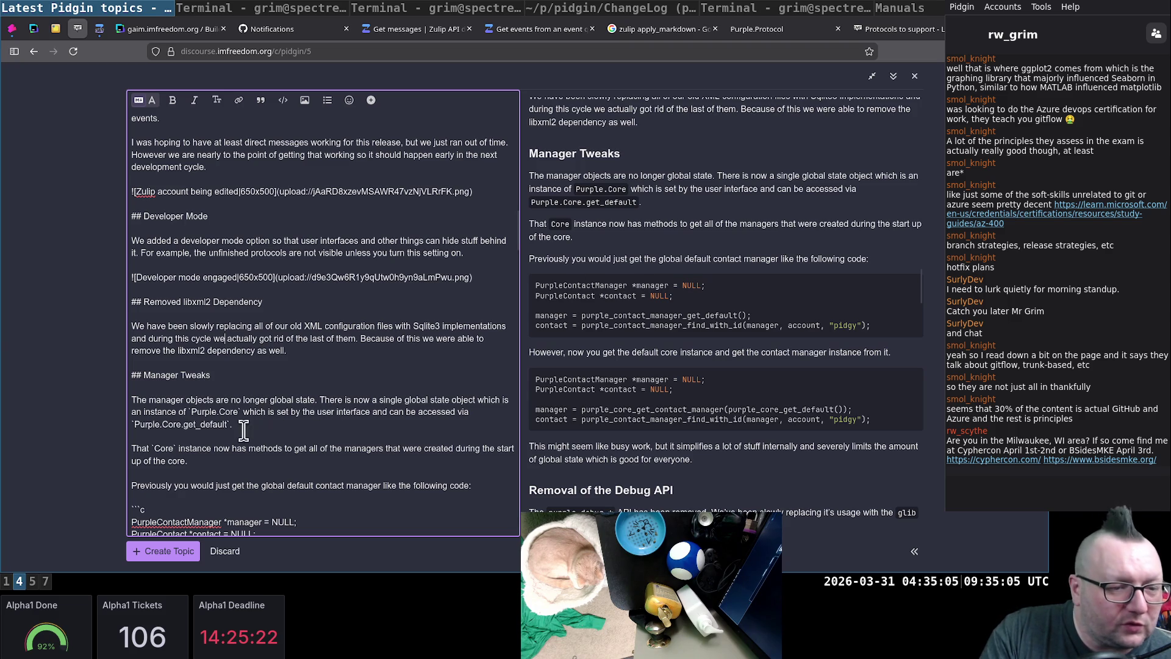
scroll(220, 326, down, 5)
Trim the word 'just' and reword the manager sentence in the draft
double_click(213, 300)
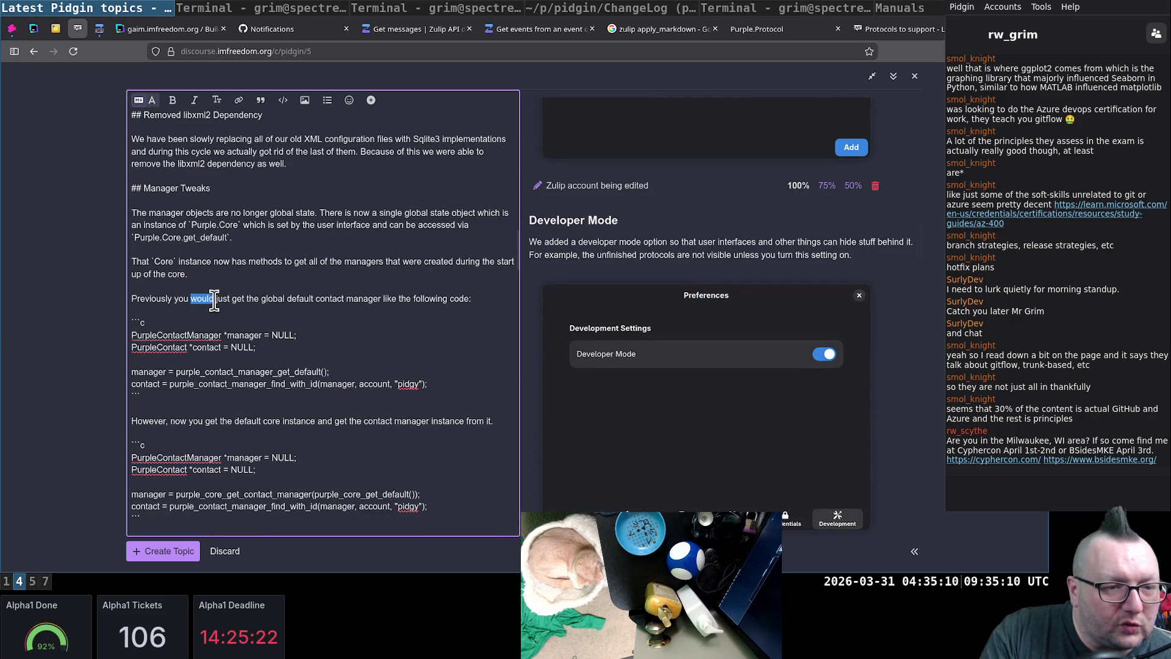
key(BackSpace)
key(BackSpace)
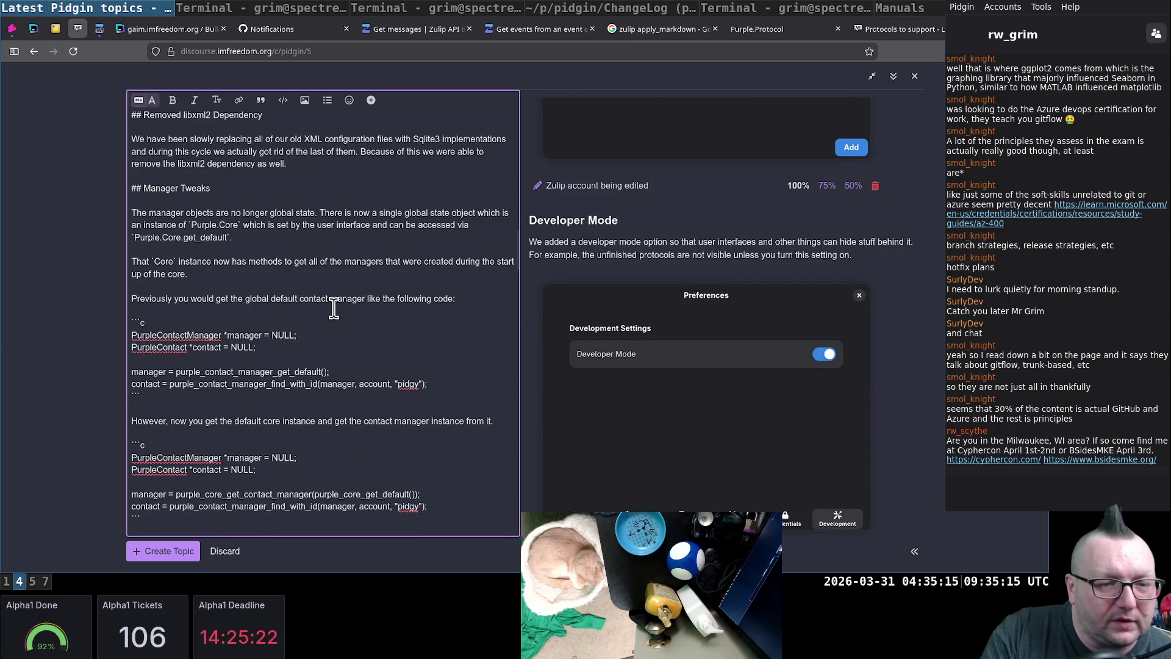
double_click(374, 299)
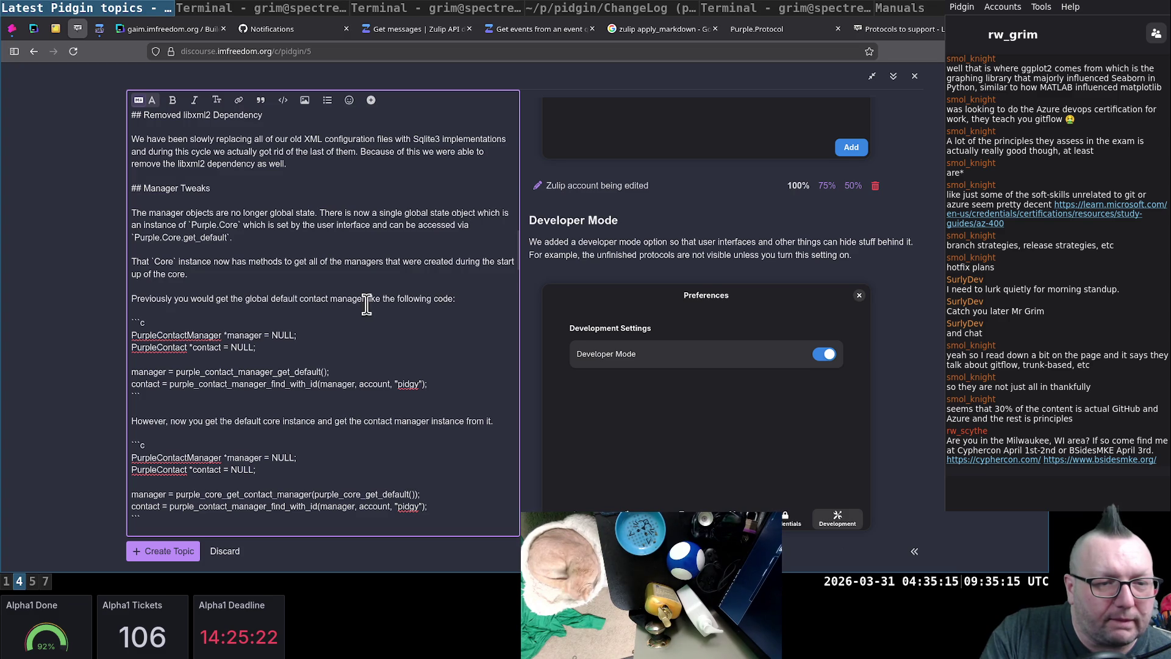
text(like)
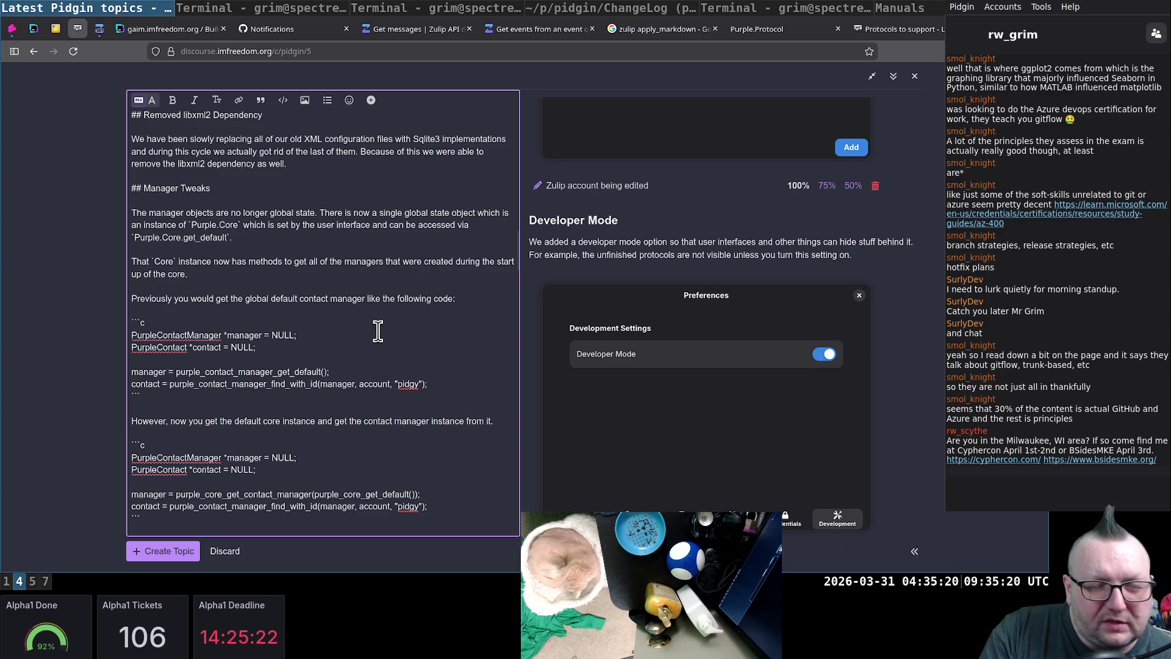
Delete the Manager Tweaks and Removal of the Debug API sections from the draft
click(367, 193)
key(Home)
key(shift+Down)
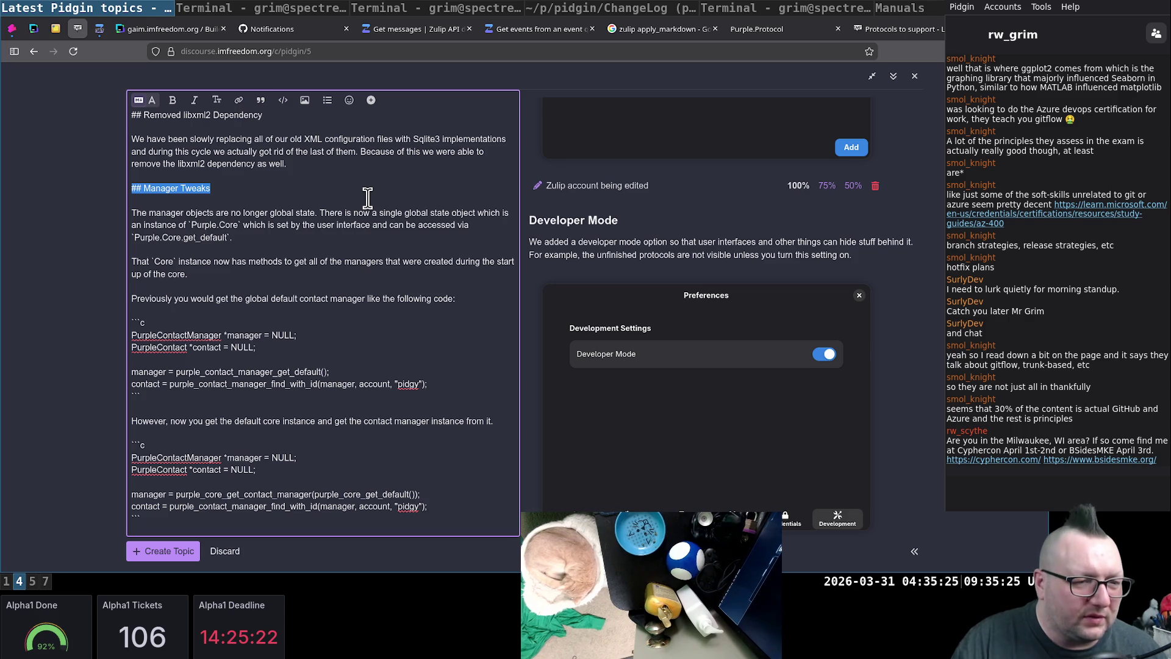
key(shift+Down)
key(shift+Down)
key(shift+Down)
key(shift+Down)
key(shift+Down)
key(shift+Down)
key(shift+Down)
key(shift+Down)
key(shift+Down)
key(shift+Down)
key(shift+Down)
key(shift+Down)
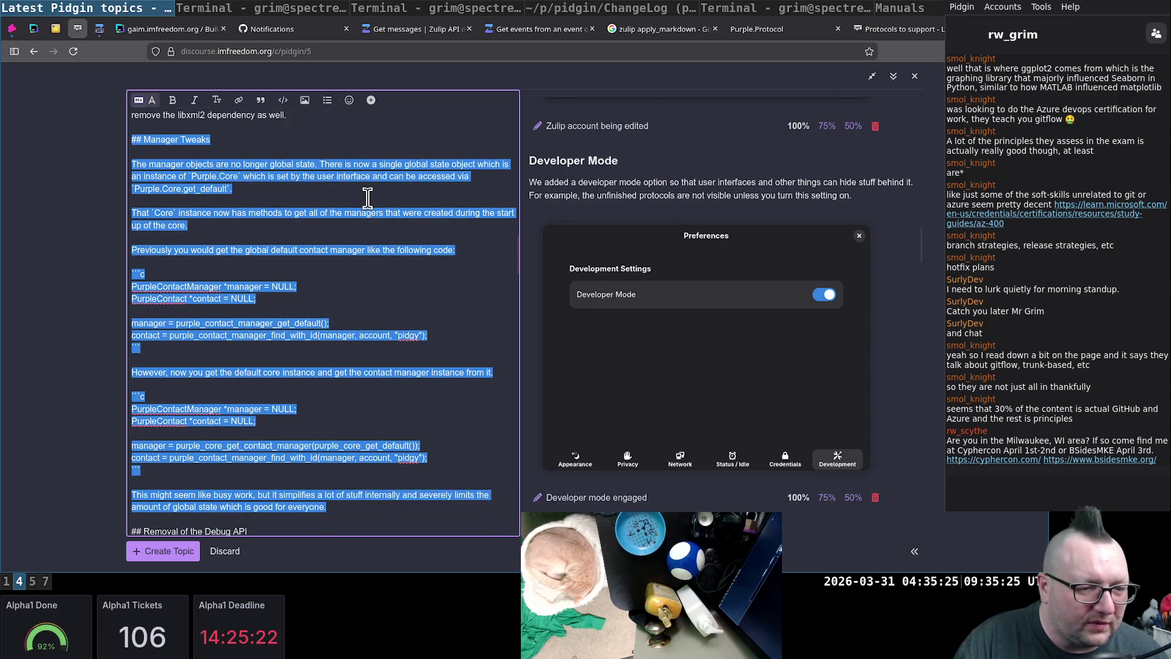
key(shift+Down)
key(shift+Down)
key(shift+Down)
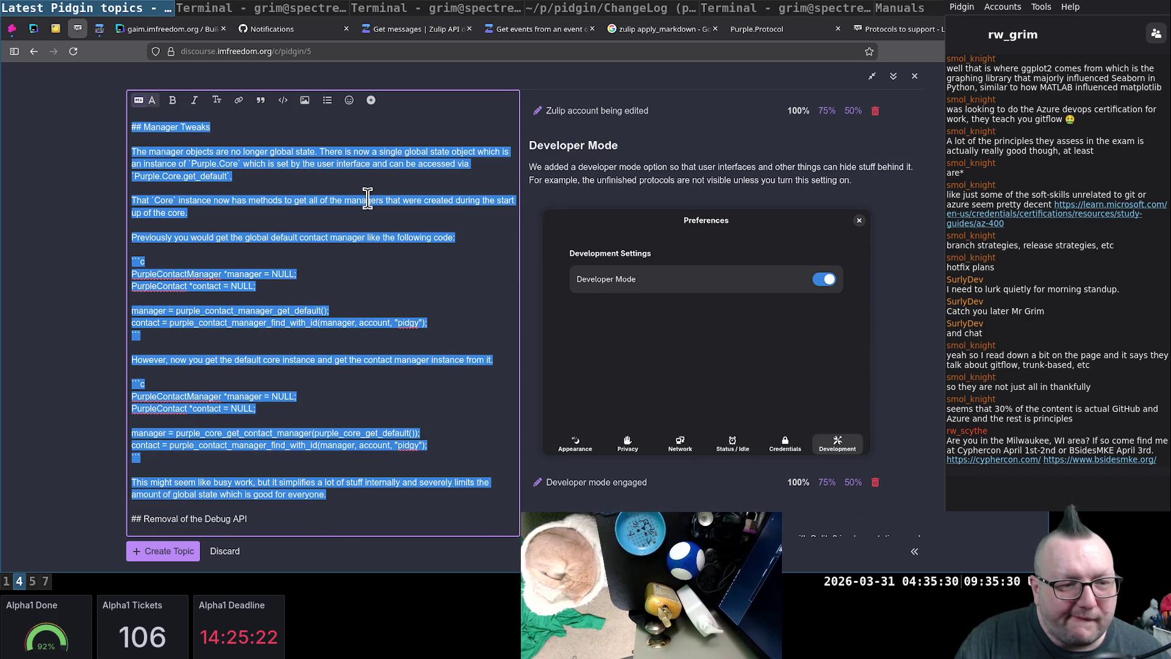
key(BackSpace)
scroll(257, 237, up, 3)
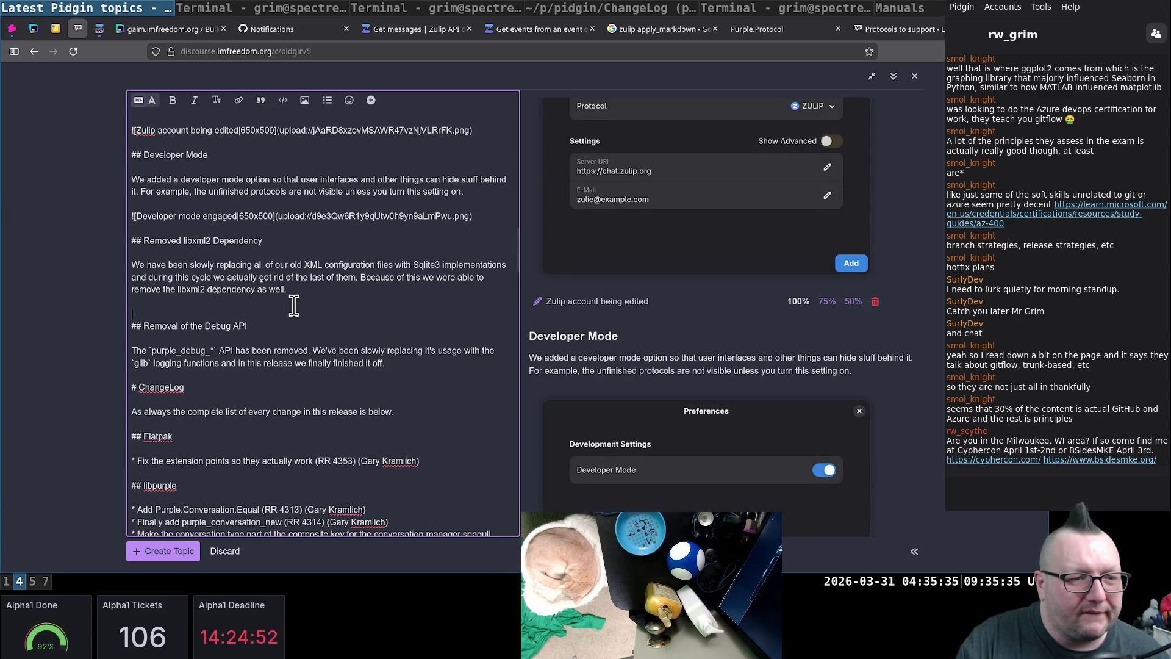
key(shift+Down)
key(shift+Down)
key(shift+Down)
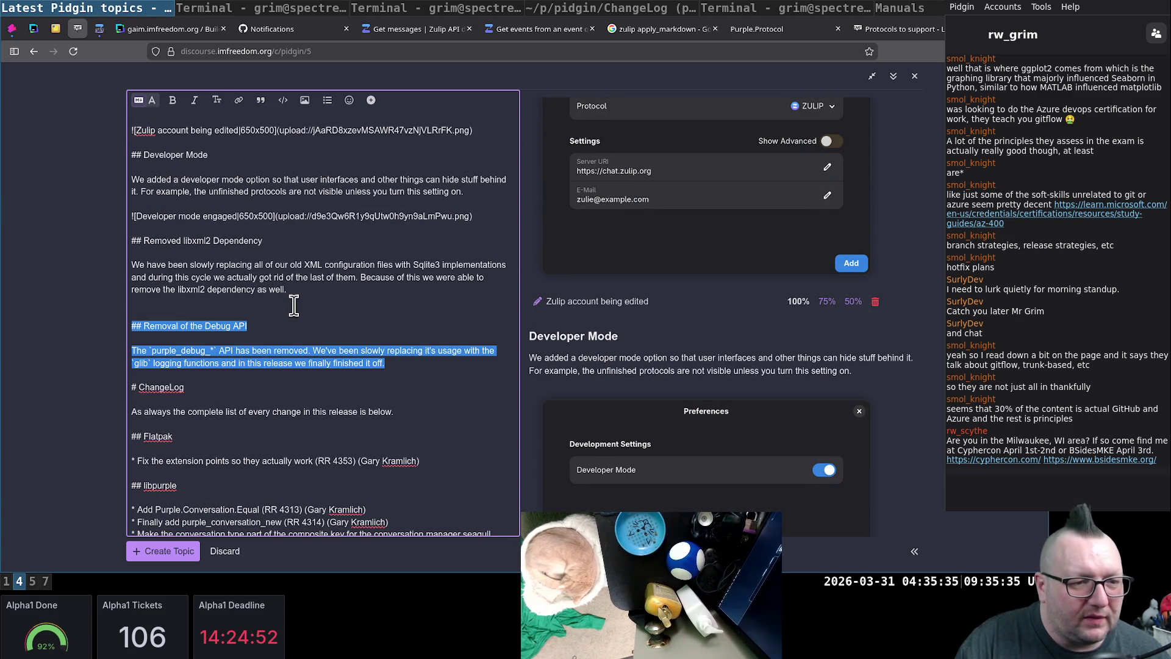
key(BackSpace)
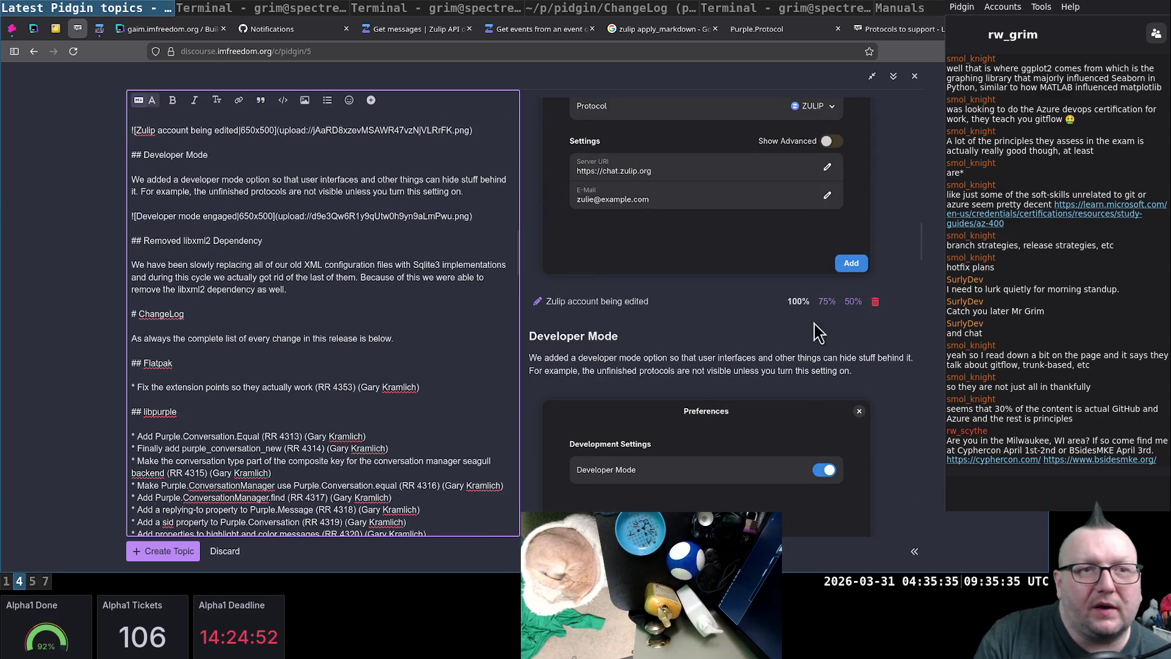
scroll(749, 214, down, 2)
scroll(810, 270, down, 2)
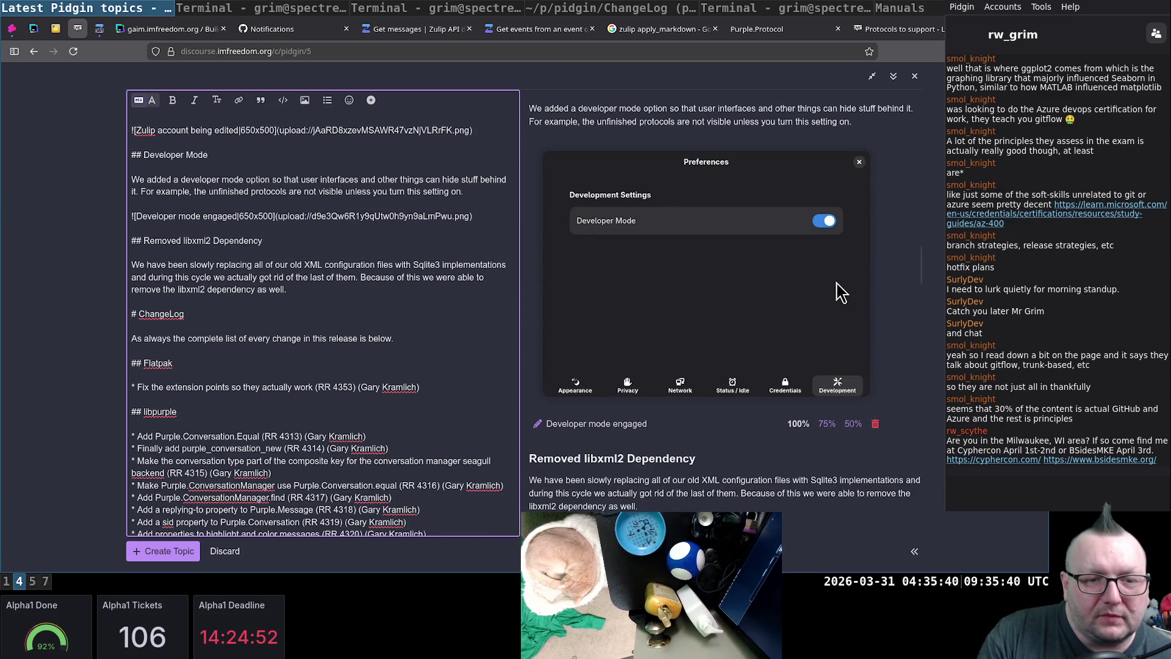
scroll(835, 291, down, 2)
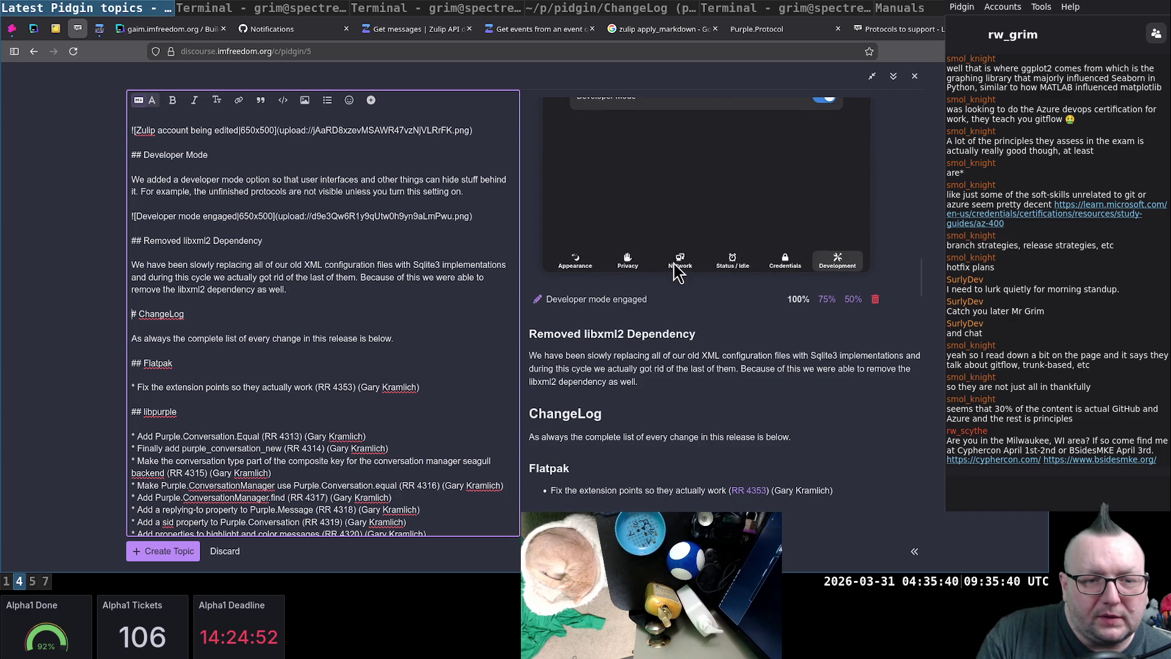
scroll(674, 266, down, 2)
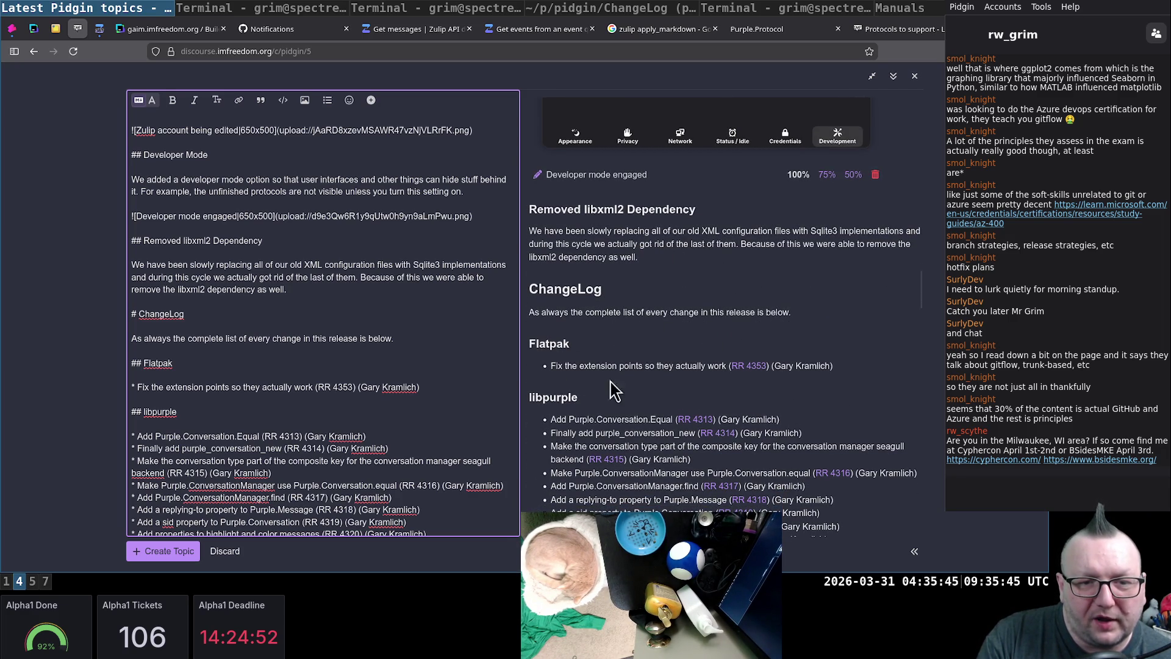
scroll(759, 366, down, 2)
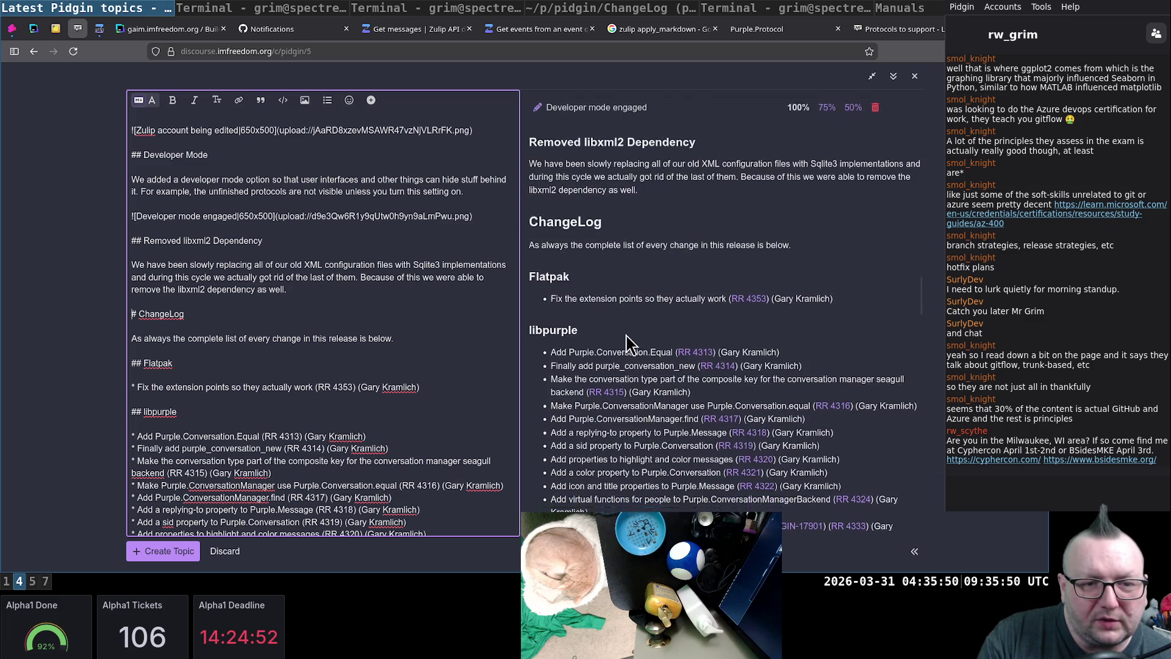
scroll(677, 349, down, 3)
scroll(671, 345, down, 3)
scroll(709, 331, down, 3)
scroll(719, 340, down, 3)
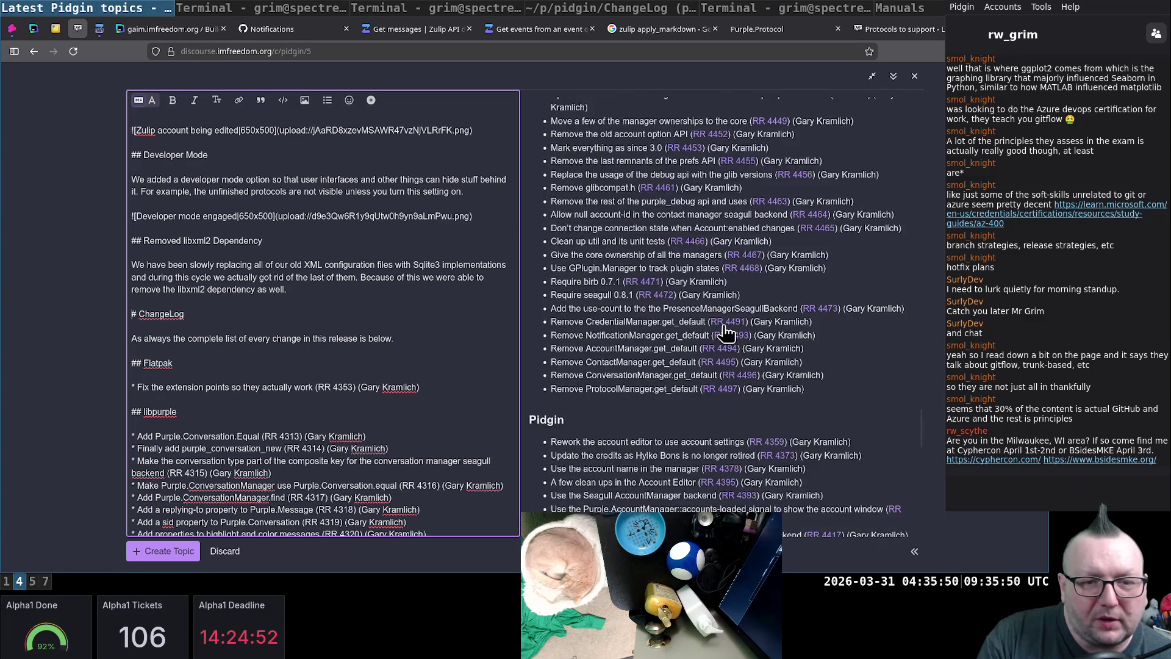
scroll(727, 335, down, 3)
scroll(723, 332, down, 2)
scroll(723, 332, up, 3)
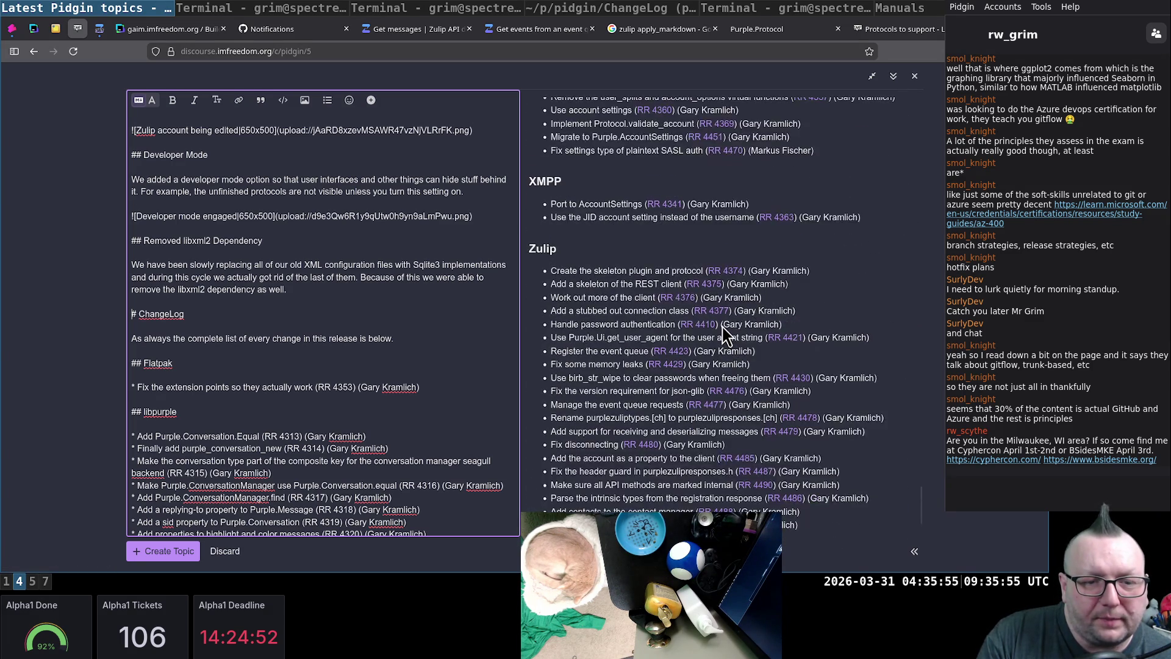
scroll(709, 335, down, 3)
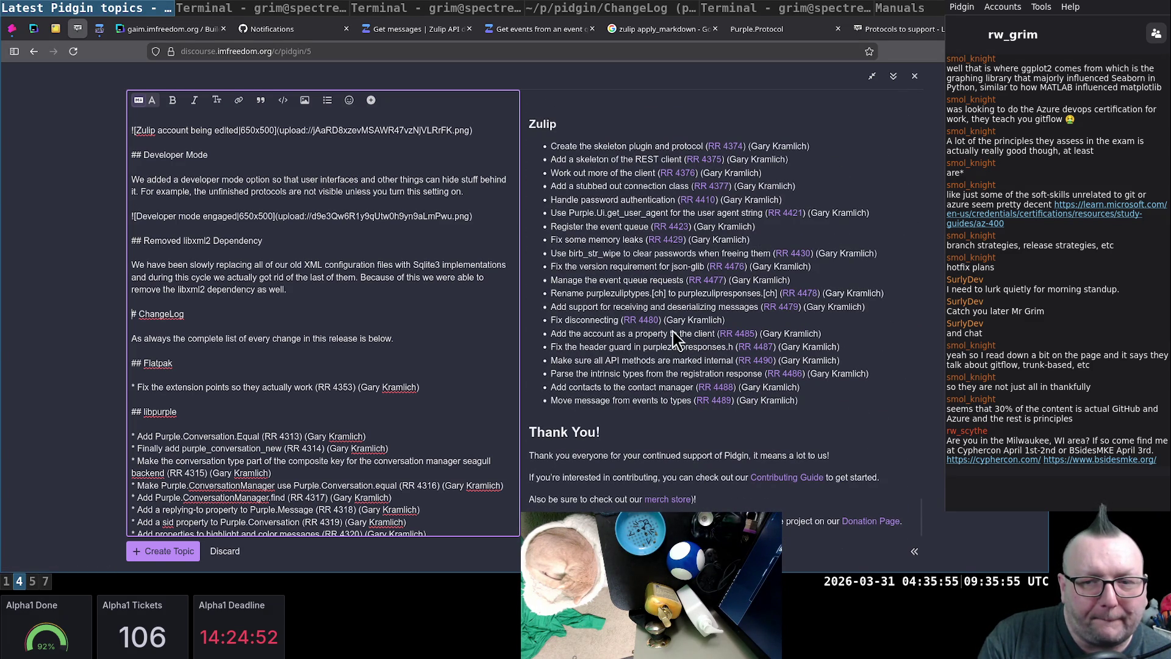
scroll(275, 339, down, 5)
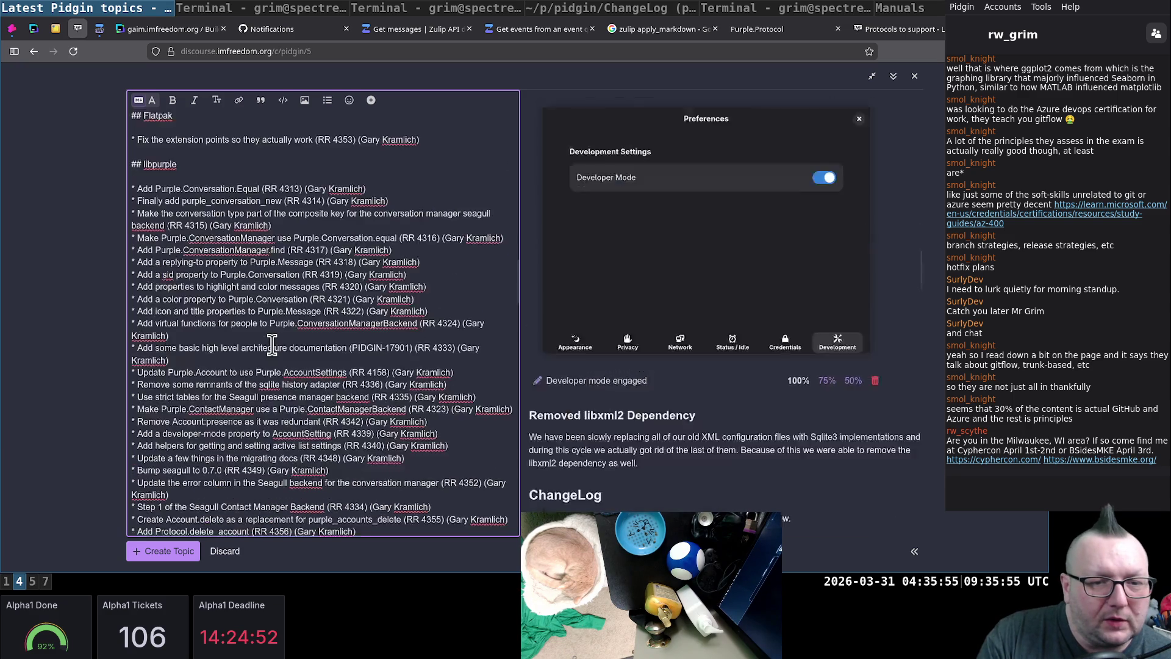
scroll(275, 339, down, 10)
scroll(272, 339, down, 5)
scroll(272, 339, down, 5)
scroll(272, 339, down, 5)
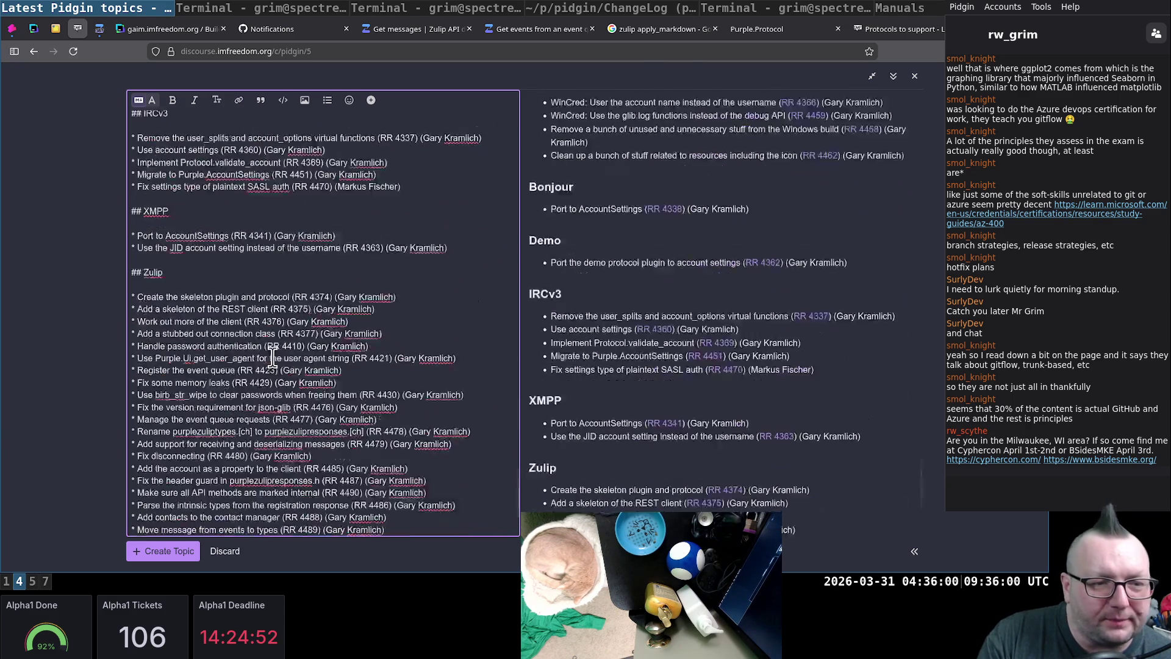
scroll(272, 338, down, 5)
Insert a '# Additional Updates' heading with blank lines above '# Thank You!', then start a new tab
click(247, 403)
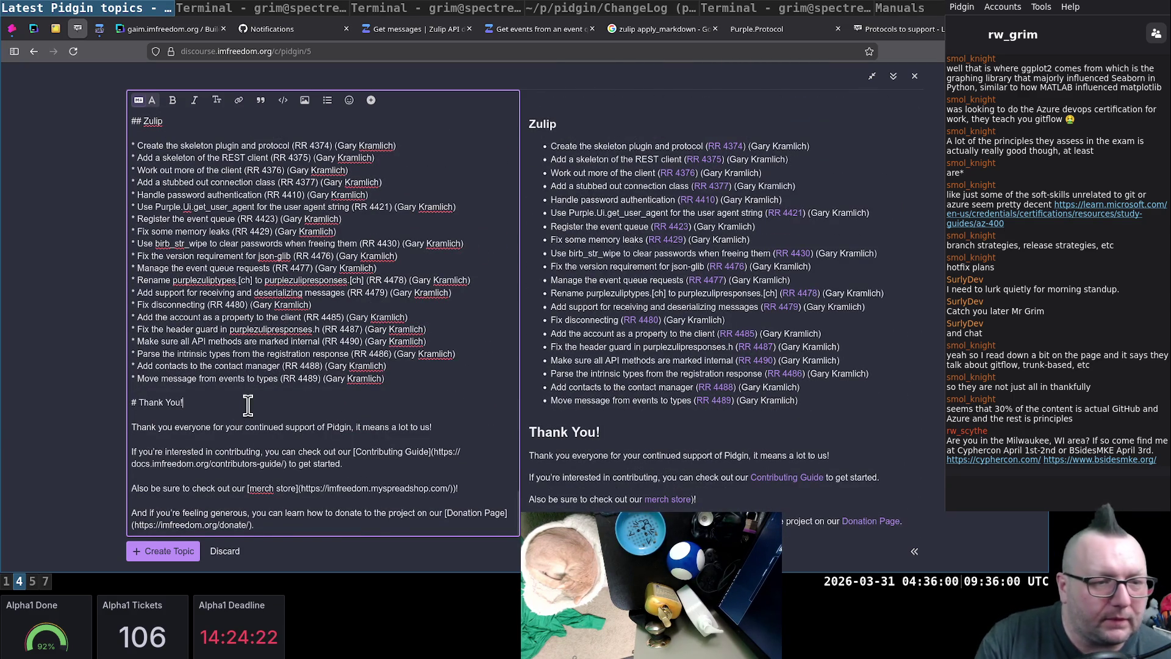
key(Home)
key(Return)
key(Return)
key(Up)
key(Up)
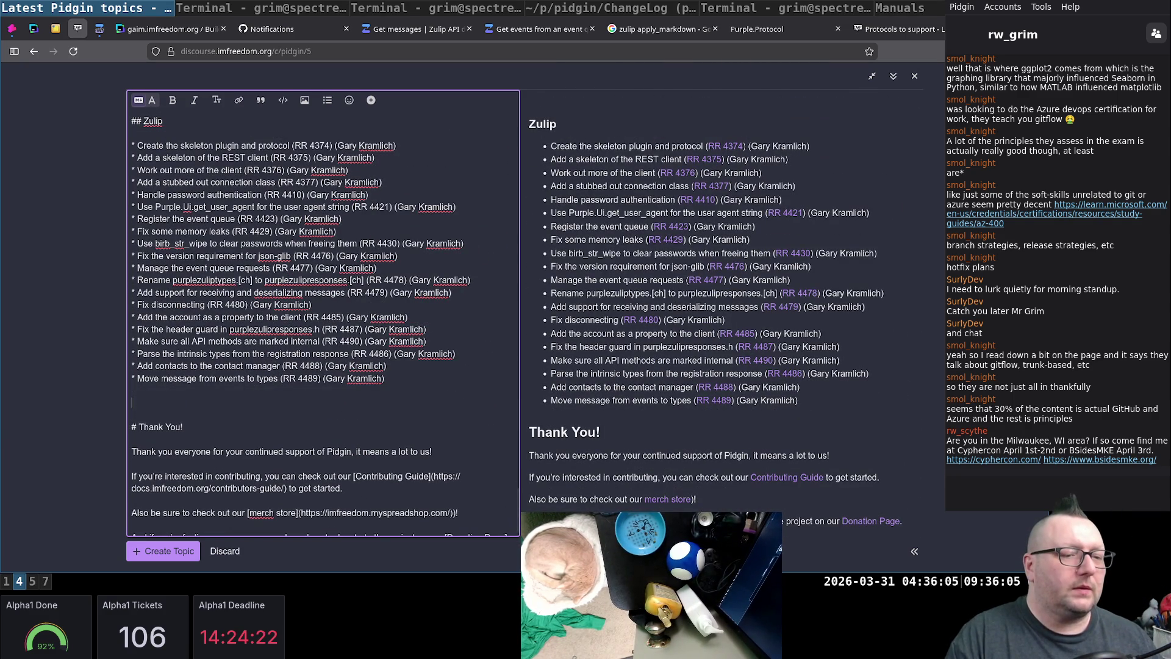
text(# Additional)
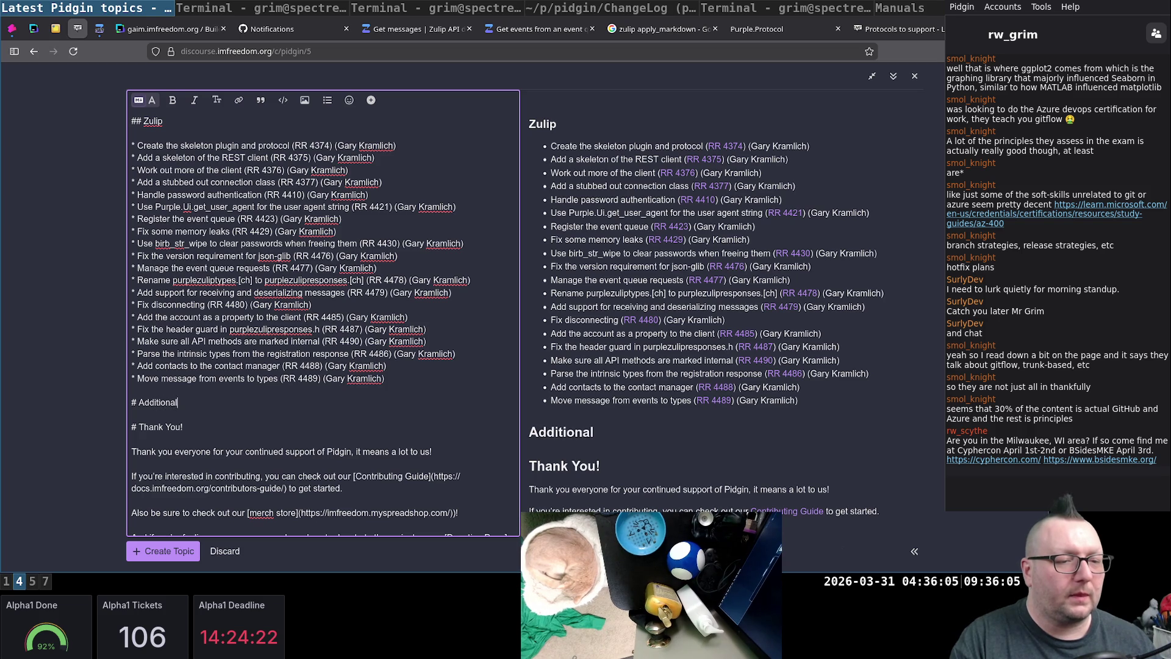
text( Infor)
key(BackSpace)
key(BackSpace)
key(BackSpace)
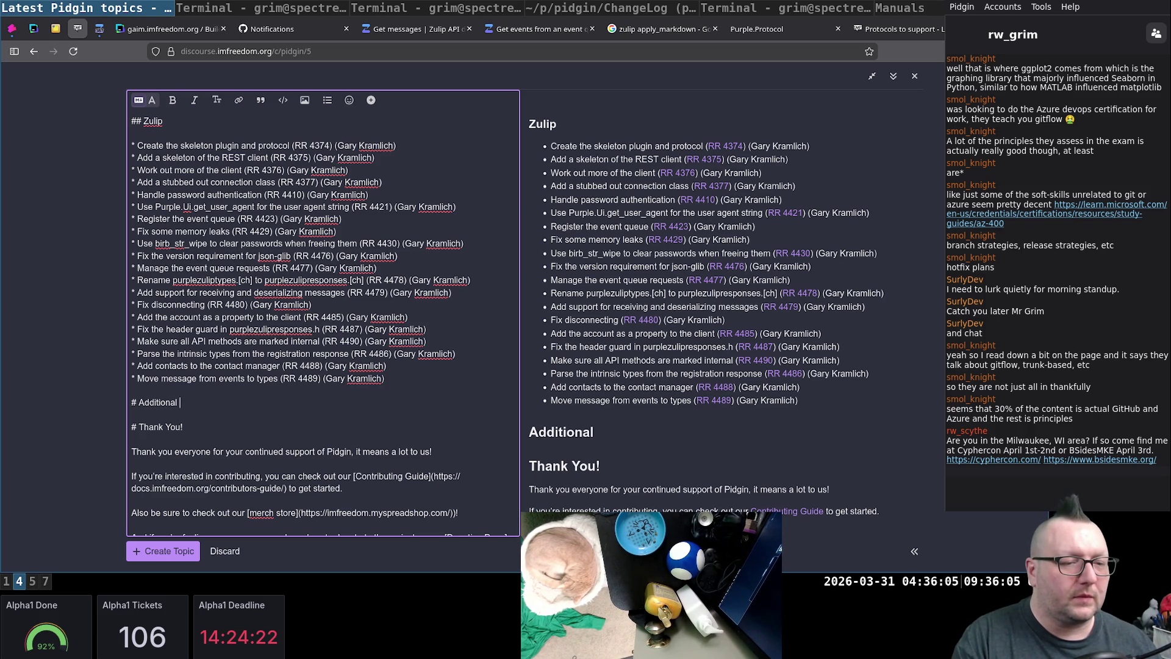
text(Updates)
key(Return)
key(Return)
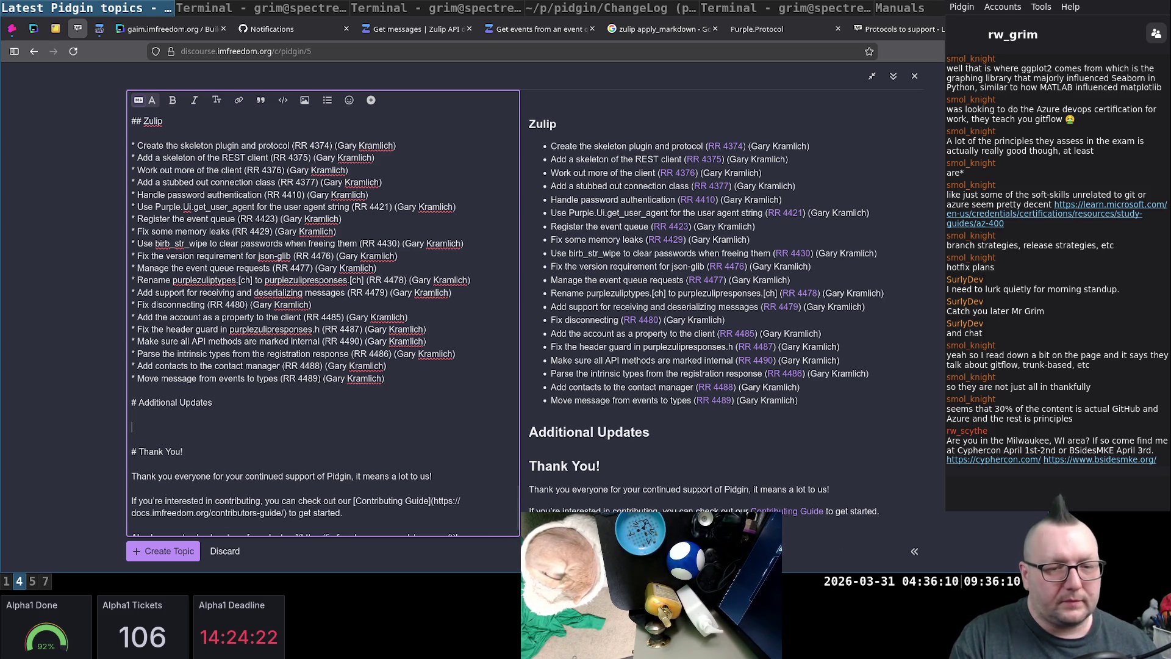
key(ctrl+t)
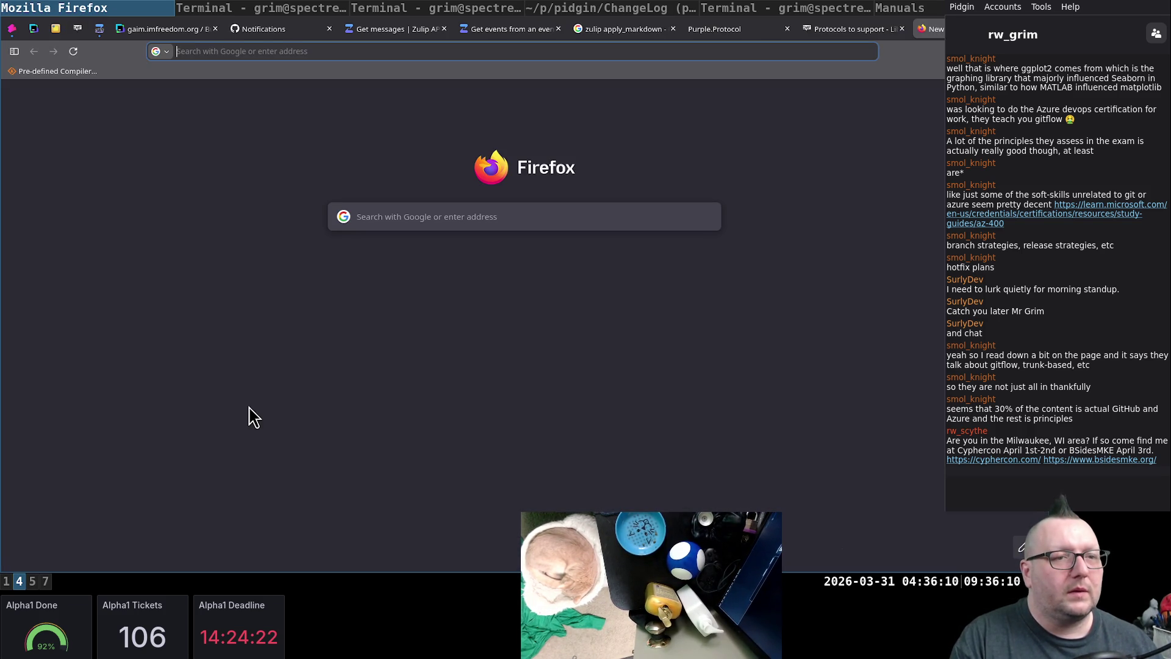
text(keep.)
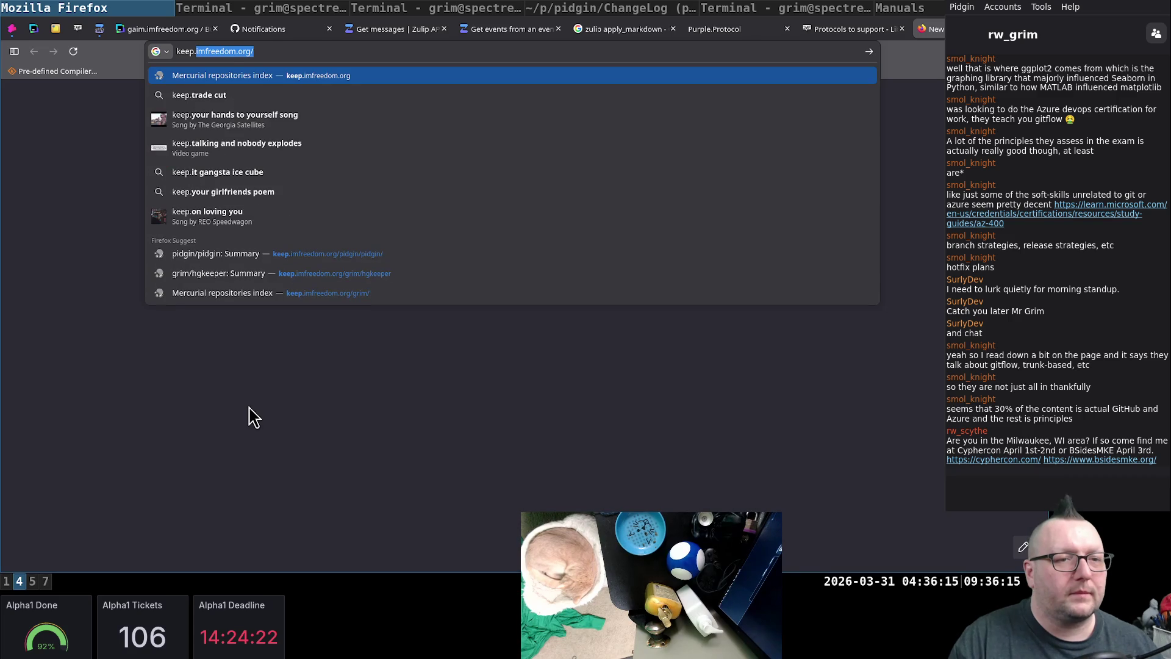
text(imfreedom.org/grim/purple-spasm)
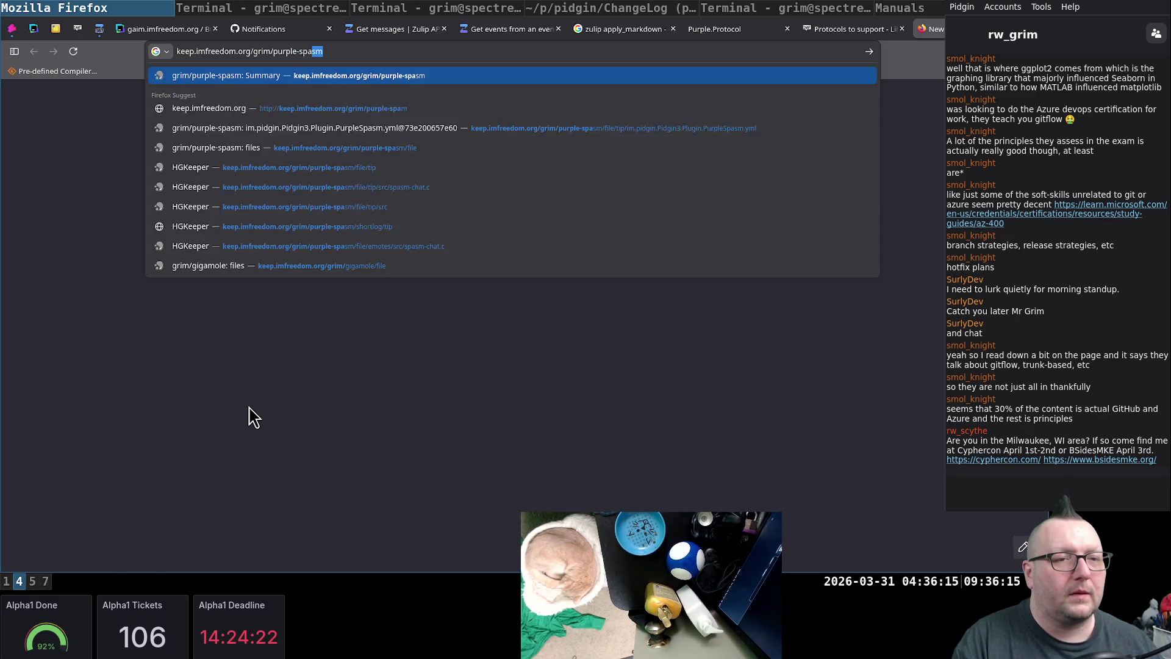
Browse the purple-spasm repo's file list and README.md, then go back to the draft
key(Return)
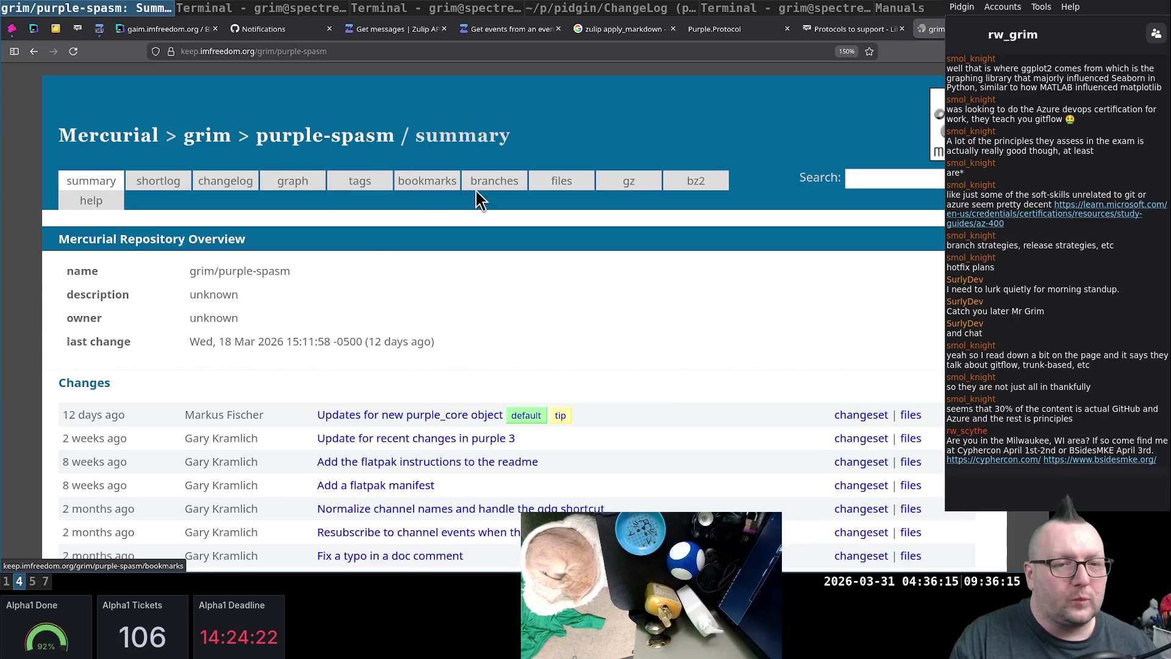
click(555, 186)
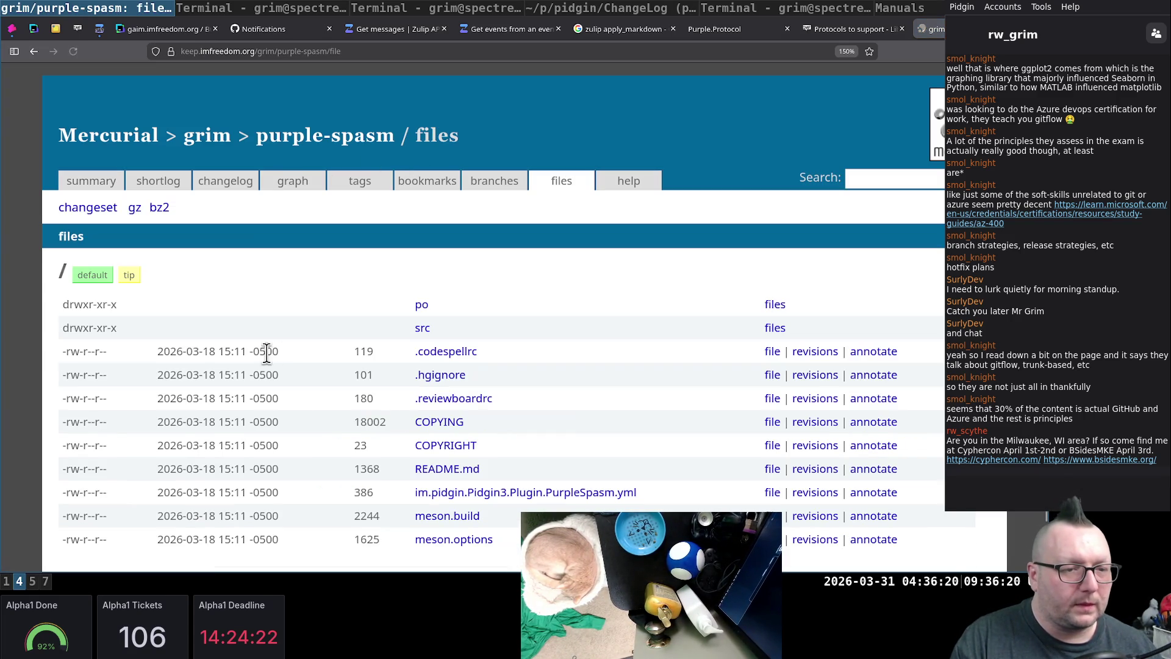
click(457, 468)
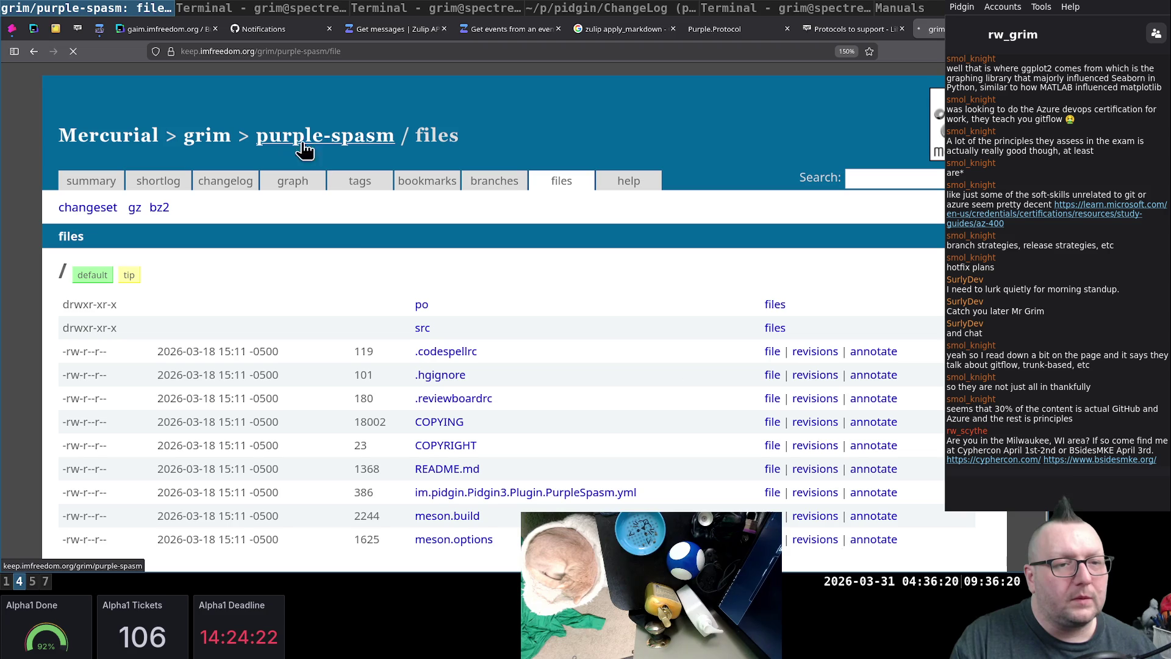
scroll(487, 291, down, 5)
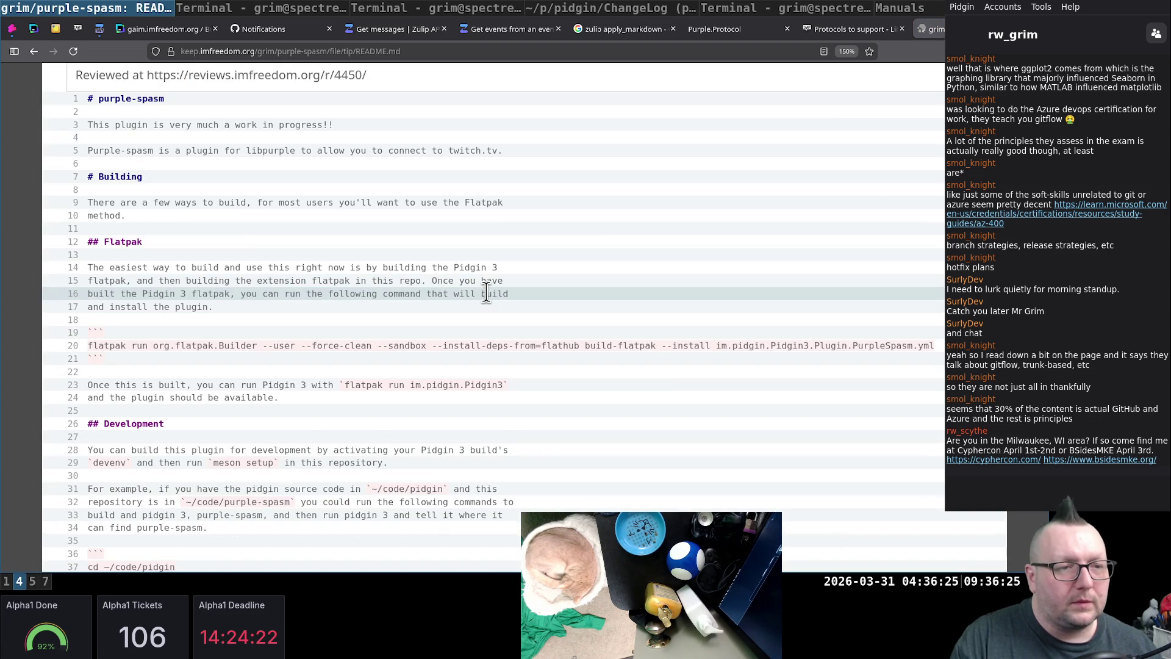
scroll(486, 291, up, 5)
click(335, 52)
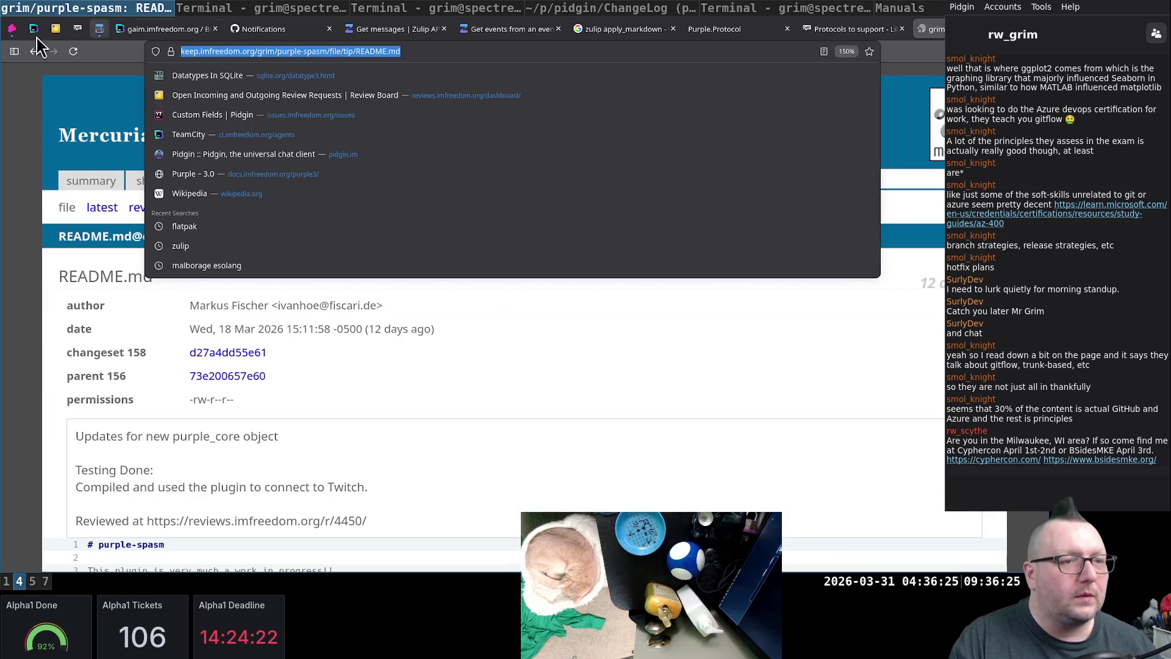
click(78, 28)
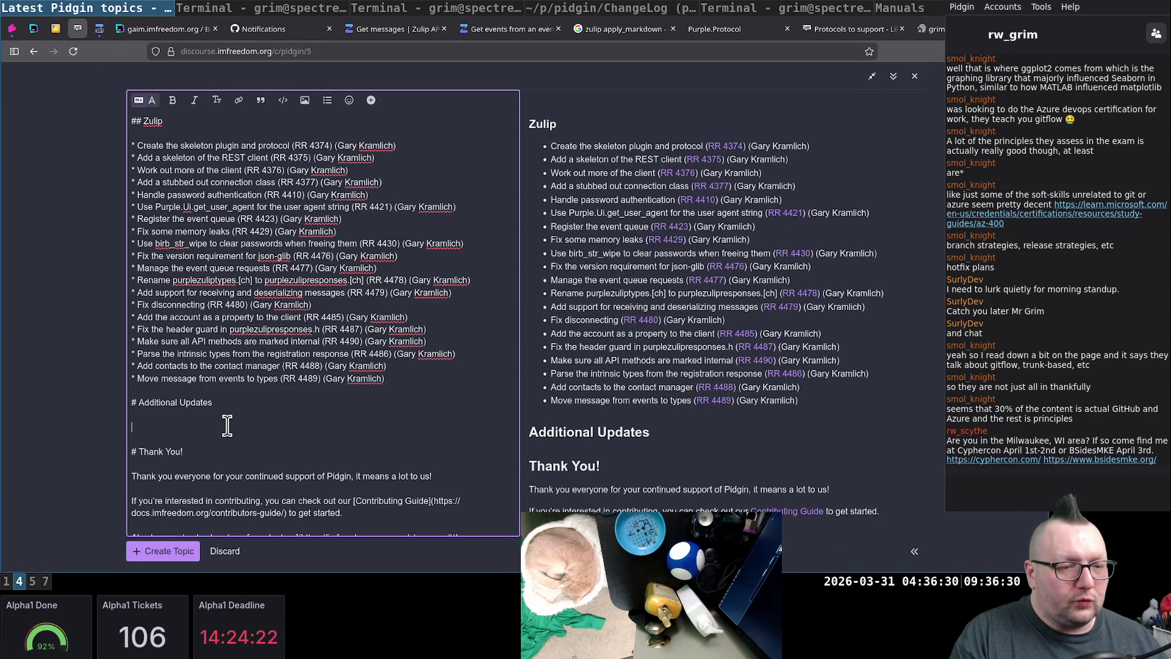
text(Addition)
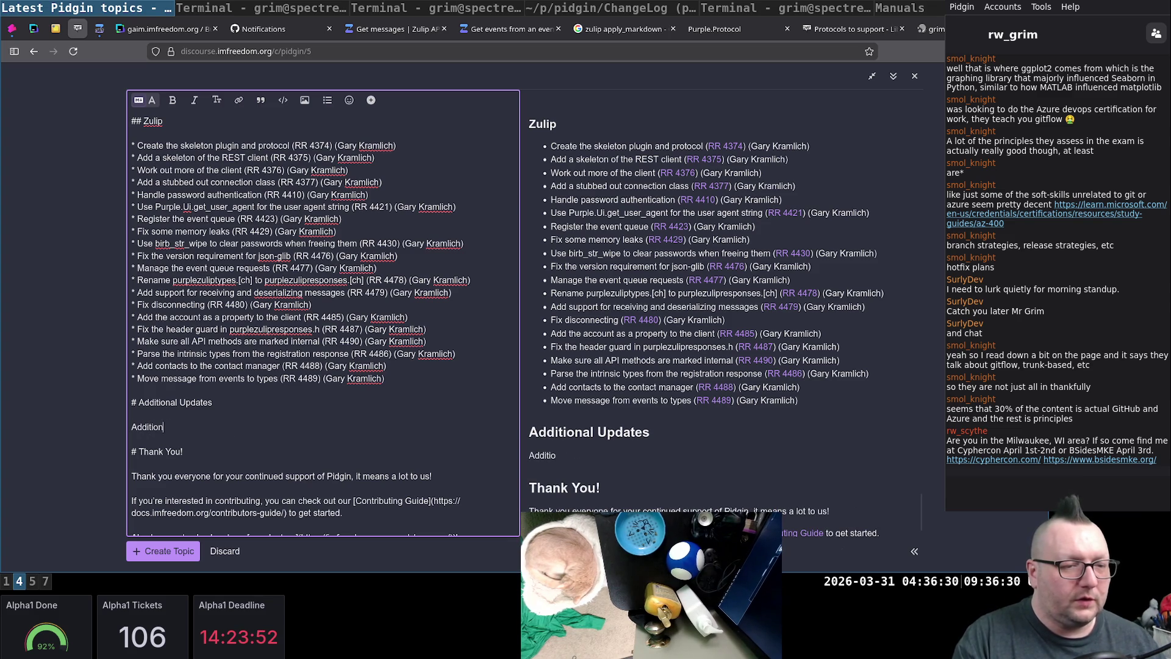
text(ally, the Twitch protocol plugin)
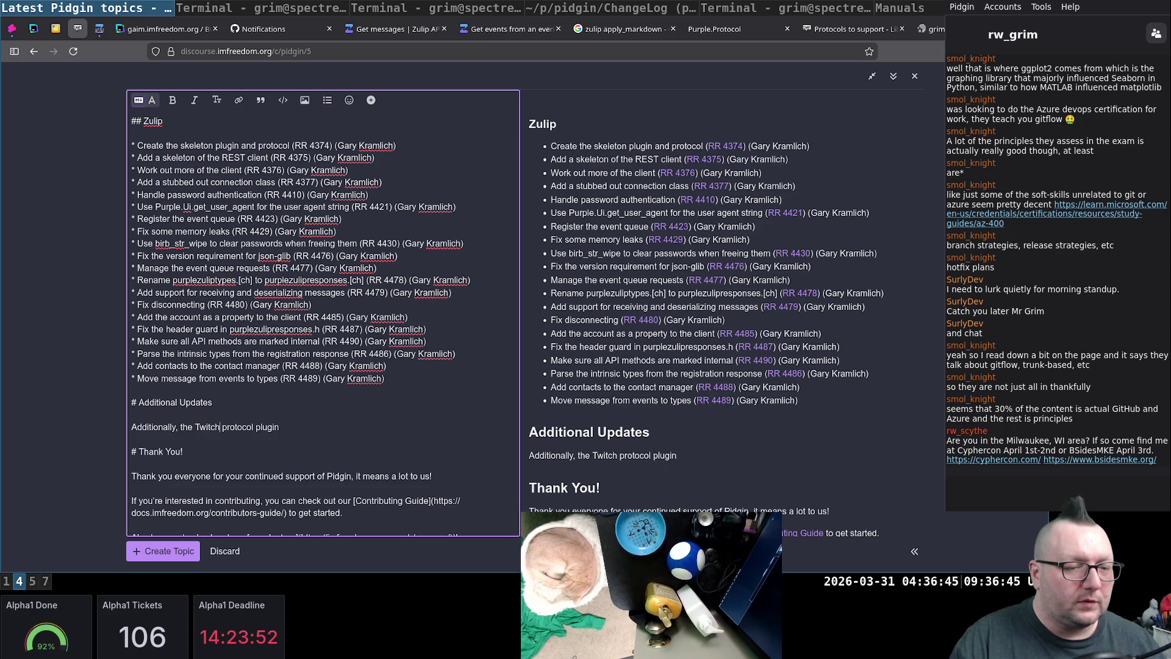
text(.tv)
Write the Twitch.tv plugin (purple-spasm) paragraph under Additional Updates, fixing 'proprietary'
key(End)
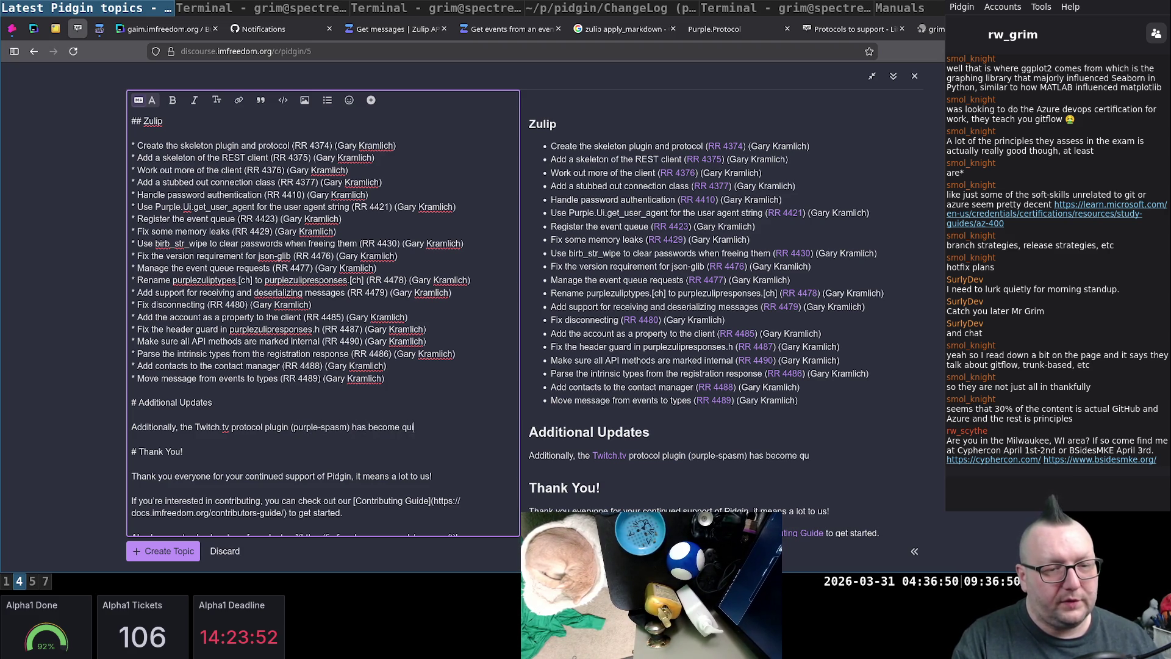
text(usable. )
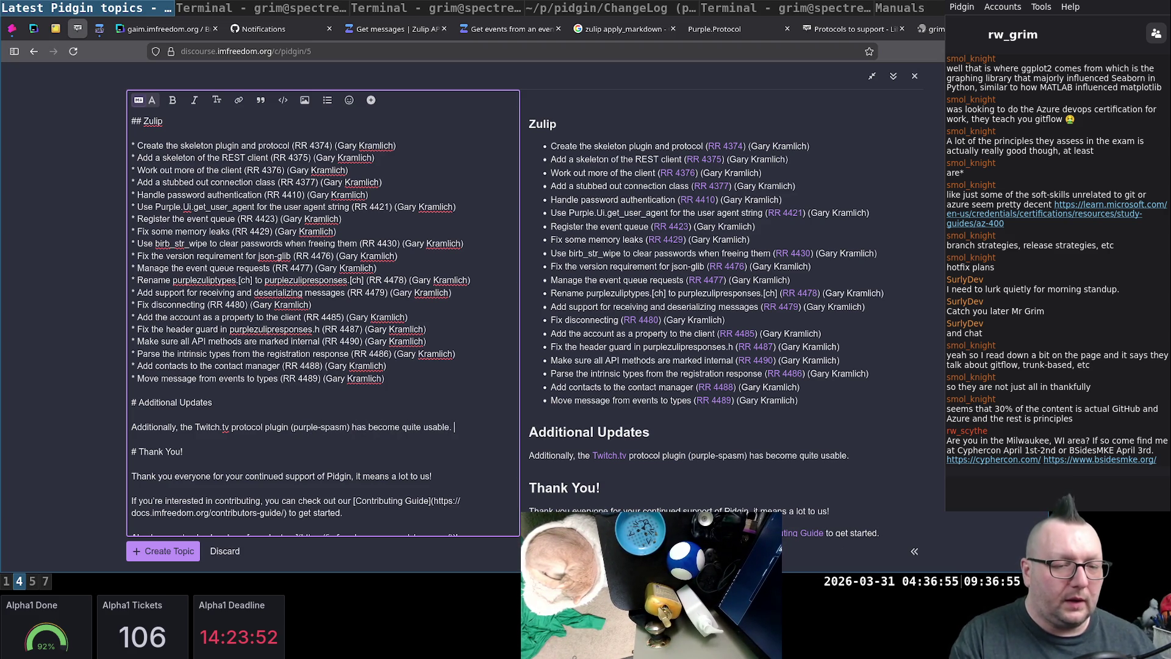
text(The)
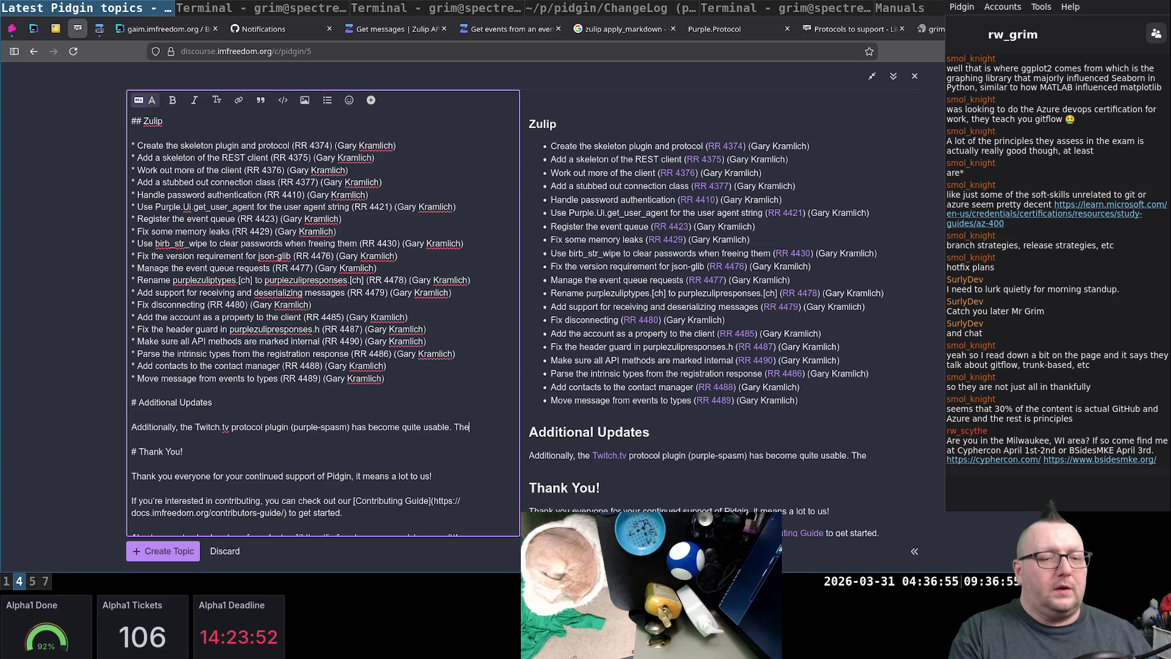
text(re is of )
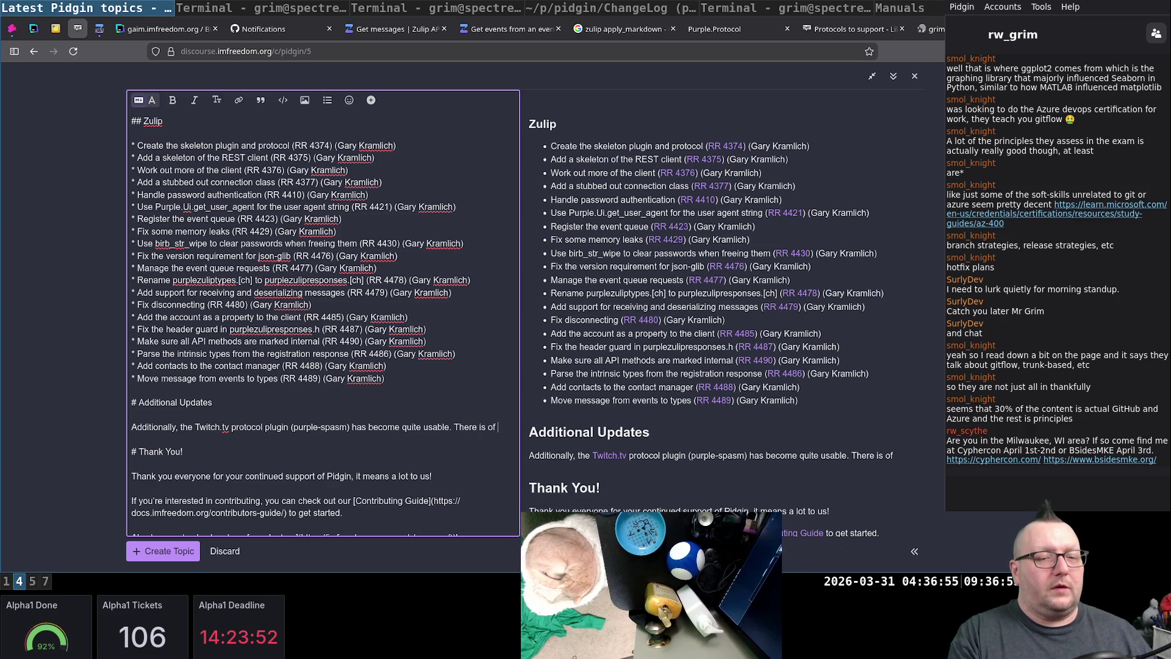
text(course a )
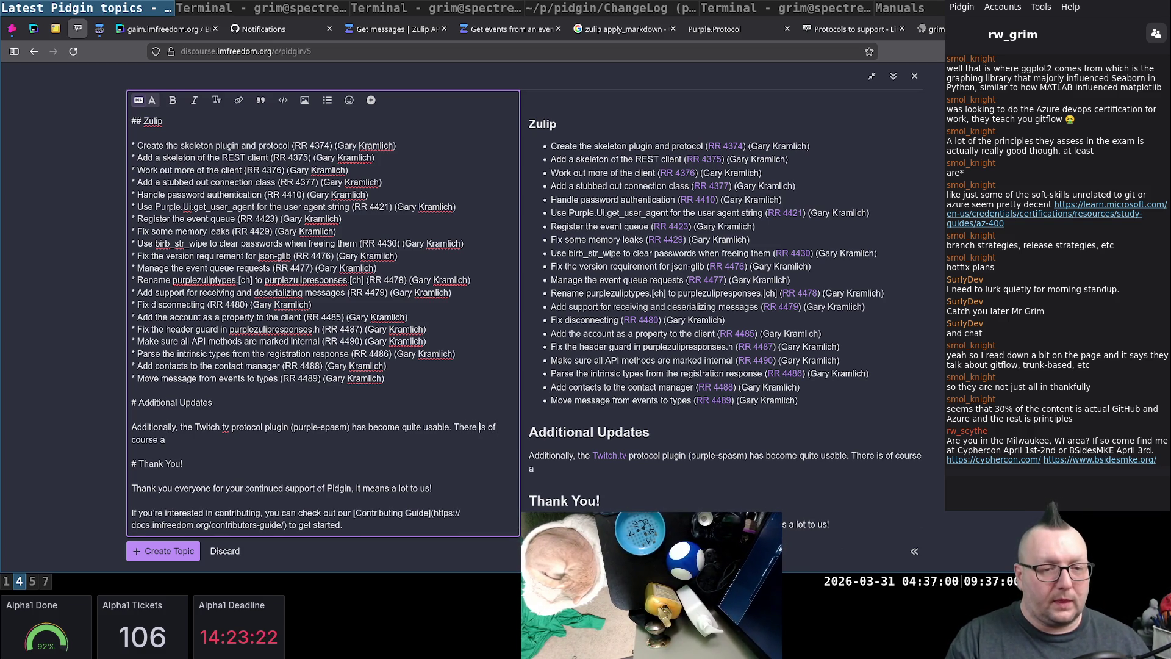
text(It )
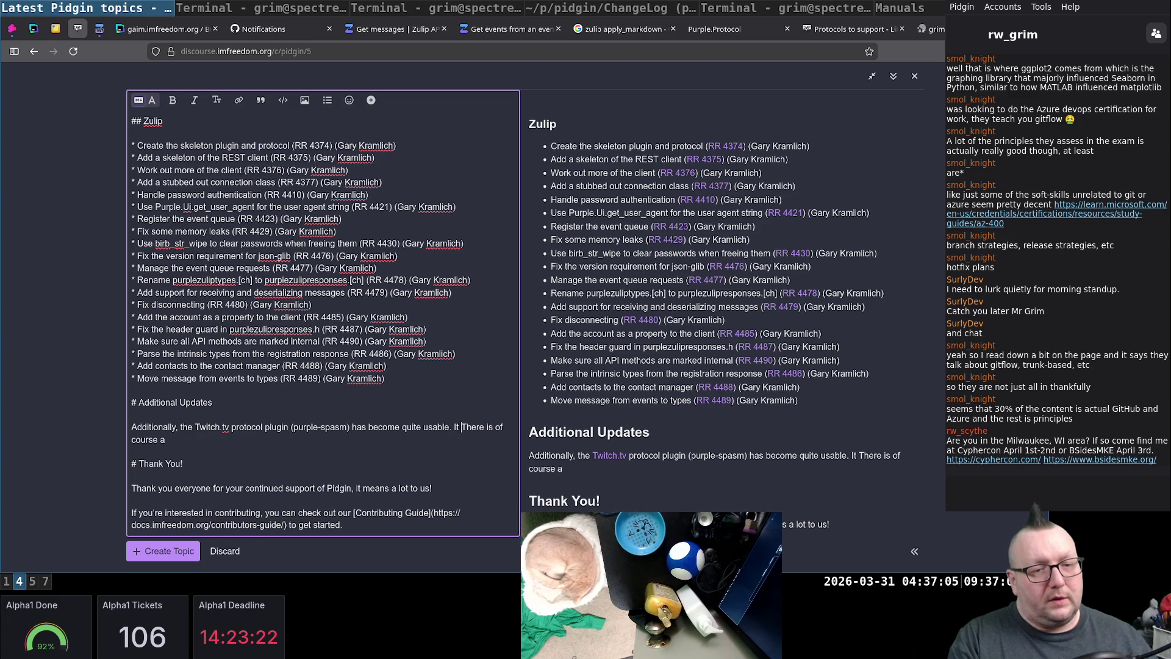
text(is being developed)
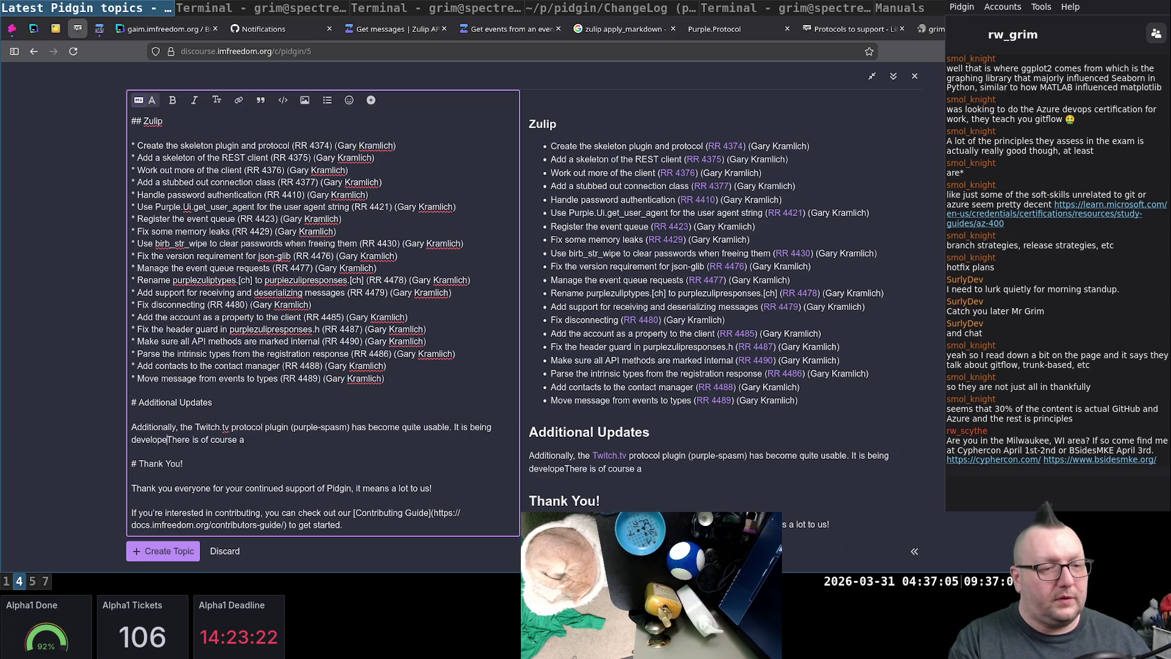
text( outside )
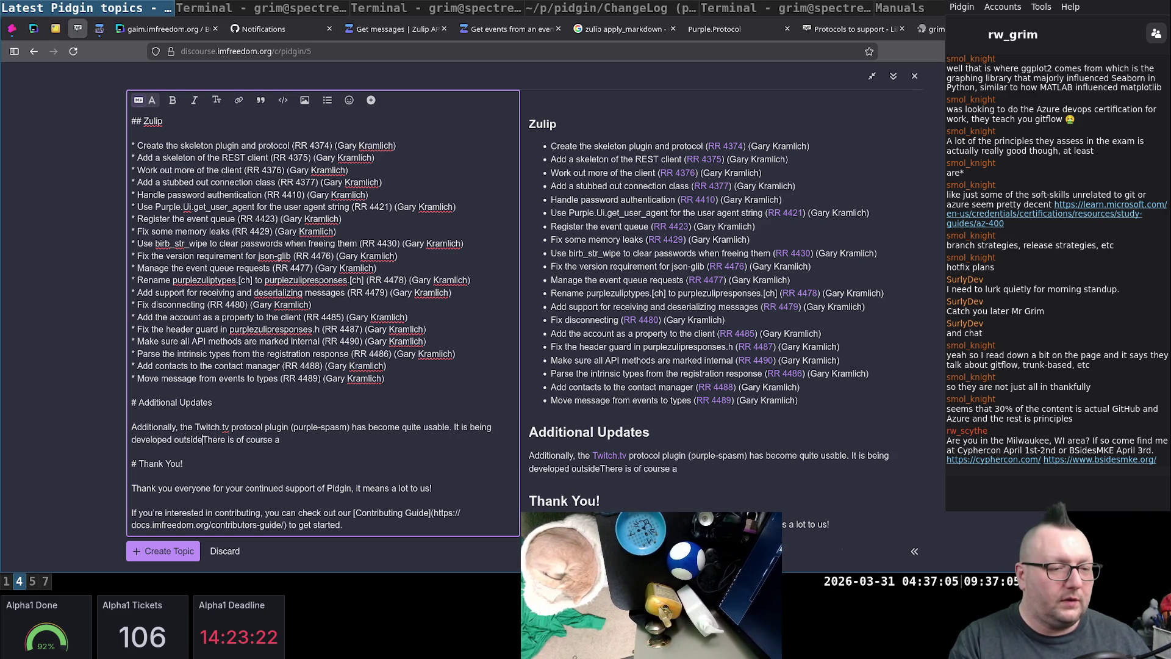
text(of the )
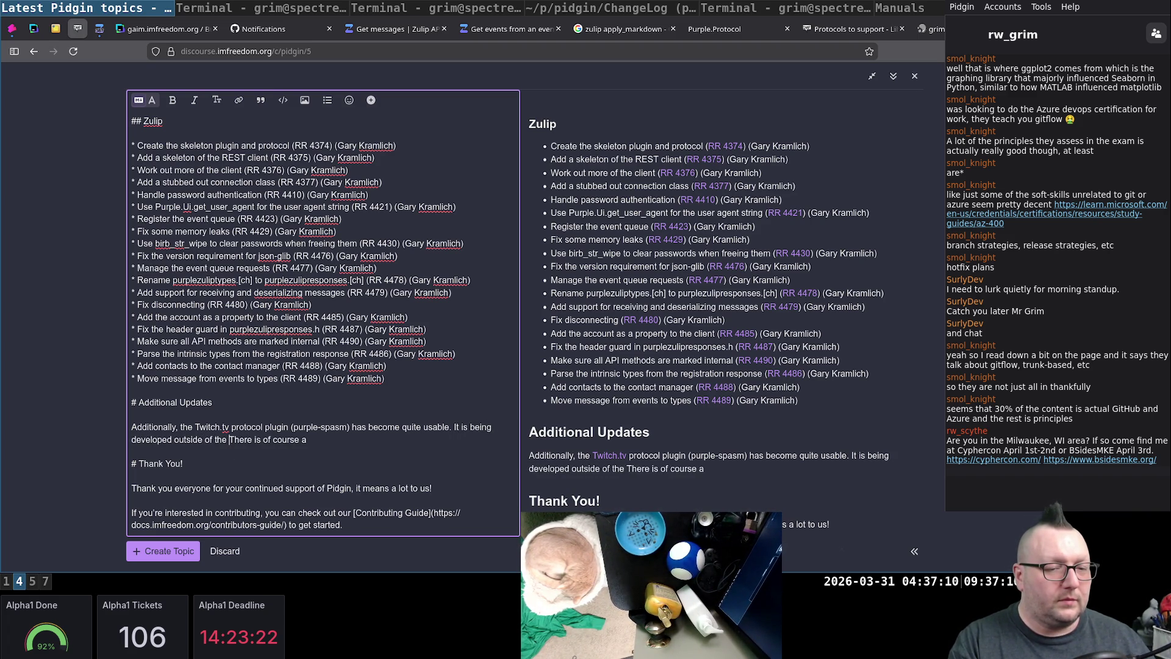
text(main tree as )
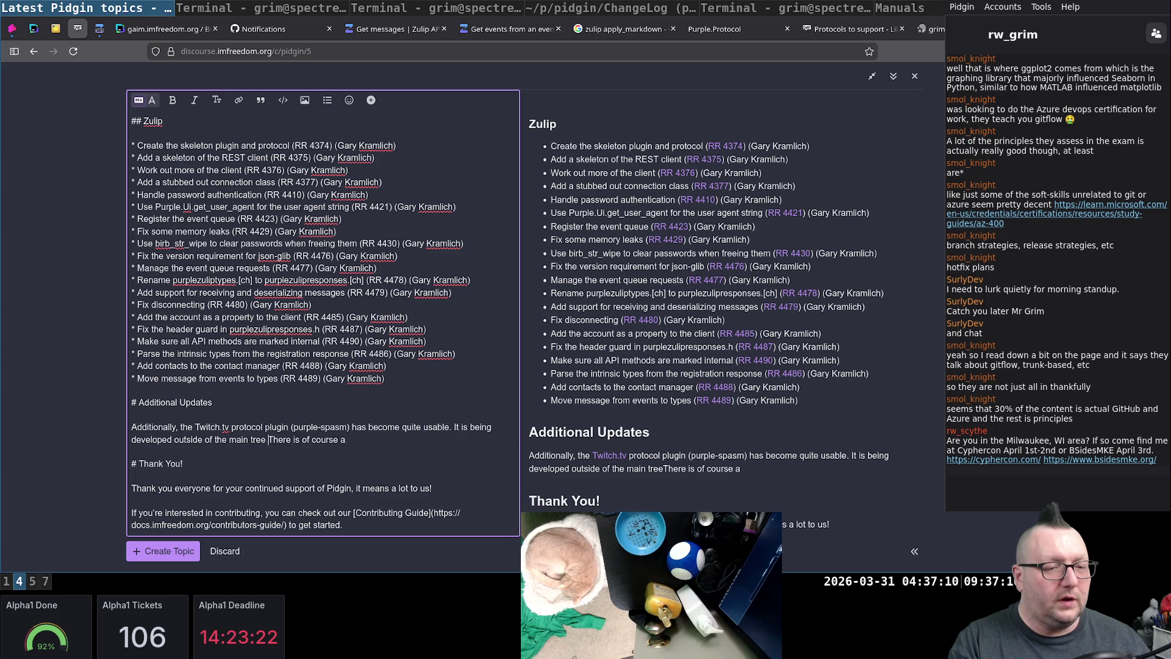
text(it is a pro)
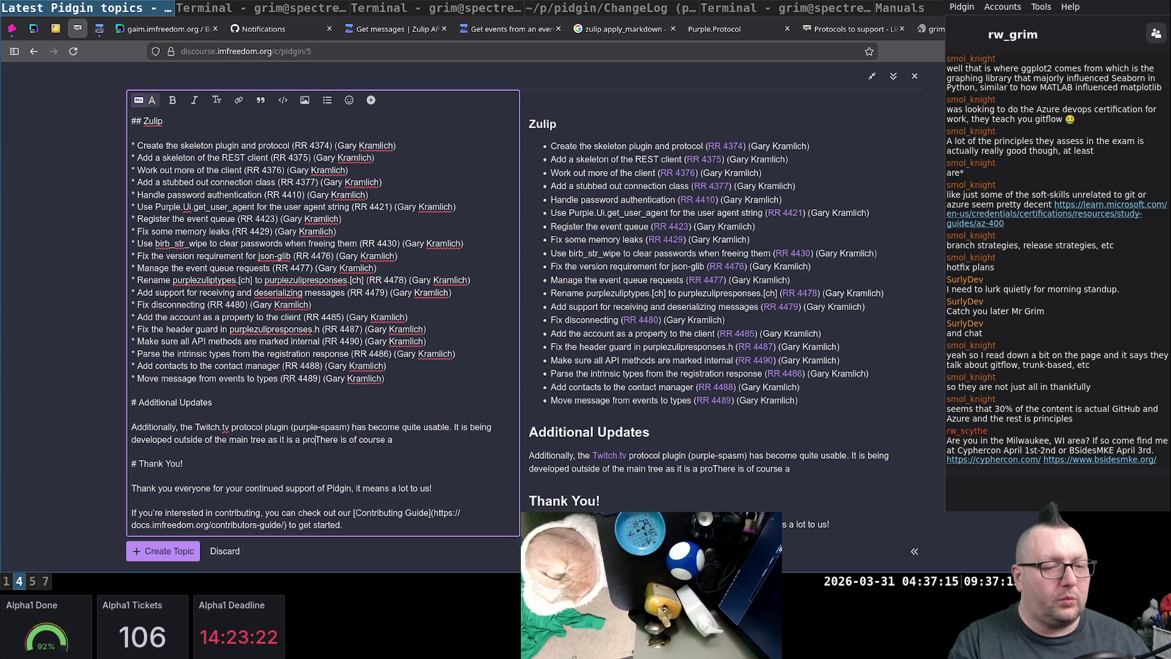
text(prieteray)
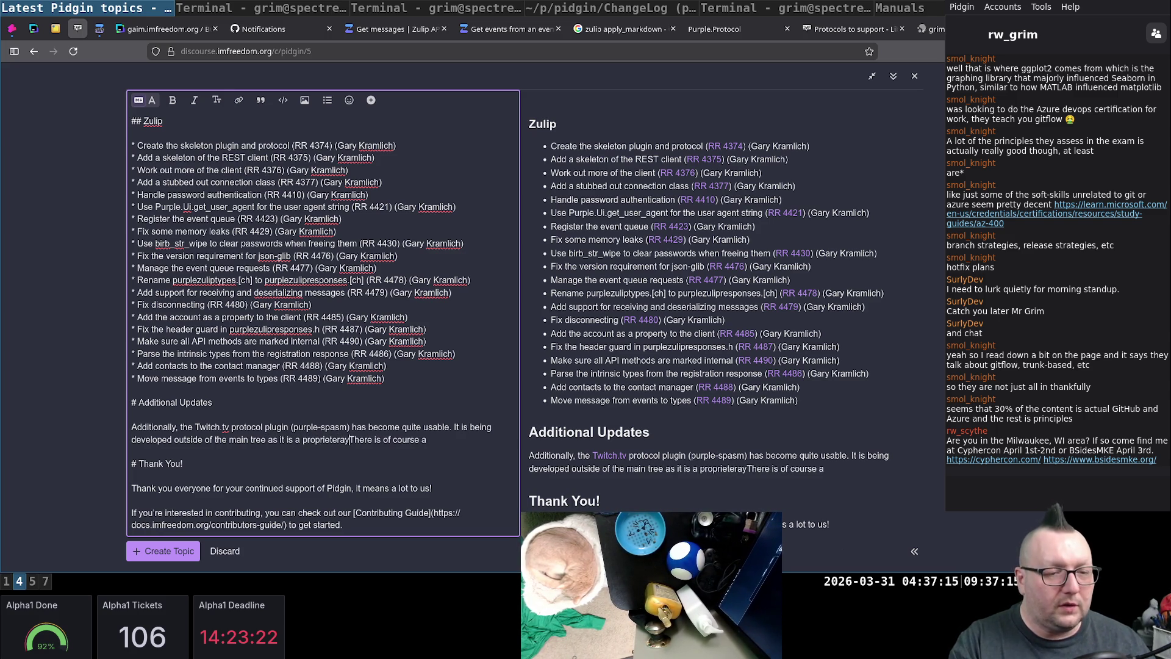
key(BackSpace)
key(BackSpace)
key(BackSpace)
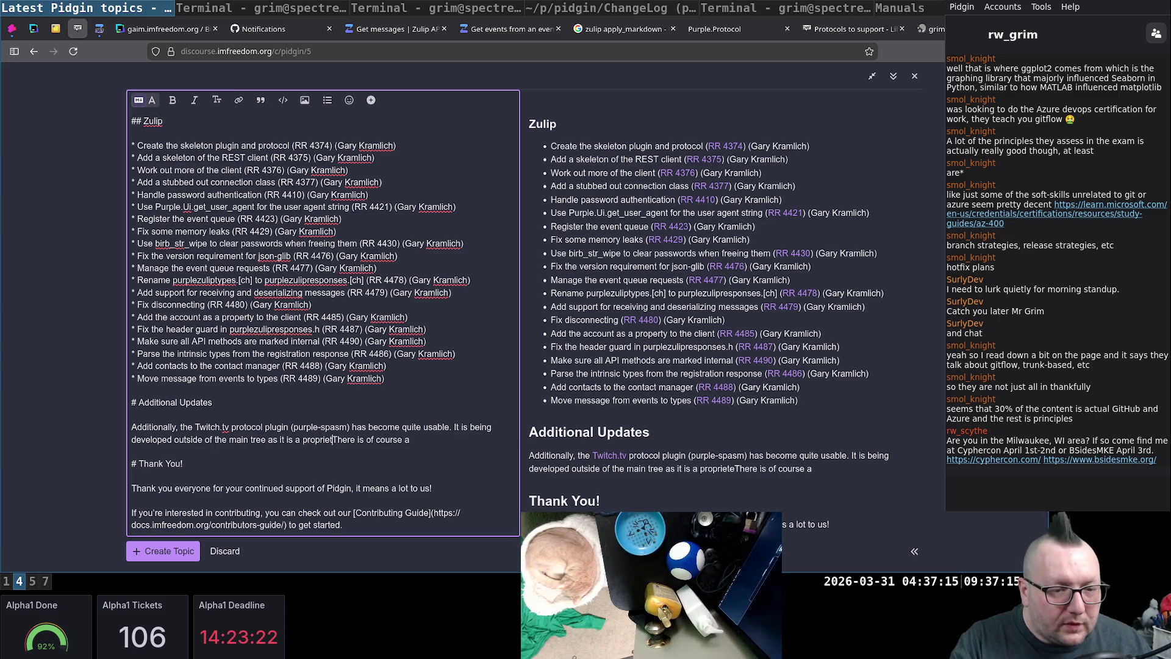
text(ary )
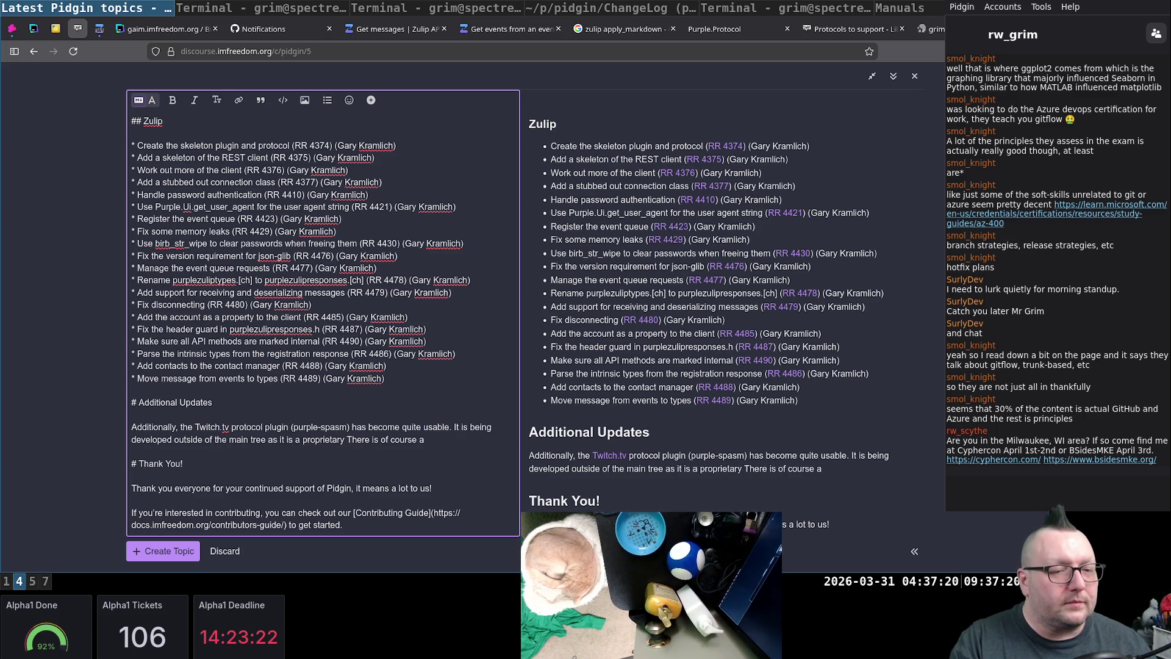
text(protocol,)
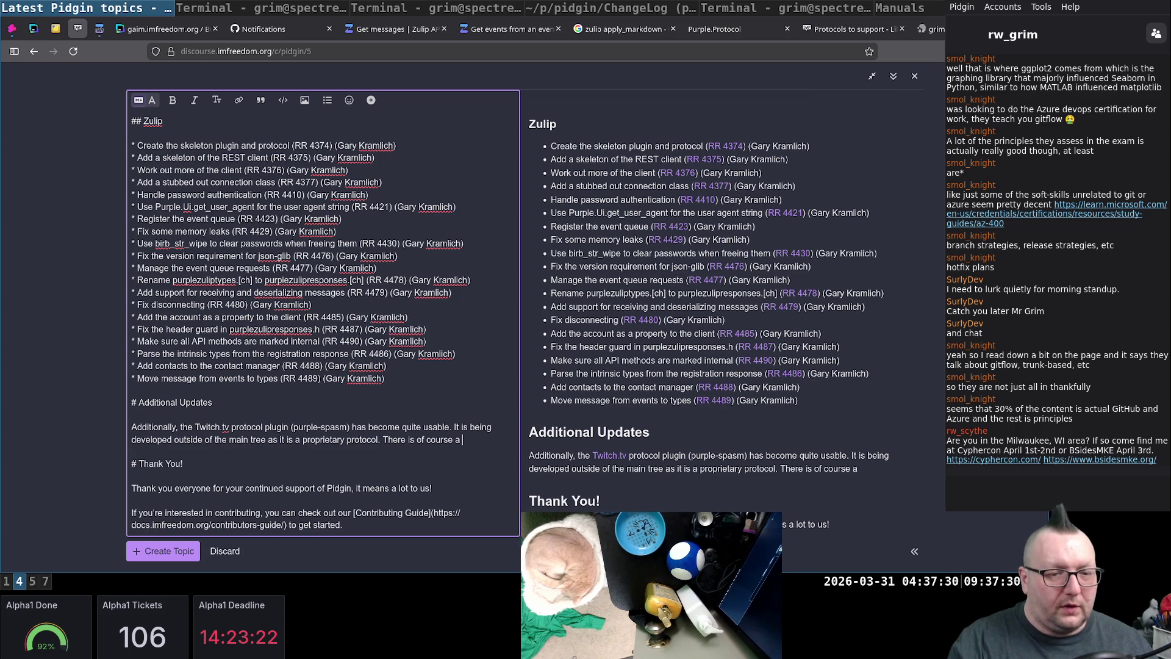
text(lot of )
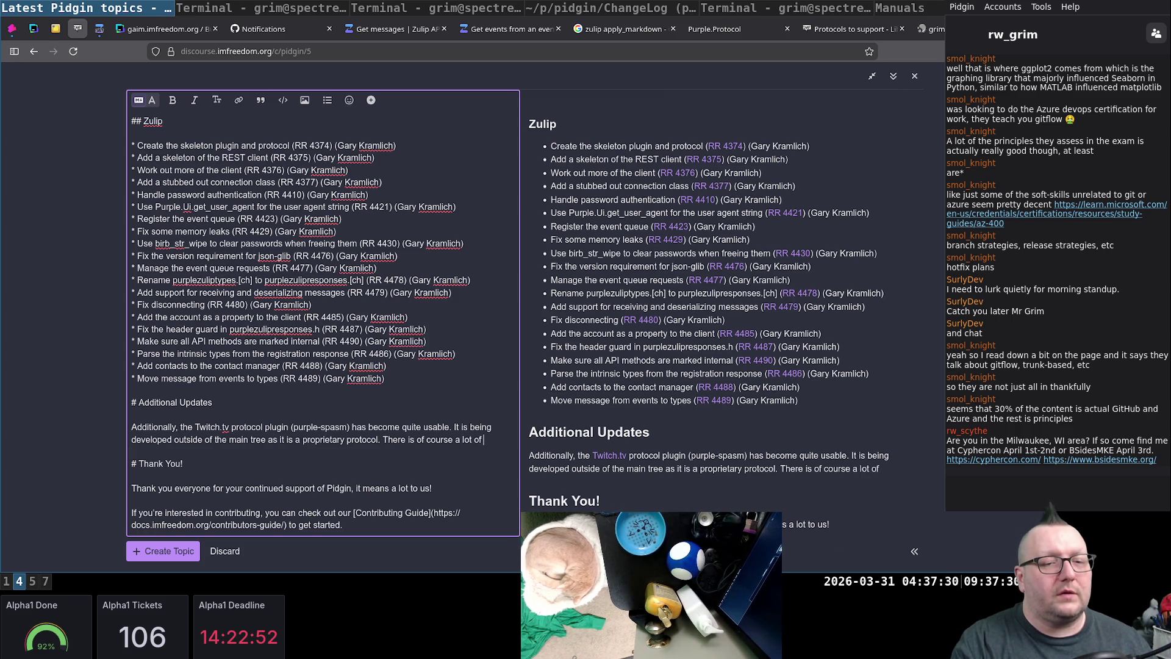
key(BackSpace)
key(BackSpace)
key(BackSpace)
text(to do yet)
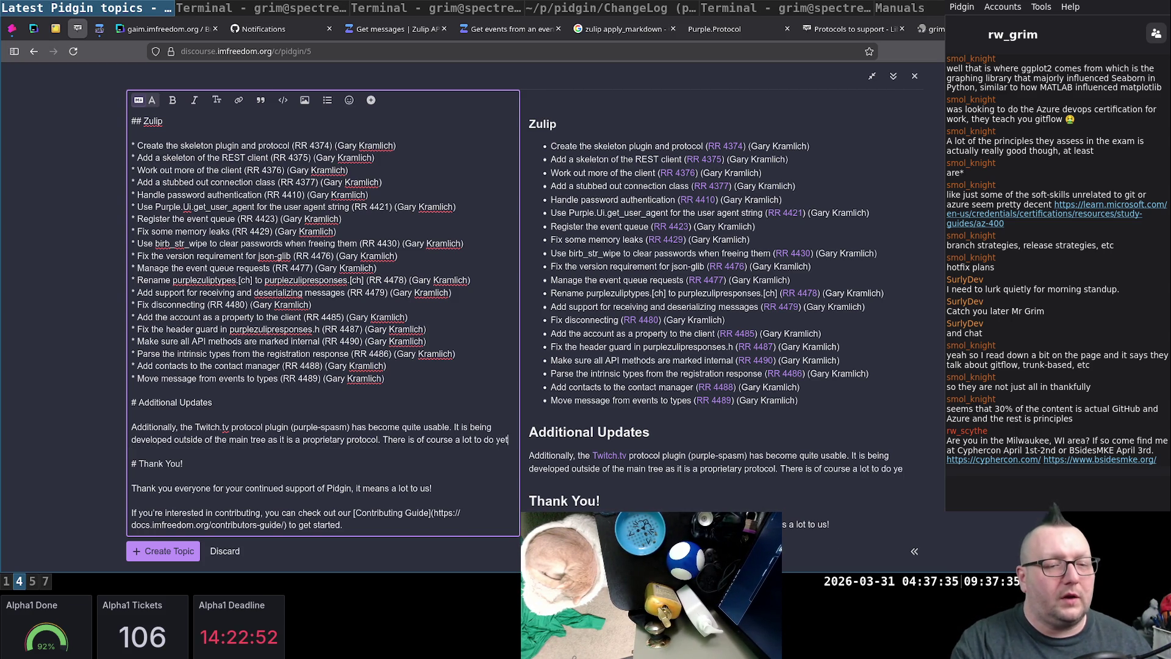
text(, but if you w)
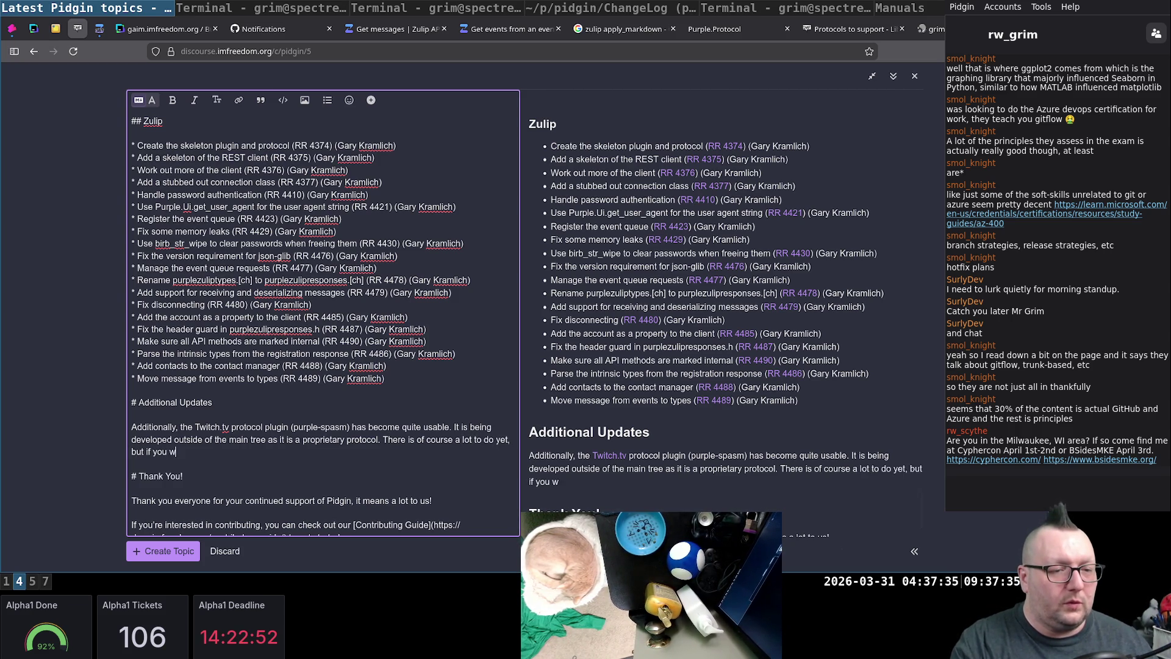
text(ant to give it a t)
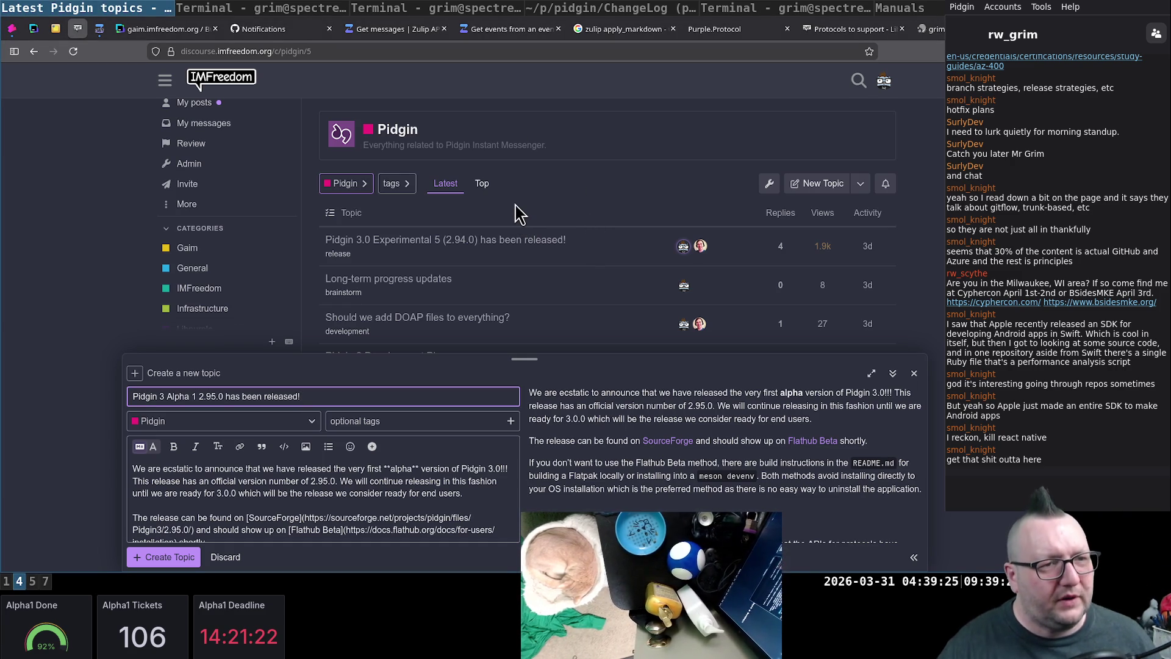
Run an apt-cache search for swift in Terminal, select swiftlang, and return to the draft
key(alt+Tab)
text(apt-cac)
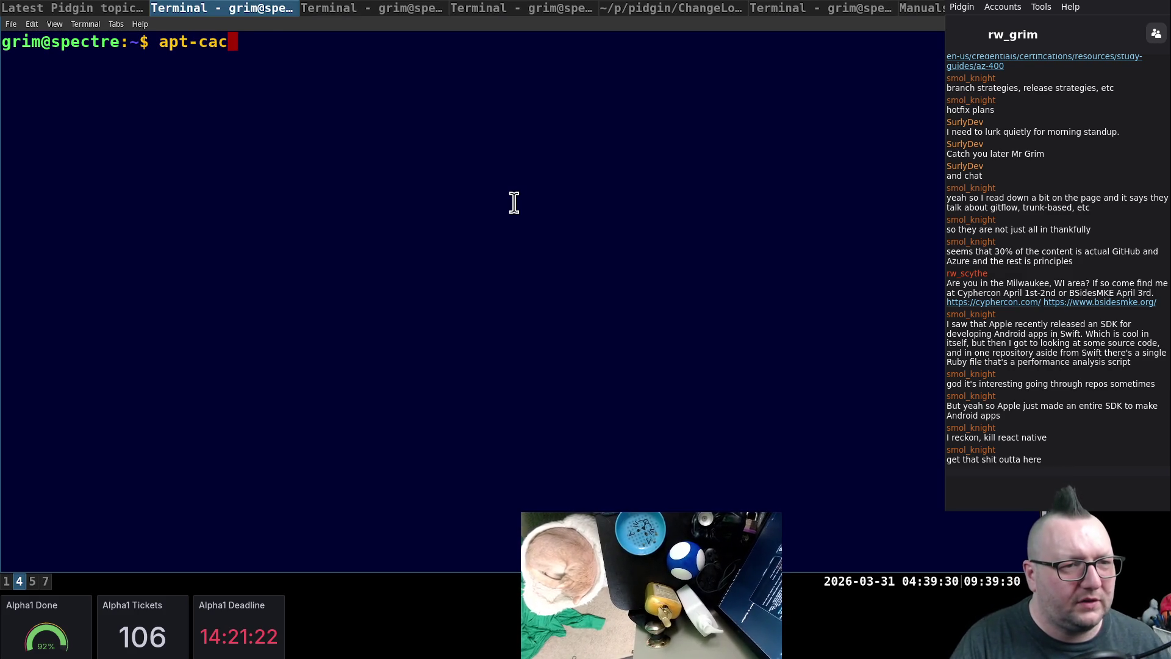
text(he search)
text( swqi)
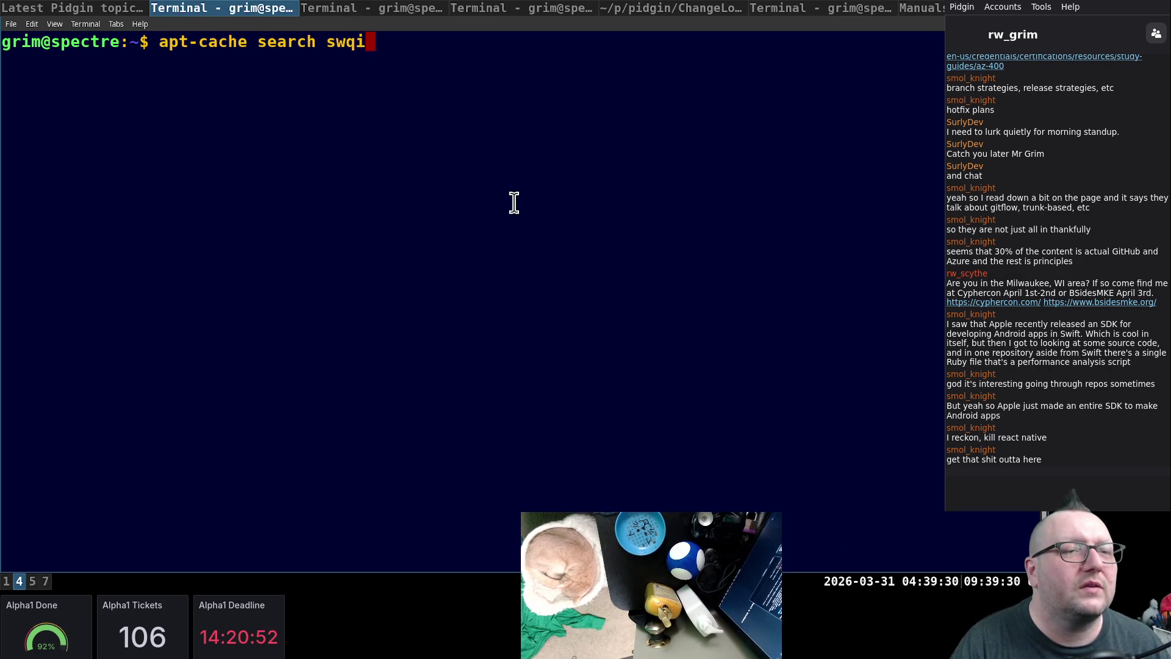
key(BackSpace)
key(BackSpace)
text(ift lang)
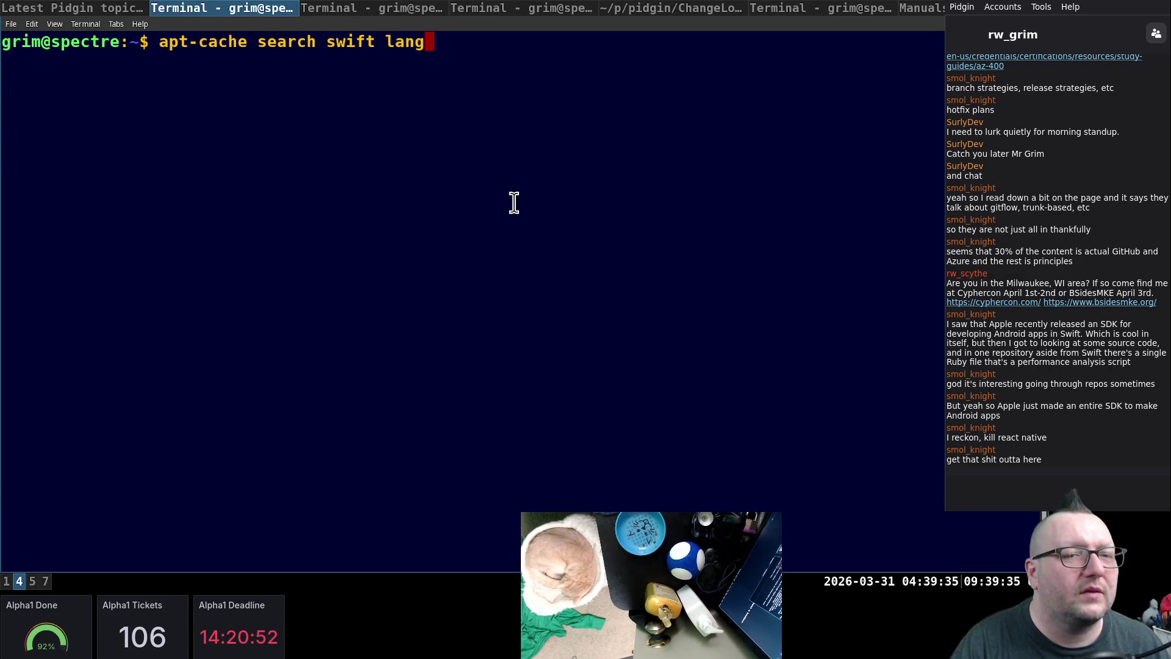
key(Return)
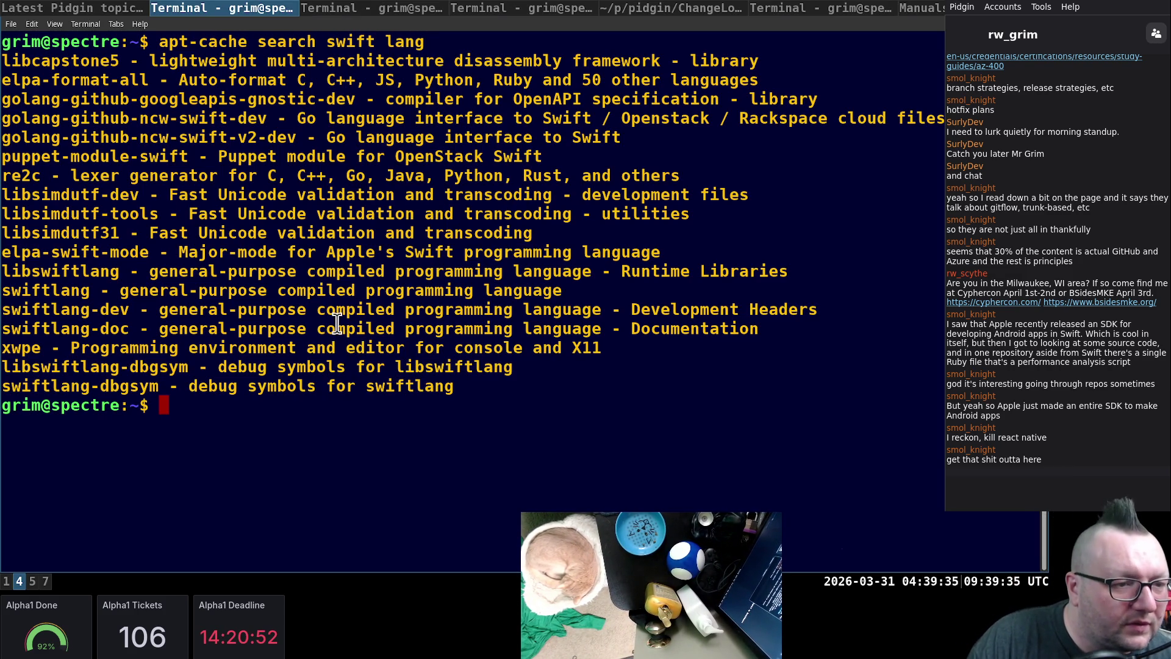
double_click(69, 290)
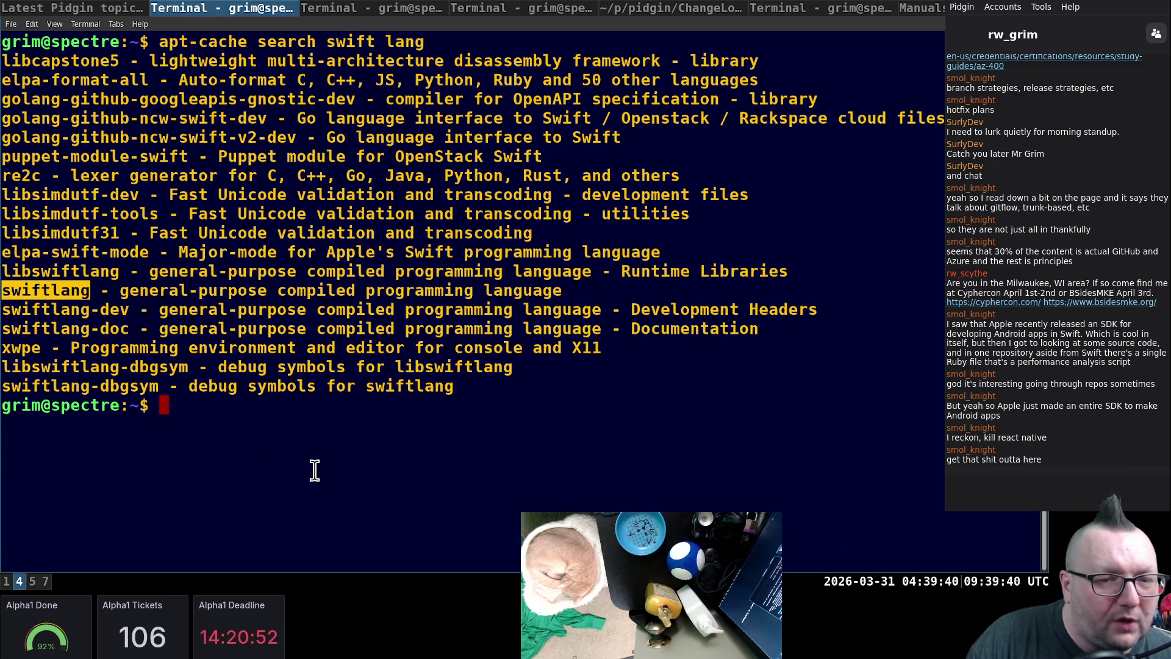
key(super+Left)
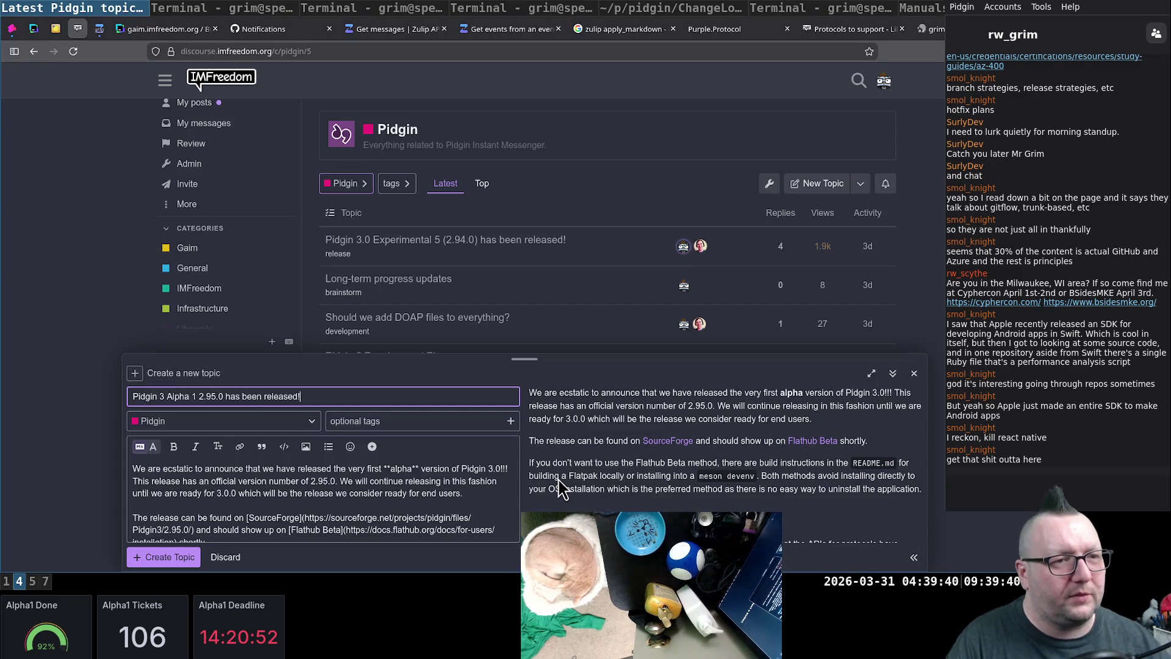
Search 'swift gobject introspection' requiring 'swift' and open the Swift Package Index result
key(ctrl+t)
text(swift go)
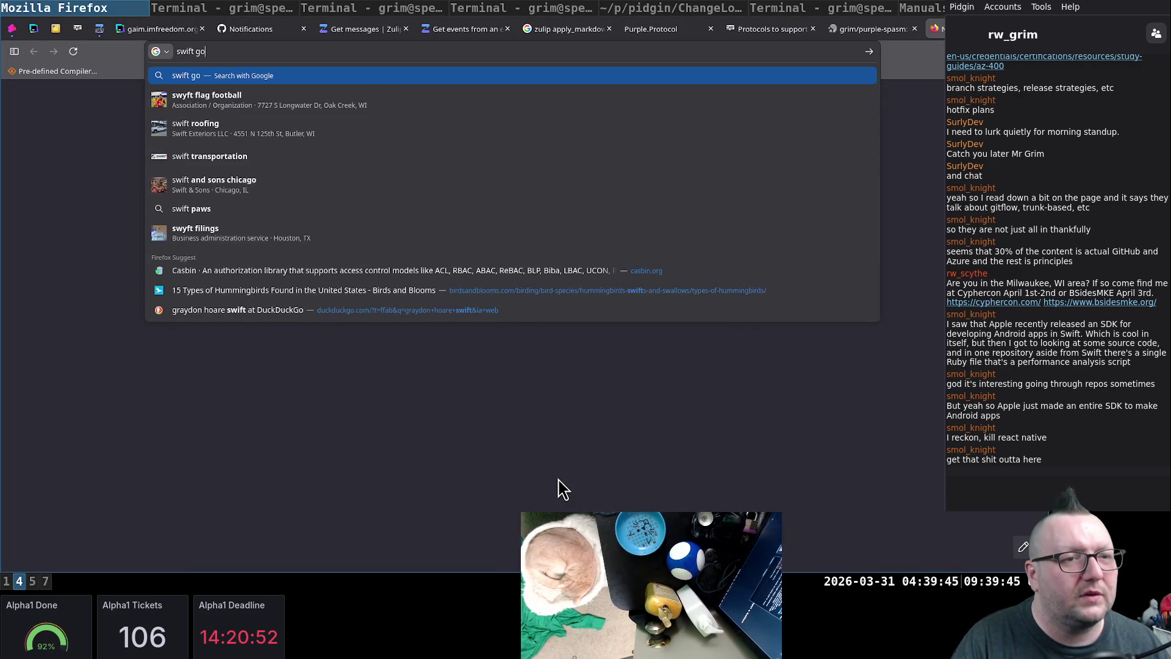
text(bject introspect)
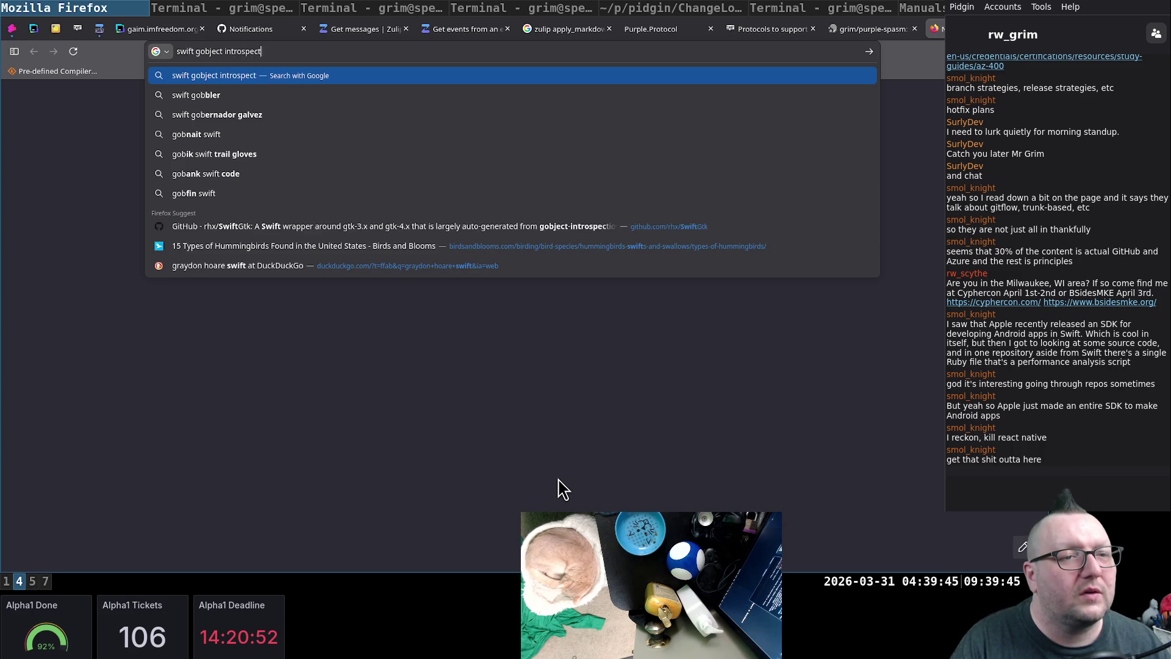
text(ion)
key(Return)
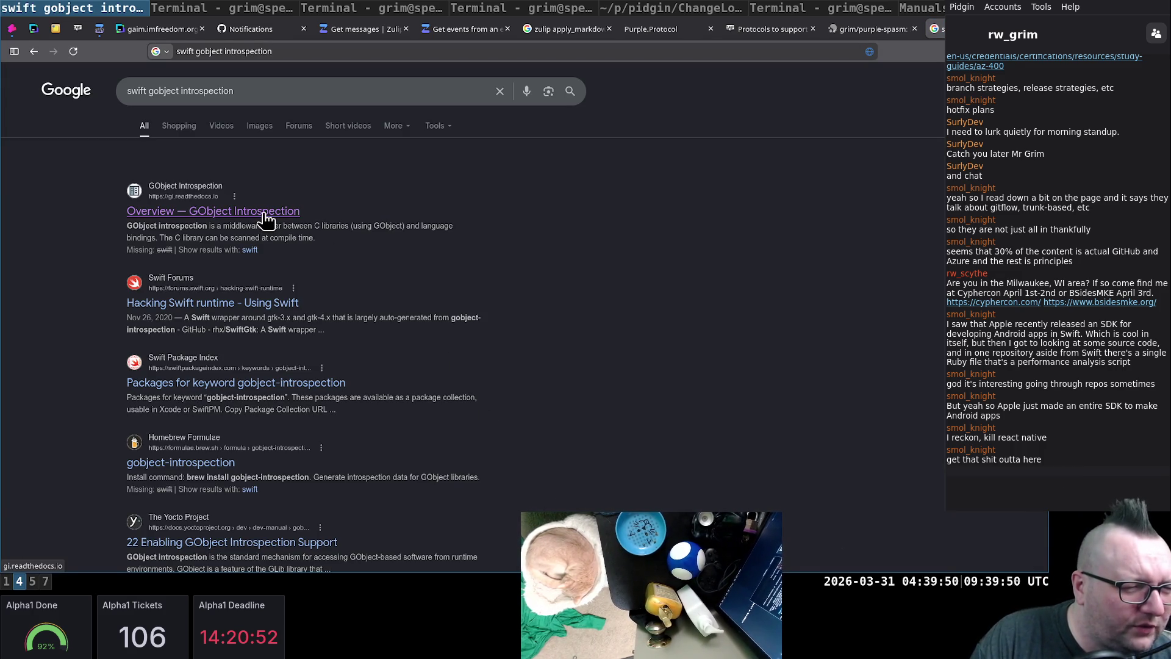
click(249, 249)
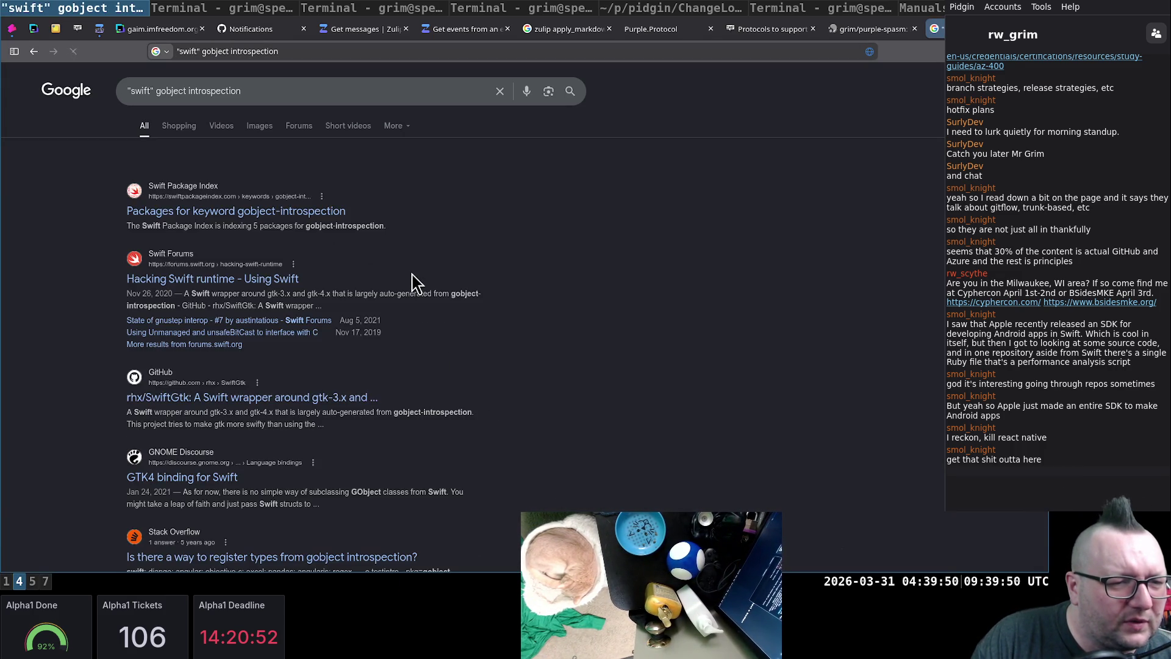
click(311, 213)
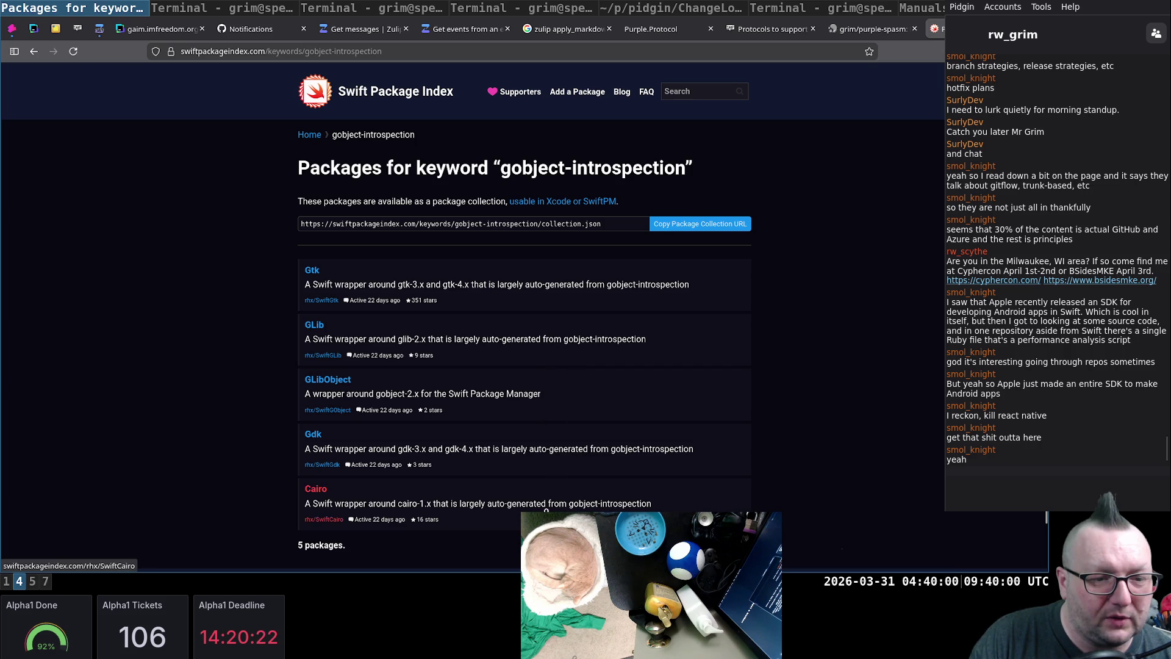
scroll(573, 412, down, 1)
scroll(575, 409, up, 1)
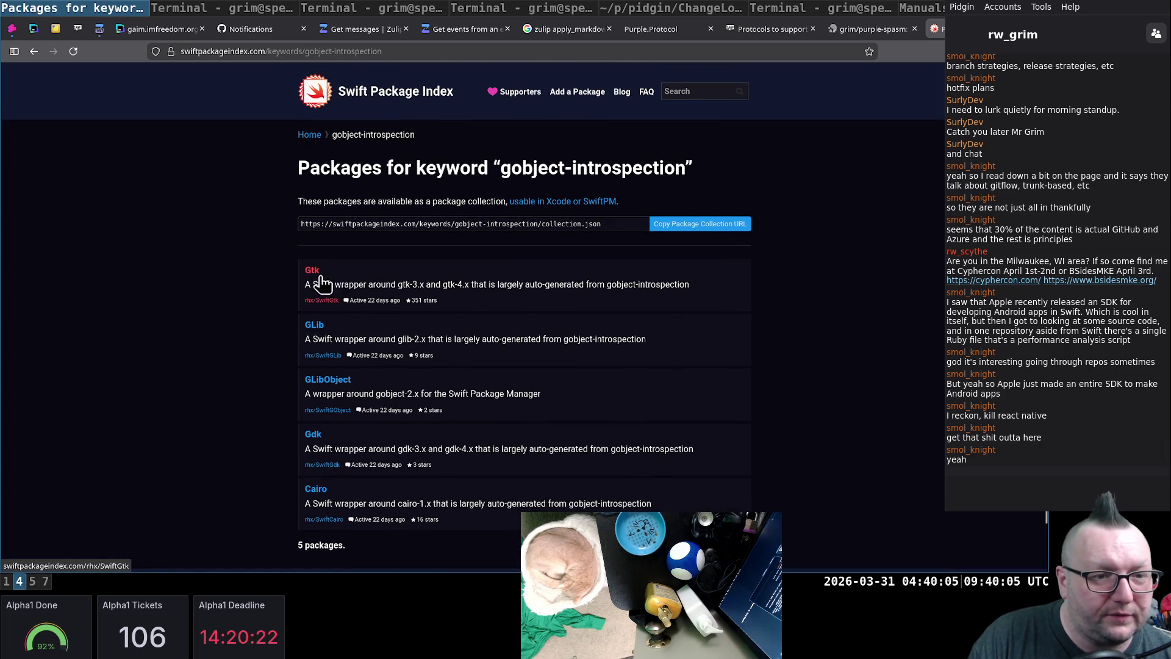
Open the Gtk package details and follow its README link to rhx.github.io/SwiftGtk
click(371, 298)
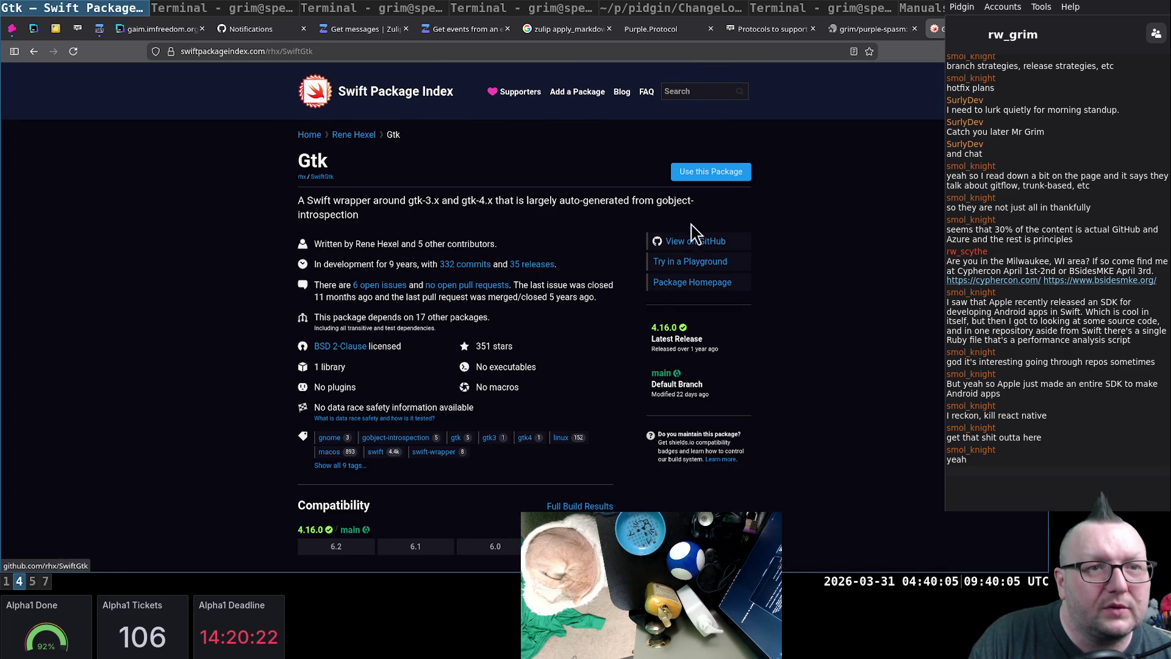
scroll(213, 300, down, 3)
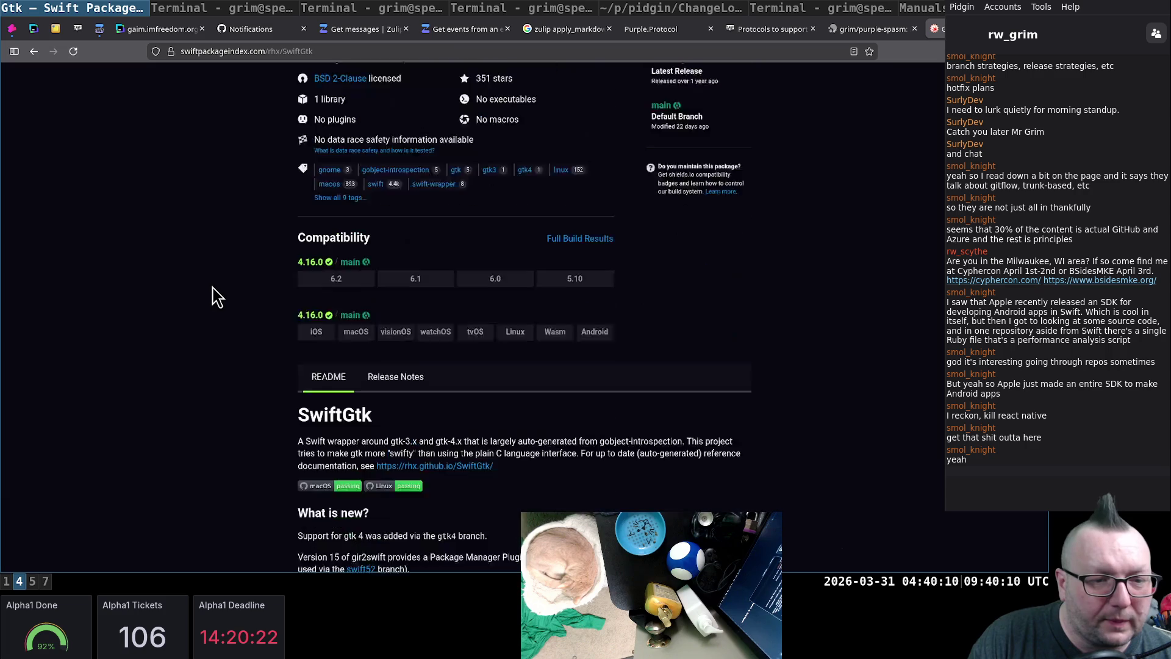
scroll(220, 297, down, 3)
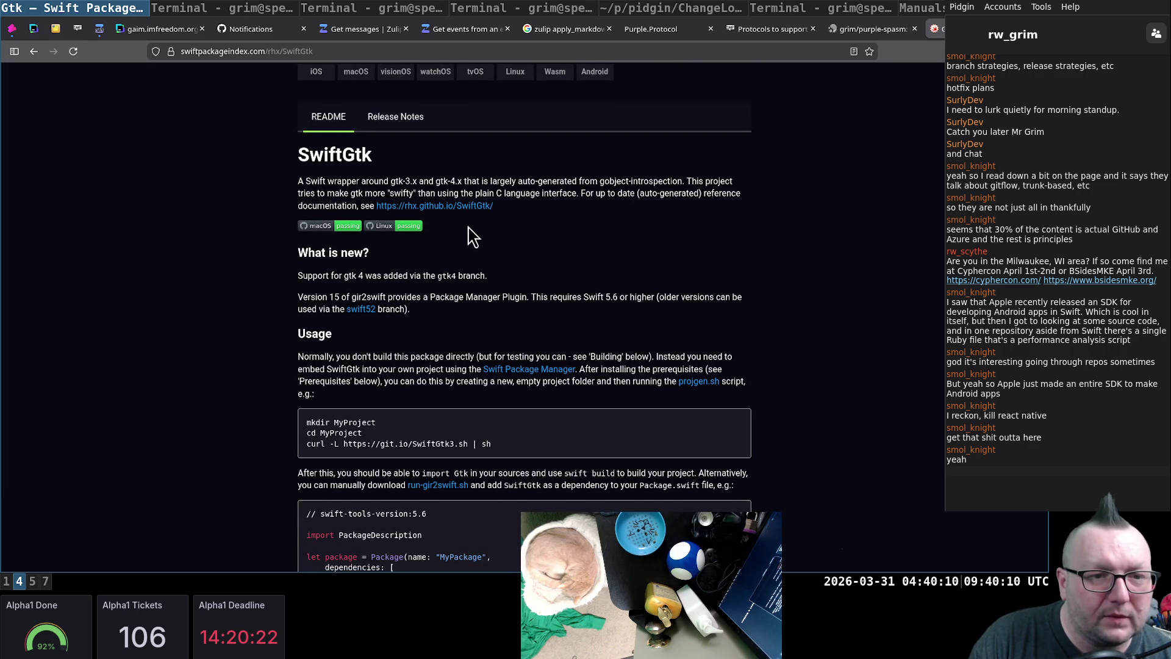
click(470, 206)
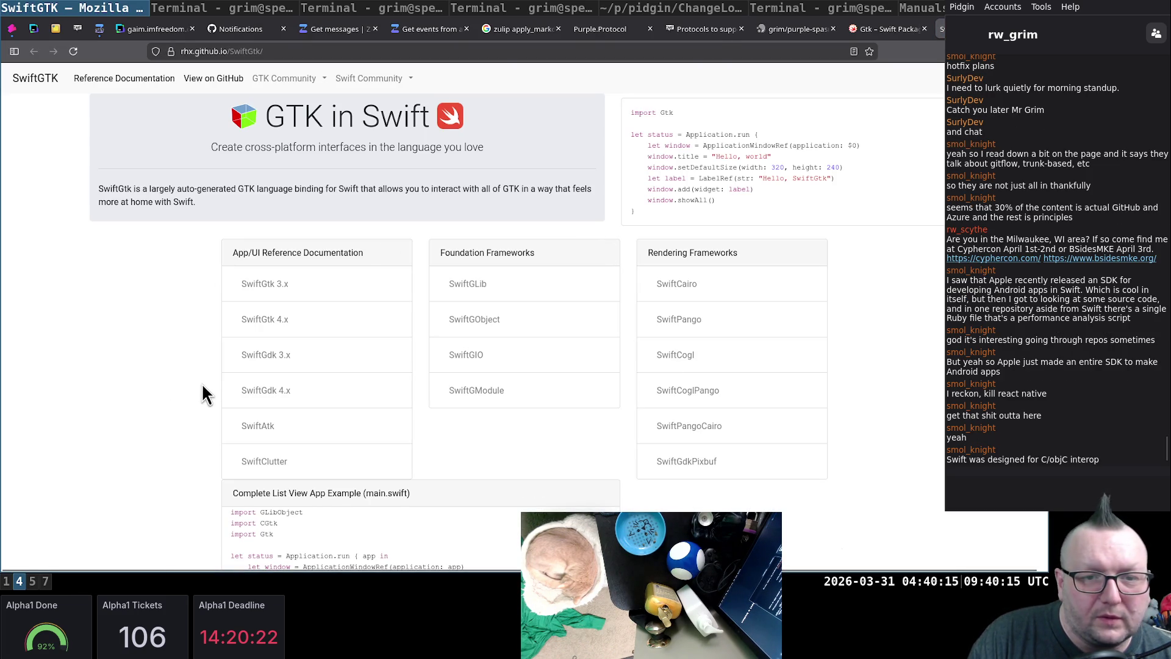
scroll(207, 382, down, 1)
scroll(207, 366, down, 4)
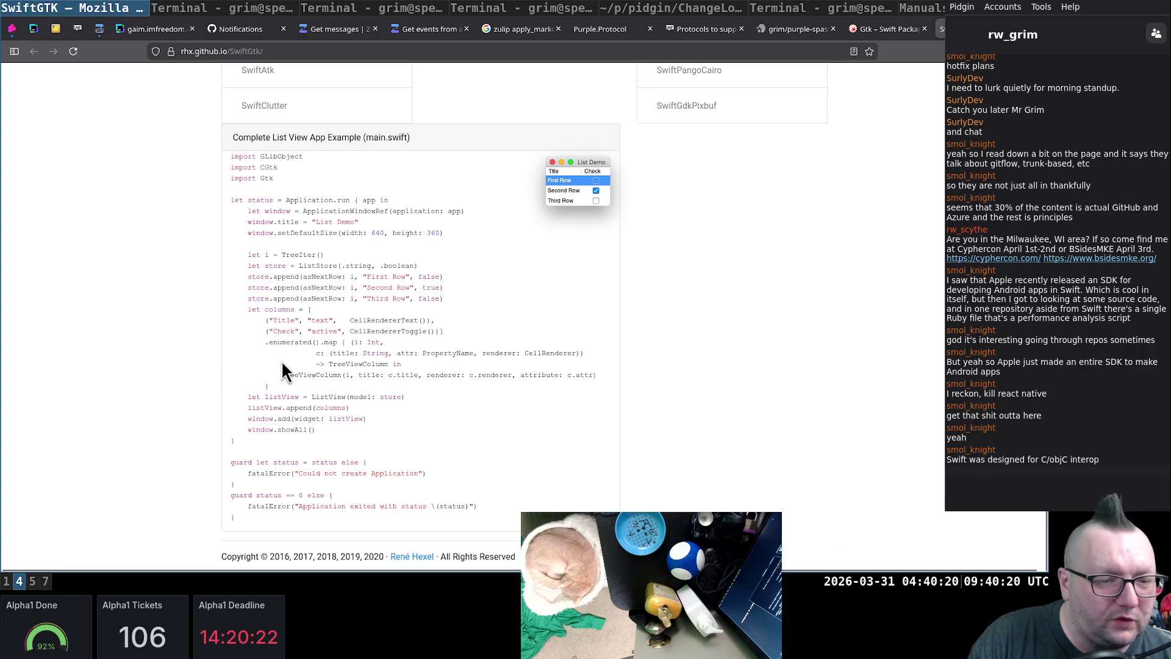
scroll(552, 375, up, 4)
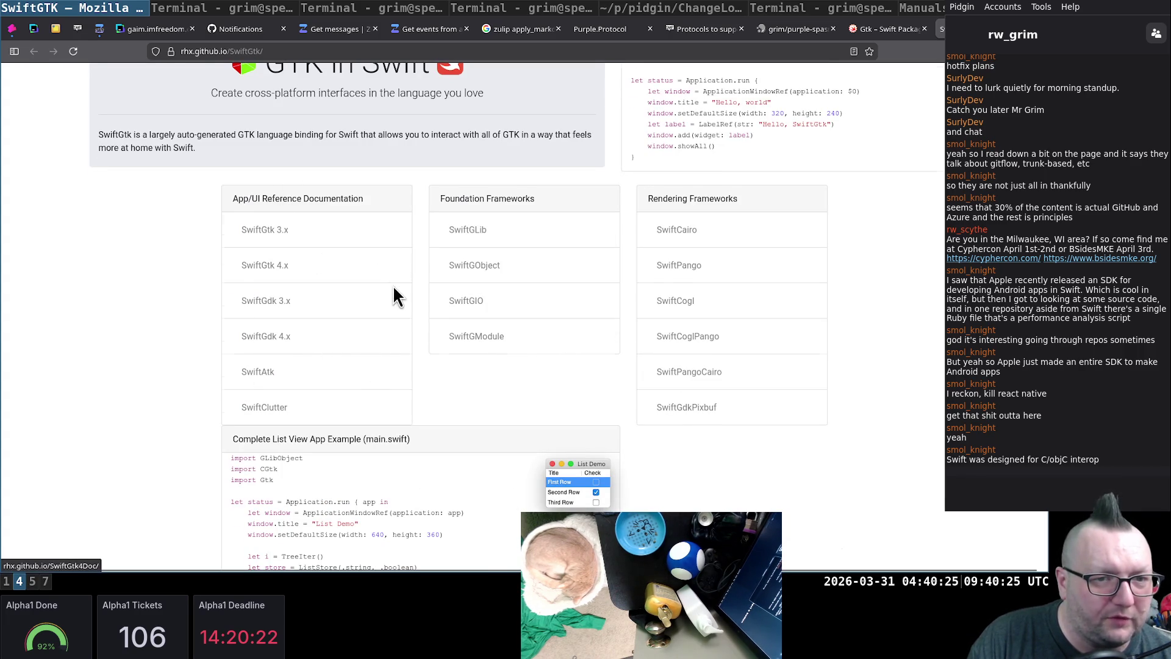
scroll(393, 295, up, 1)
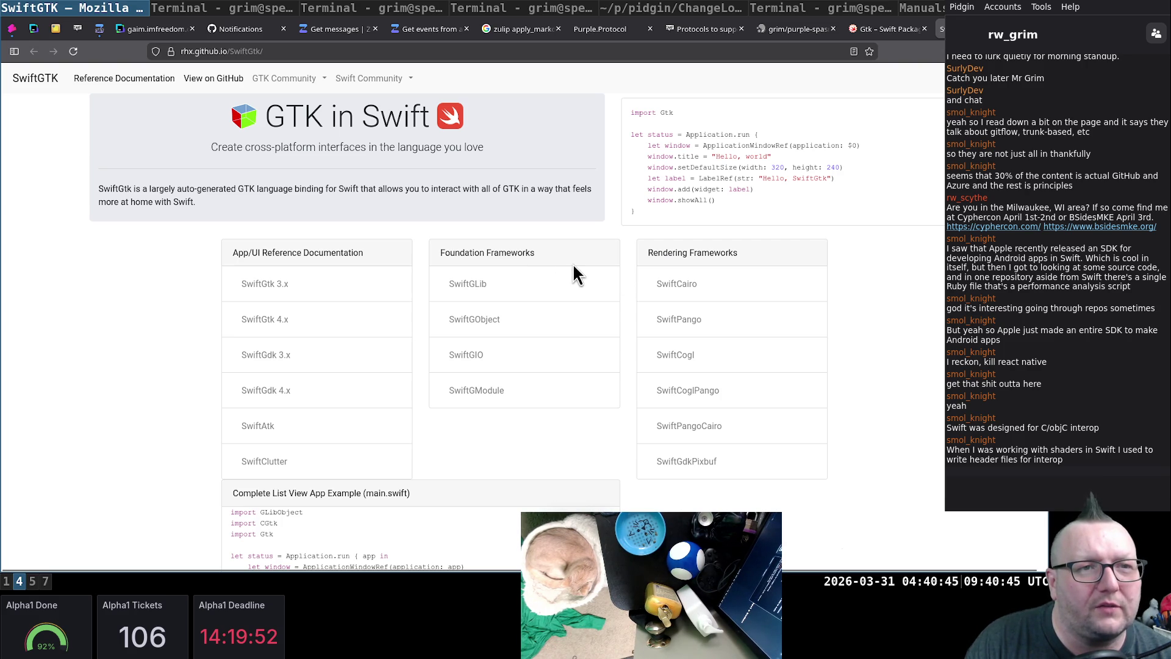
Look over the SwiftGTK framework lists and close the documentation site
key(ctrl+w)
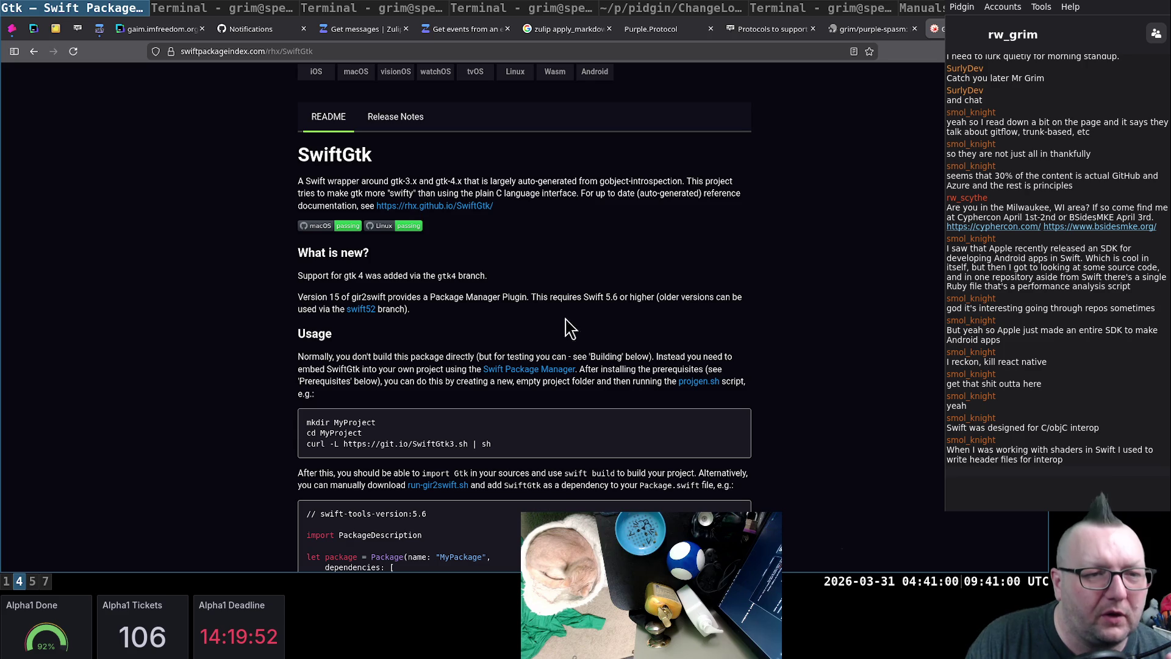
scroll(595, 302, up, 3)
scroll(572, 330, down, 3)
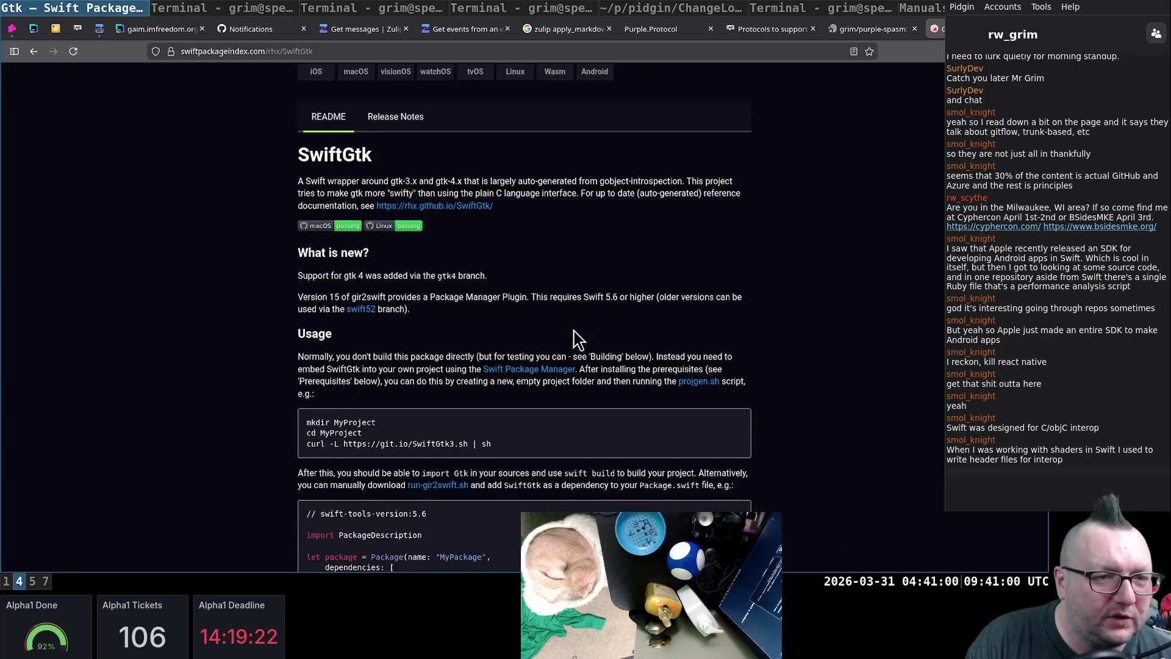
scroll(575, 334, up, 2)
scroll(674, 366, up, 3)
scroll(714, 364, up, 2)
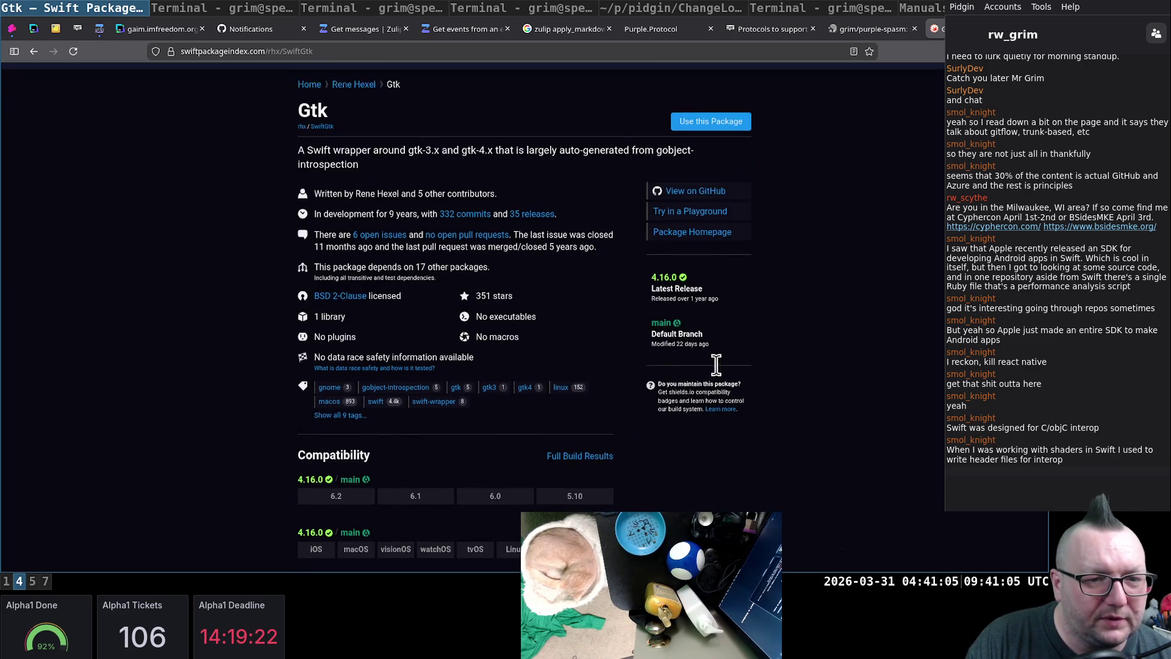
scroll(715, 364, down, 5)
scroll(702, 346, down, 5)
scroll(724, 315, down, 5)
scroll(727, 319, down, 5)
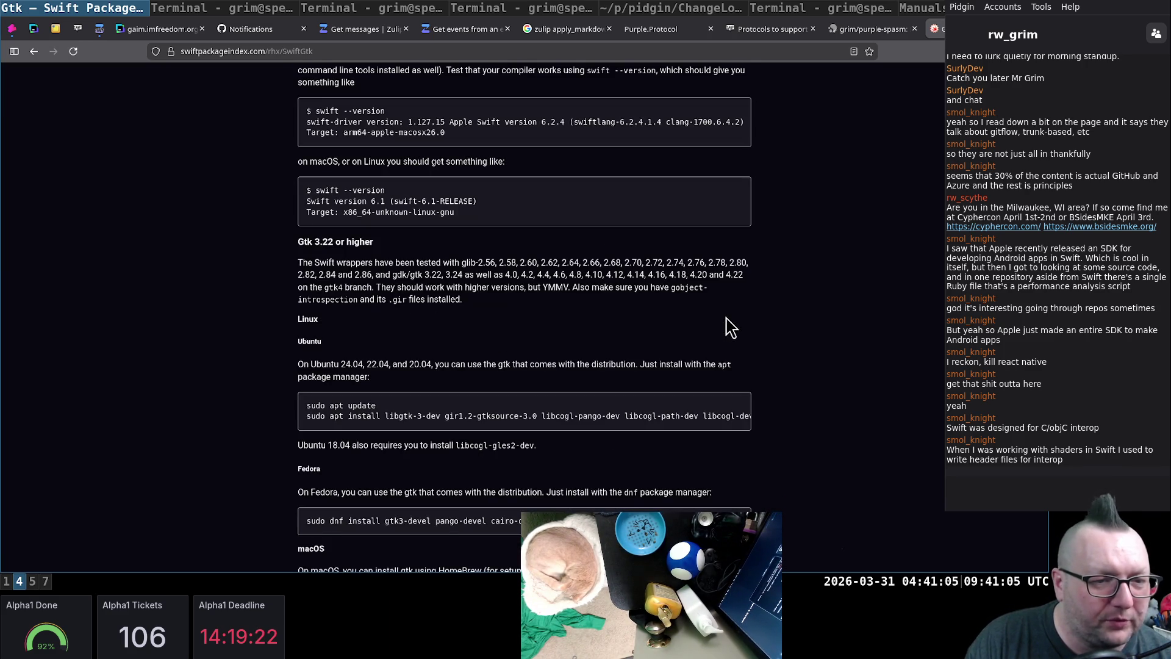
scroll(723, 327, down, 5)
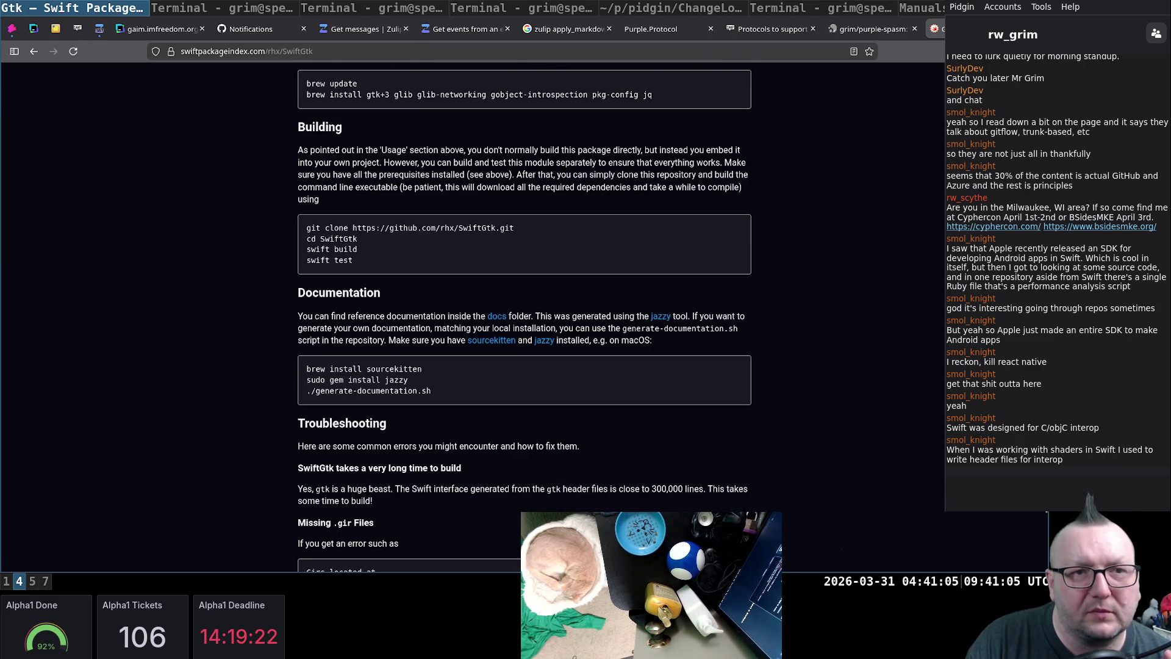
Read the Gtk package's requirements and build notes, then close its page
key(ctrl+w)
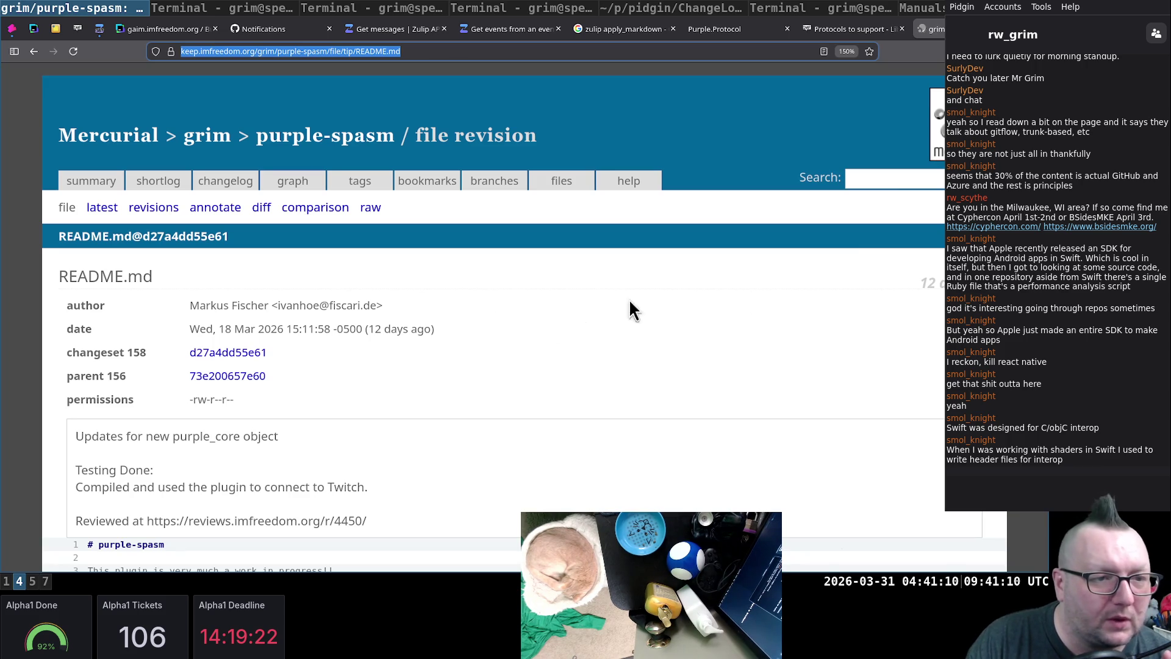
Close the purple-spasm README tab and return to the Pidgin 3 Alpha 1 draft
key(ctrl+w)
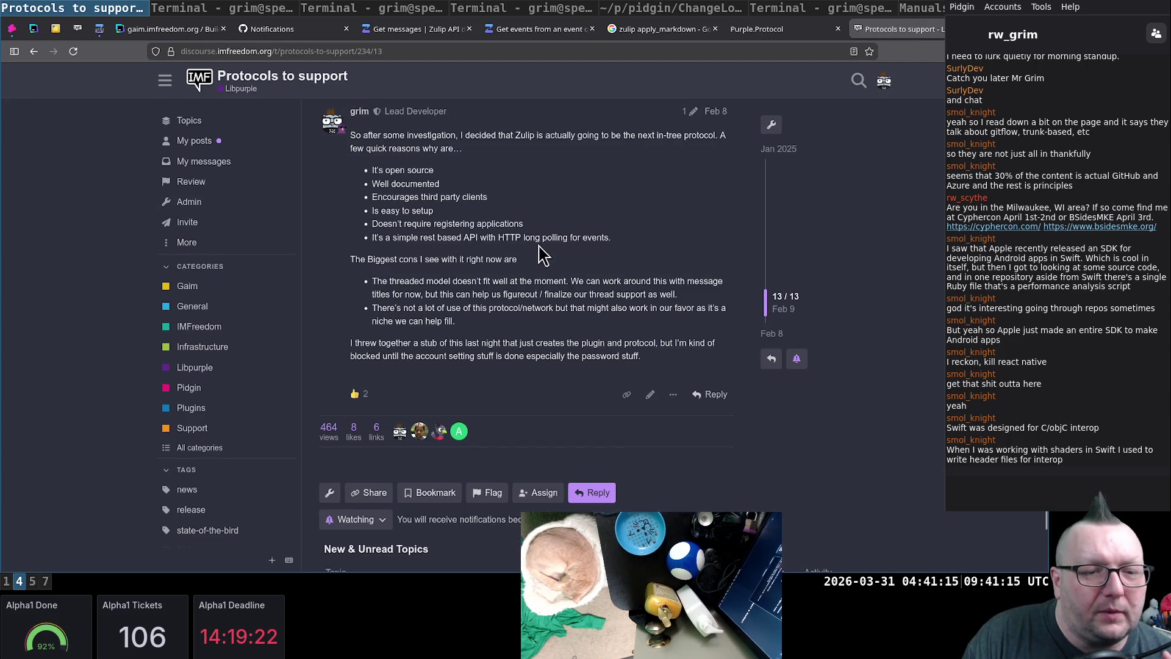
scroll(653, 284, up, 3)
scroll(652, 284, up, 5)
scroll(653, 284, down, 4)
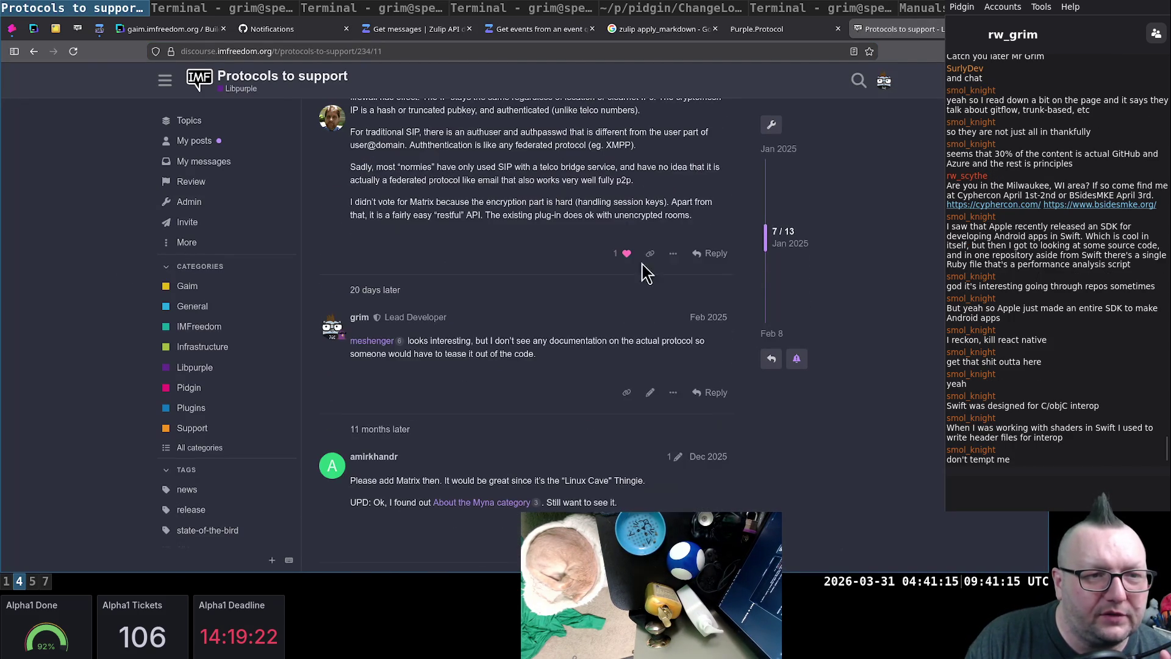
click(78, 29)
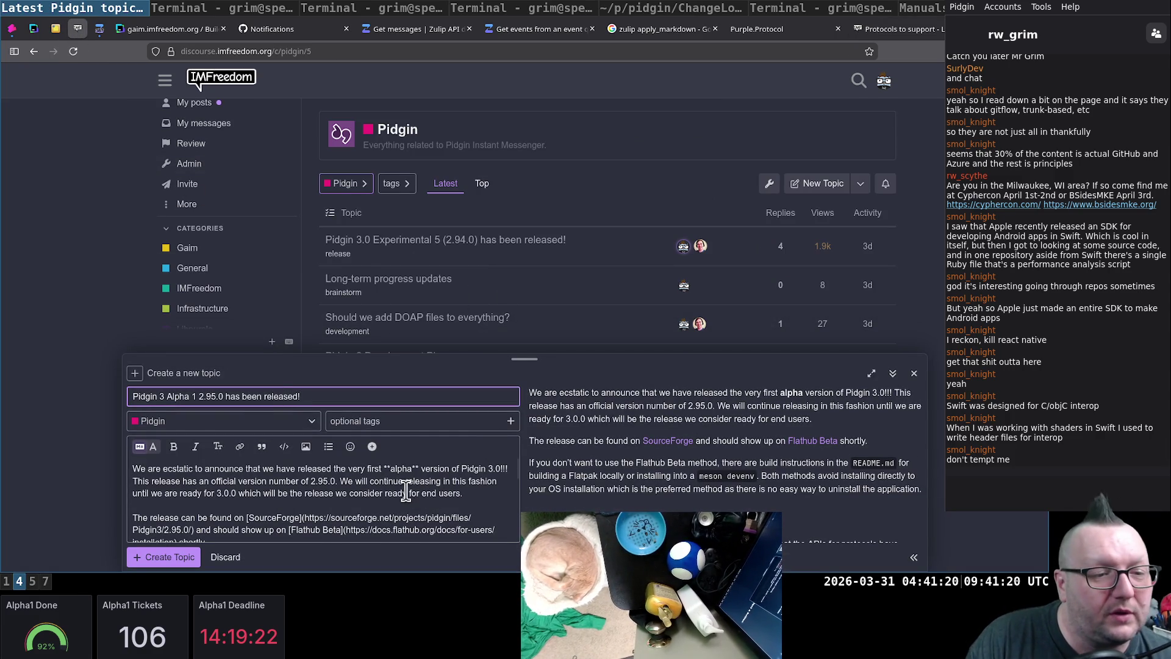
scroll(280, 482, down, 2)
scroll(332, 466, down, 4)
scroll(332, 467, down, 3)
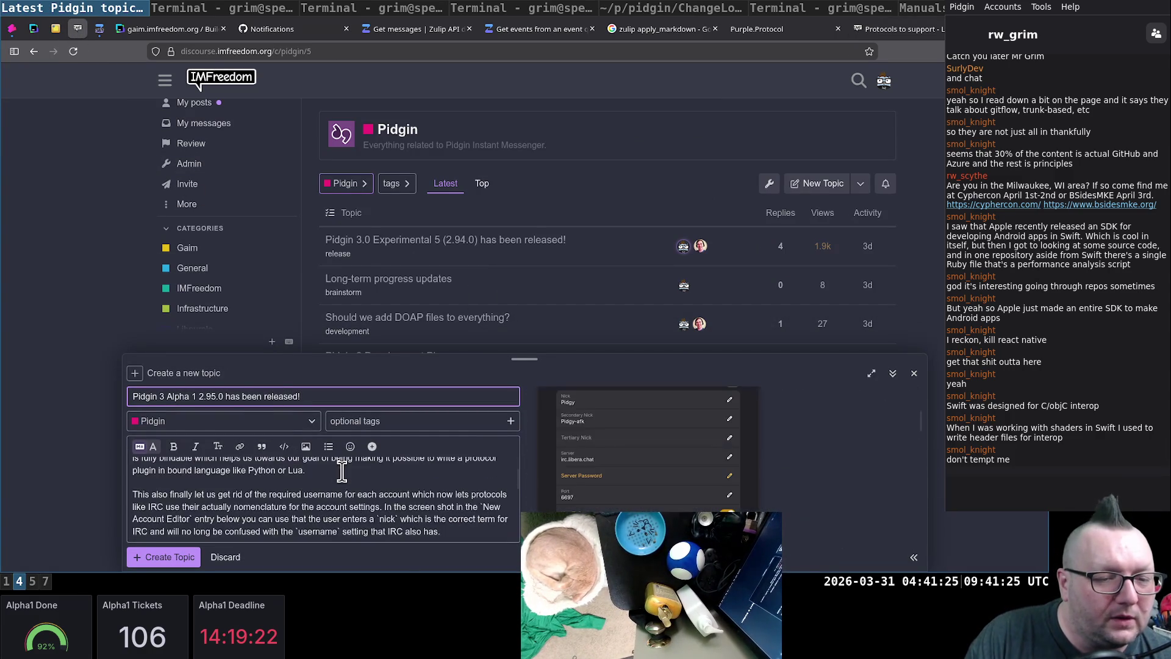
scroll(348, 472, down, 3)
scroll(388, 478, down, 3)
scroll(643, 487, down, 2)
scroll(455, 492, down, 2)
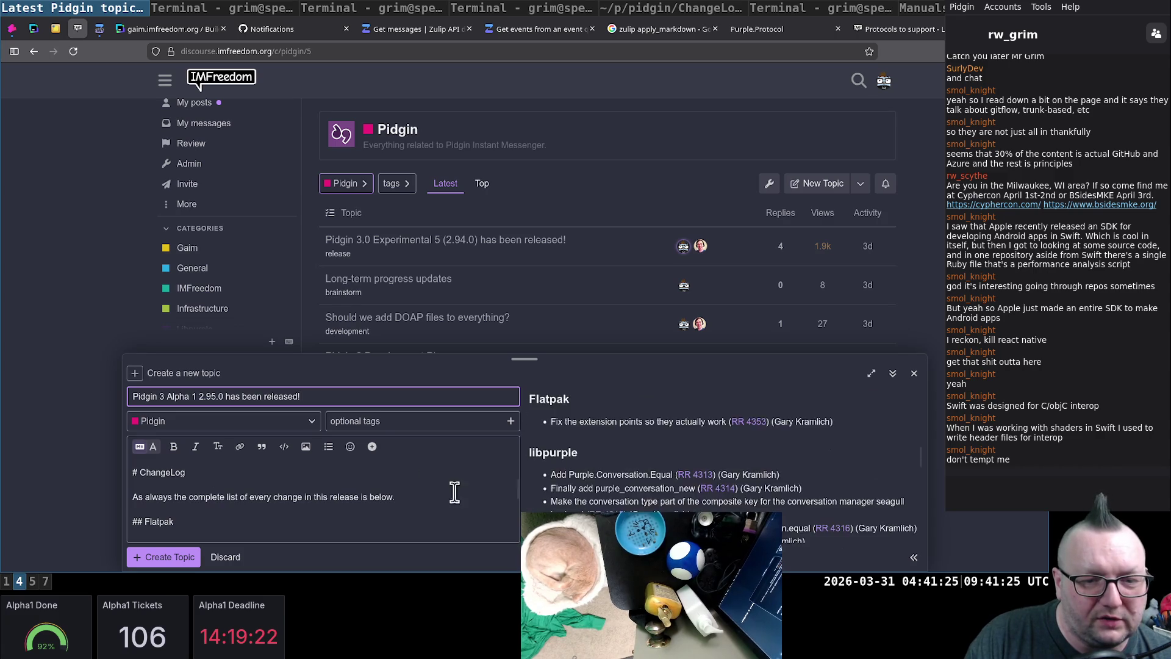
scroll(439, 489, down, 3)
scroll(416, 489, down, 3)
scroll(415, 495, down, 3)
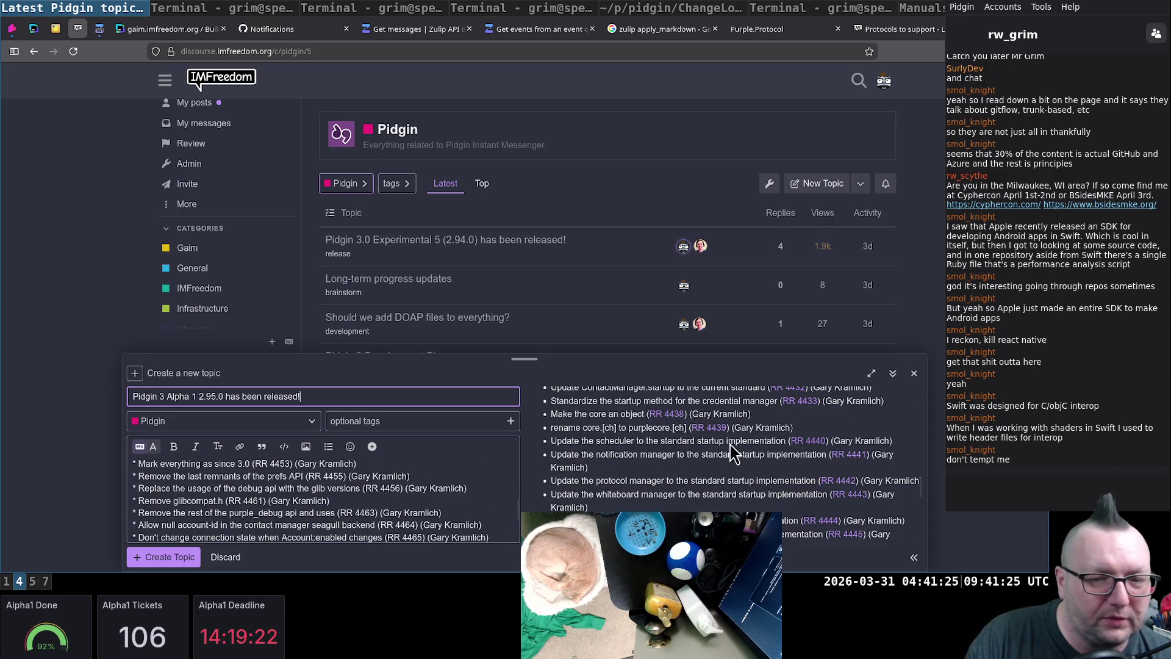
Close the Pidgin 3 Alpha 1 draft composer, returning to the Pidgin topic list
click(916, 374)
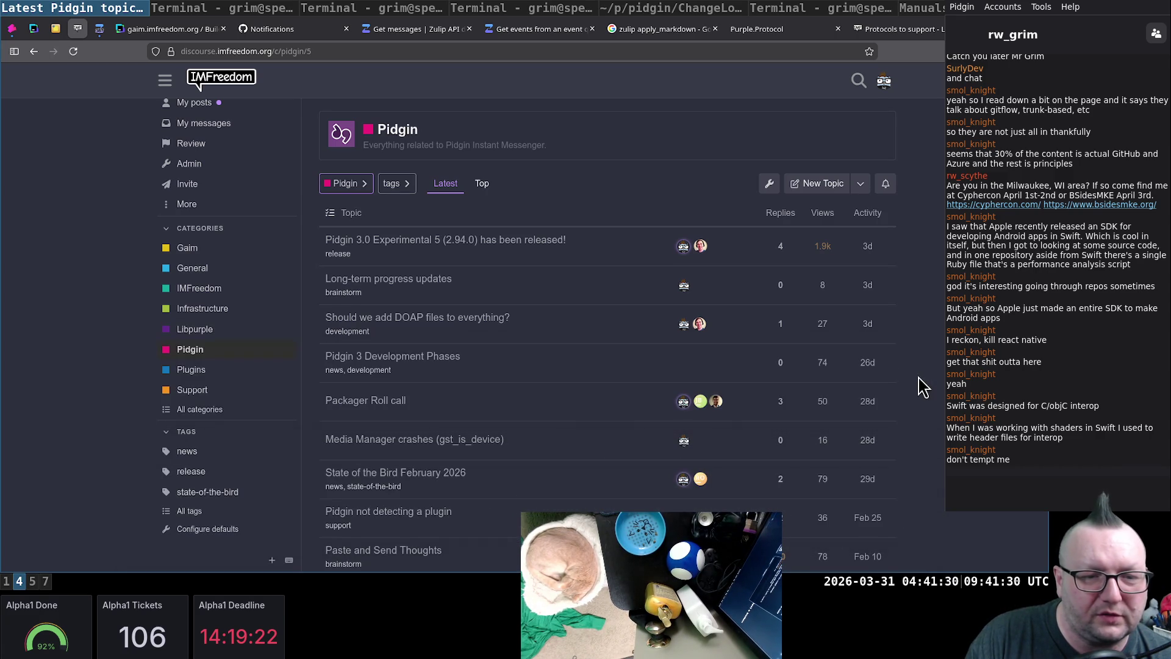